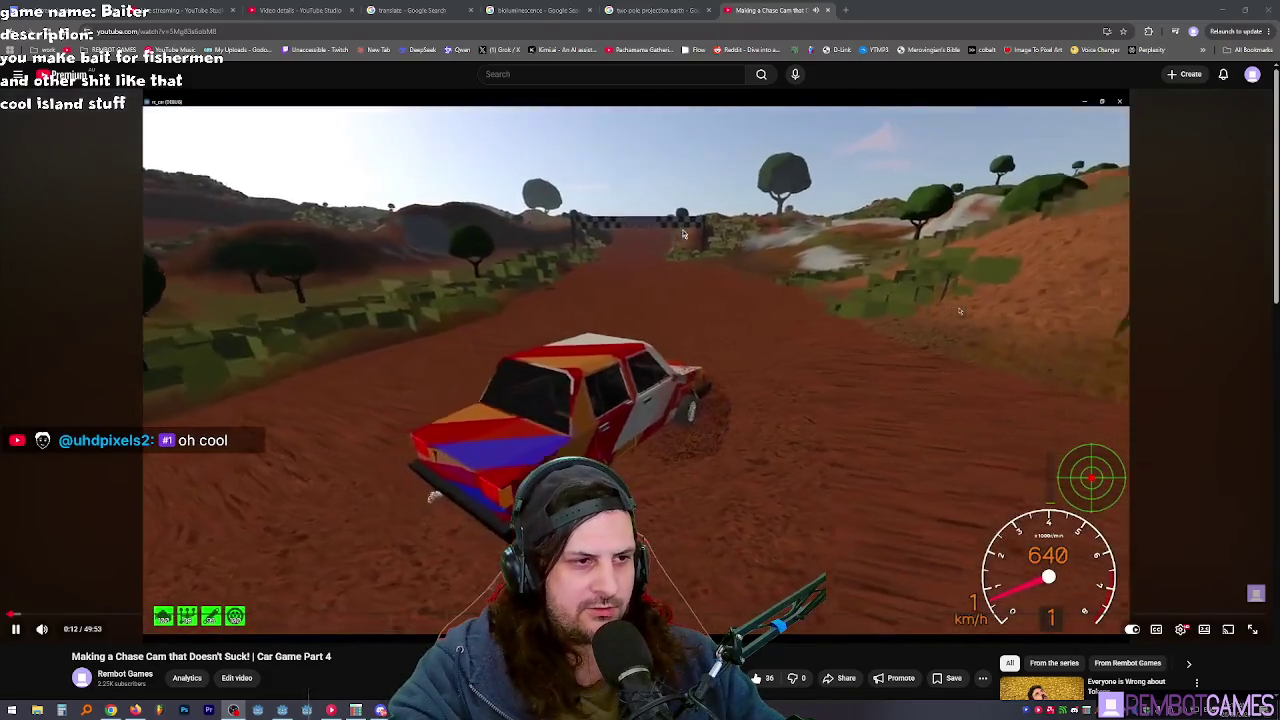
Step: Seek through the chase-cam video and pause it on the editor close-up of the car at 0:51
key(k)
key(k)
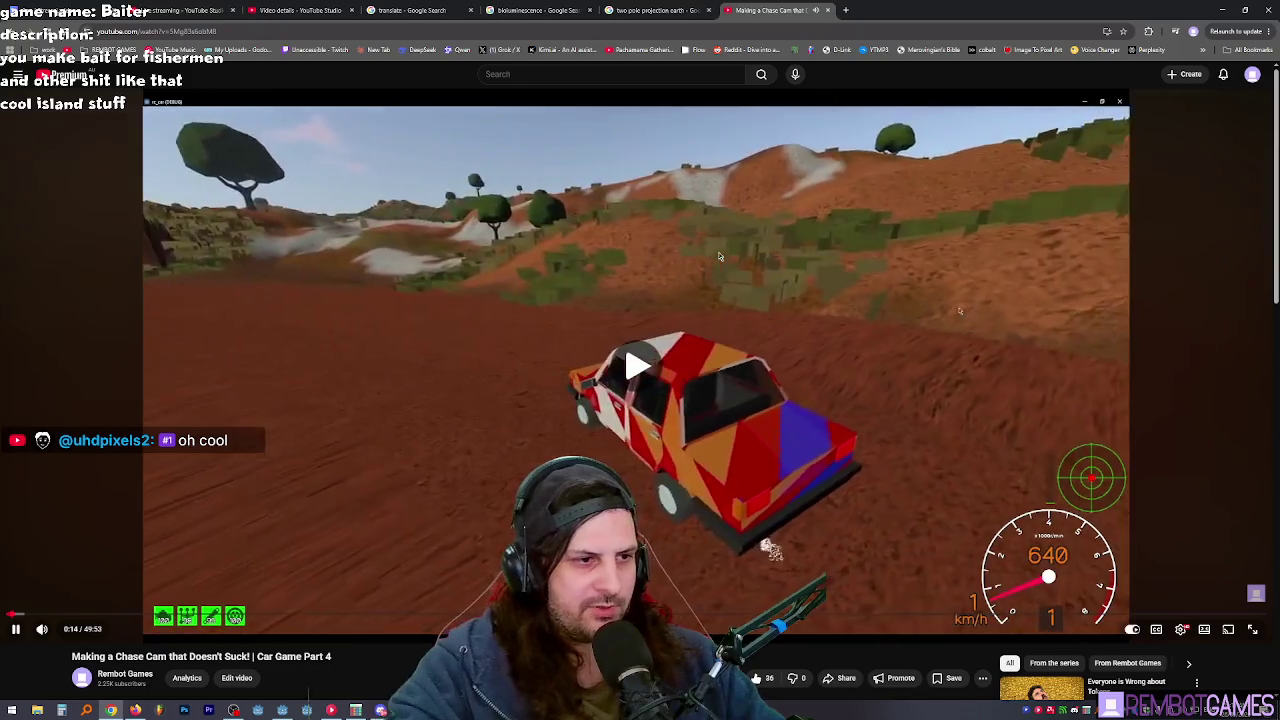
key(l)
key(Right)
key(Right)
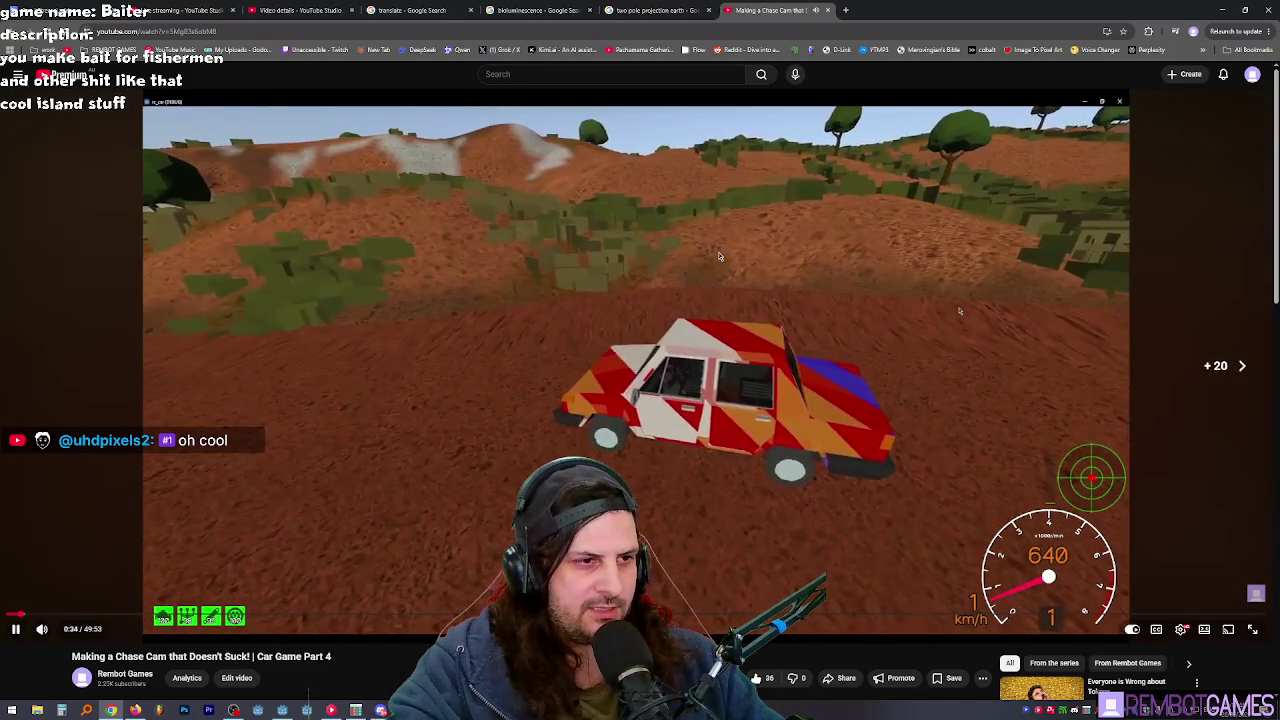
key(Right)
key(Left)
key(Left)
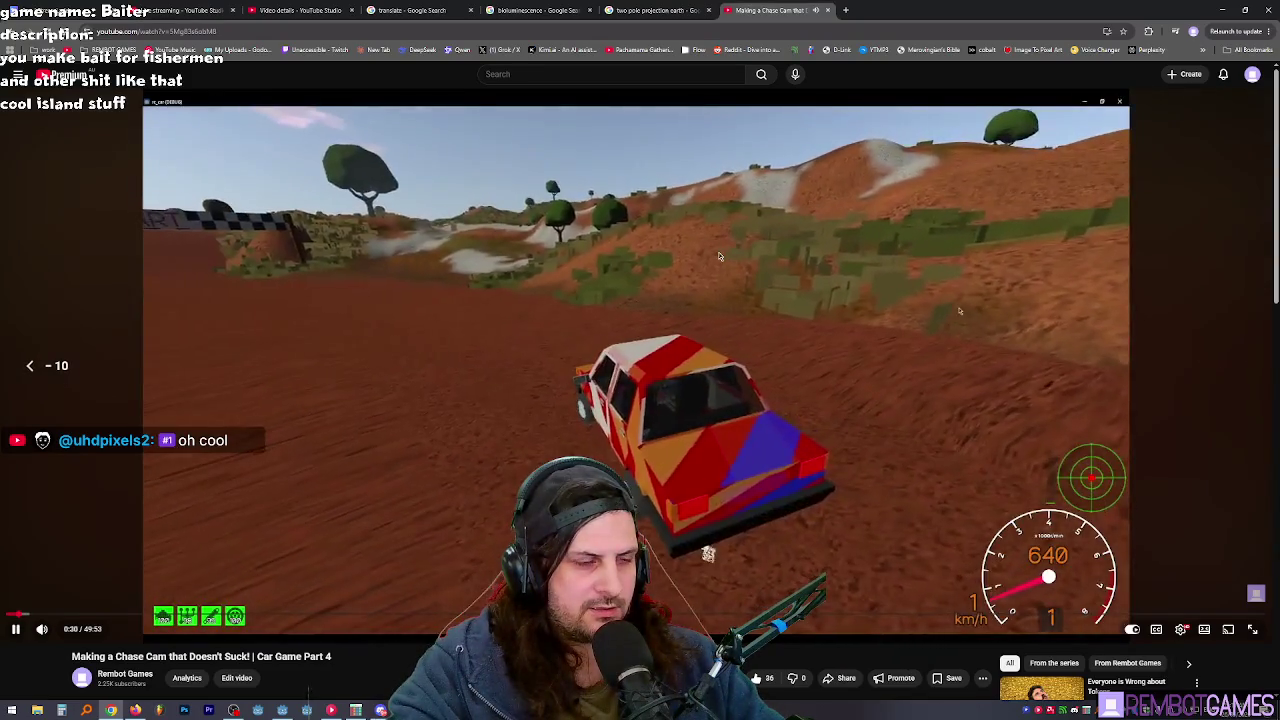
key(Left)
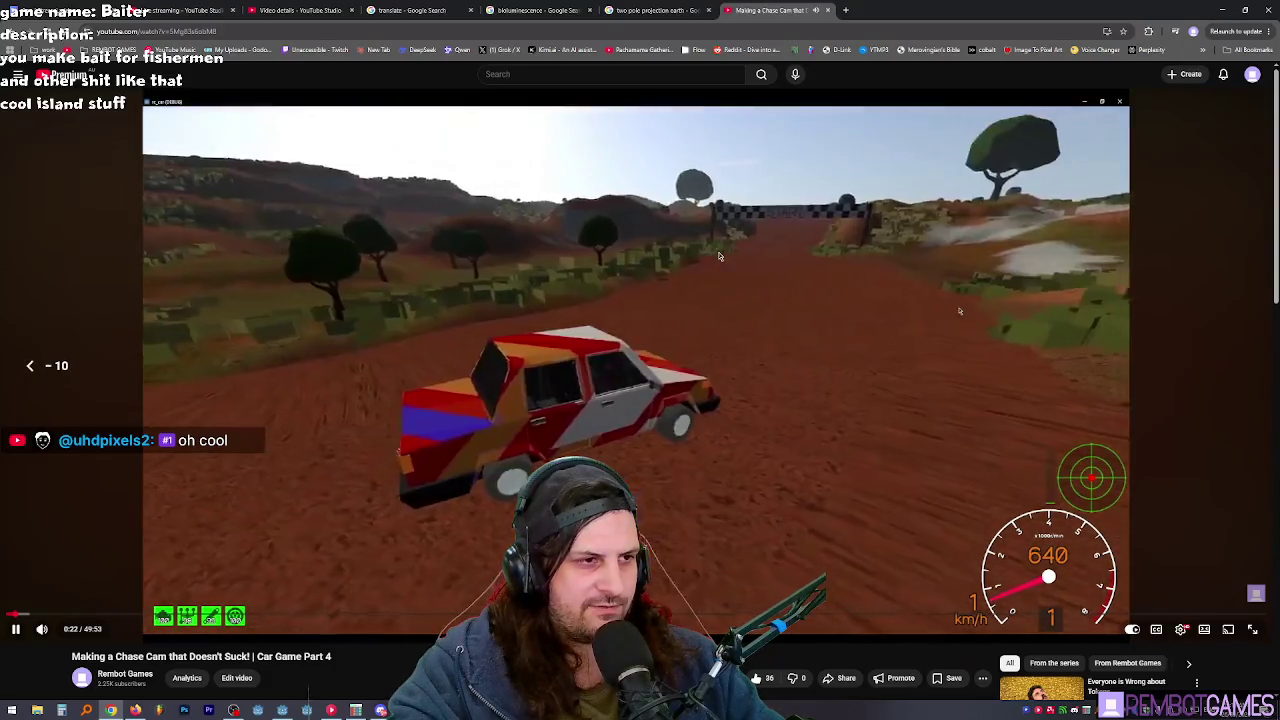
key(Right)
key(Right)
key(Right)
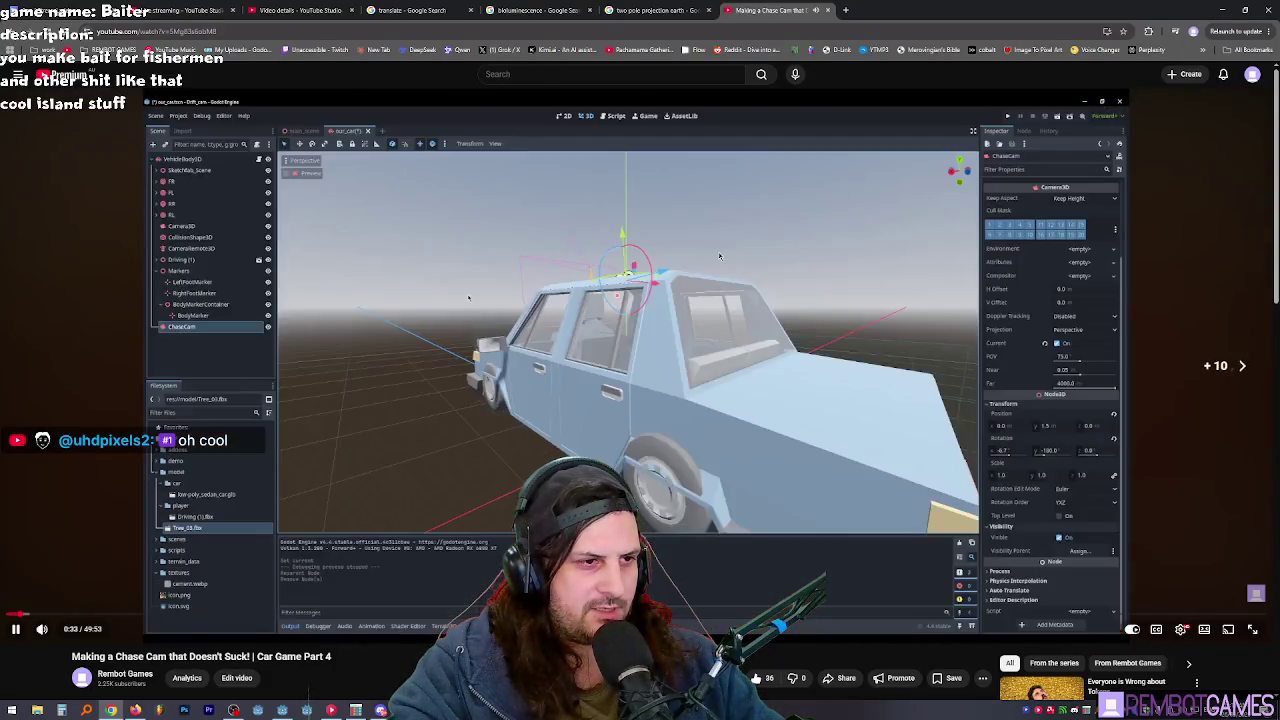
key(Right)
key(Right)
key(Right)
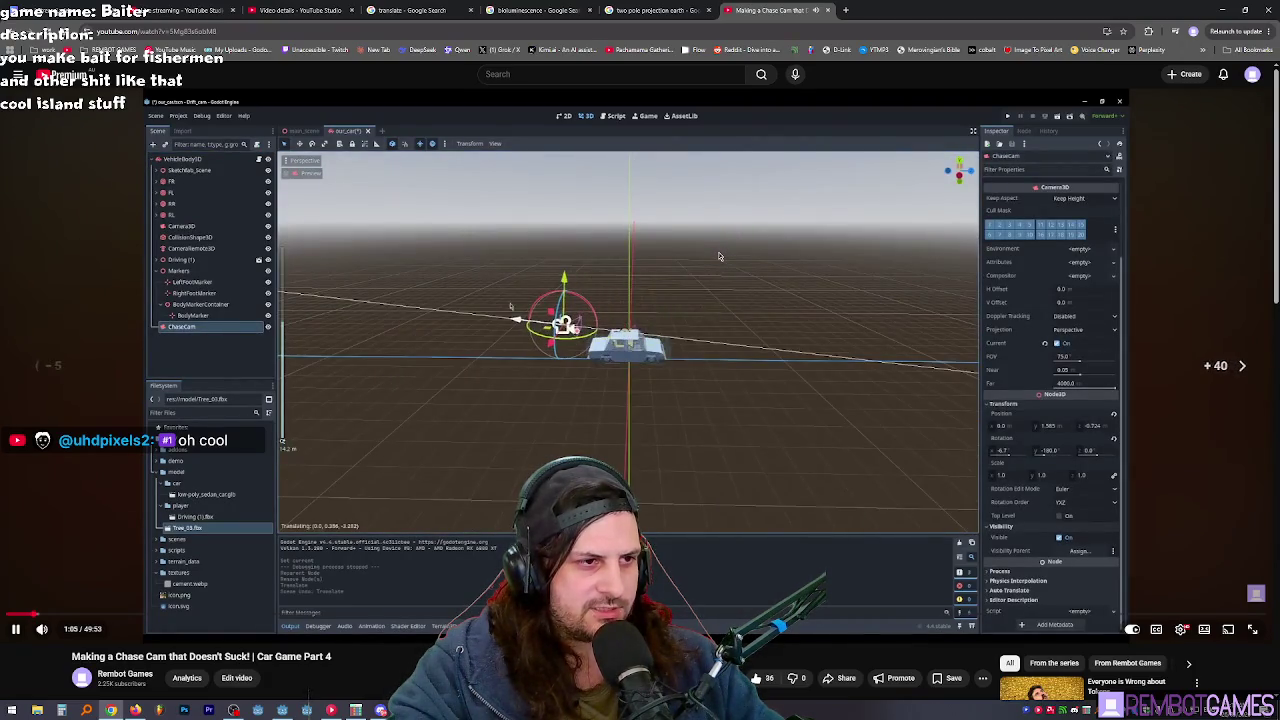
key(Left)
key(Left)
key(Left)
key(space)
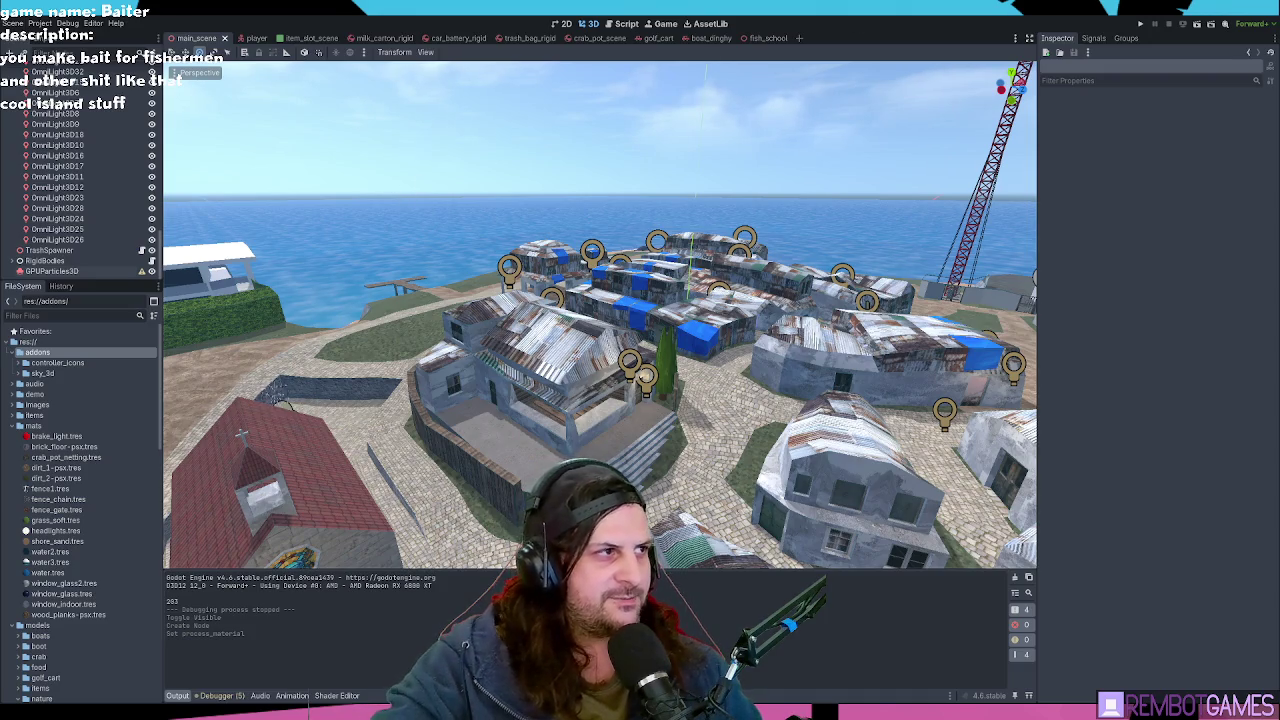
scroll(343, 226, up, 2)
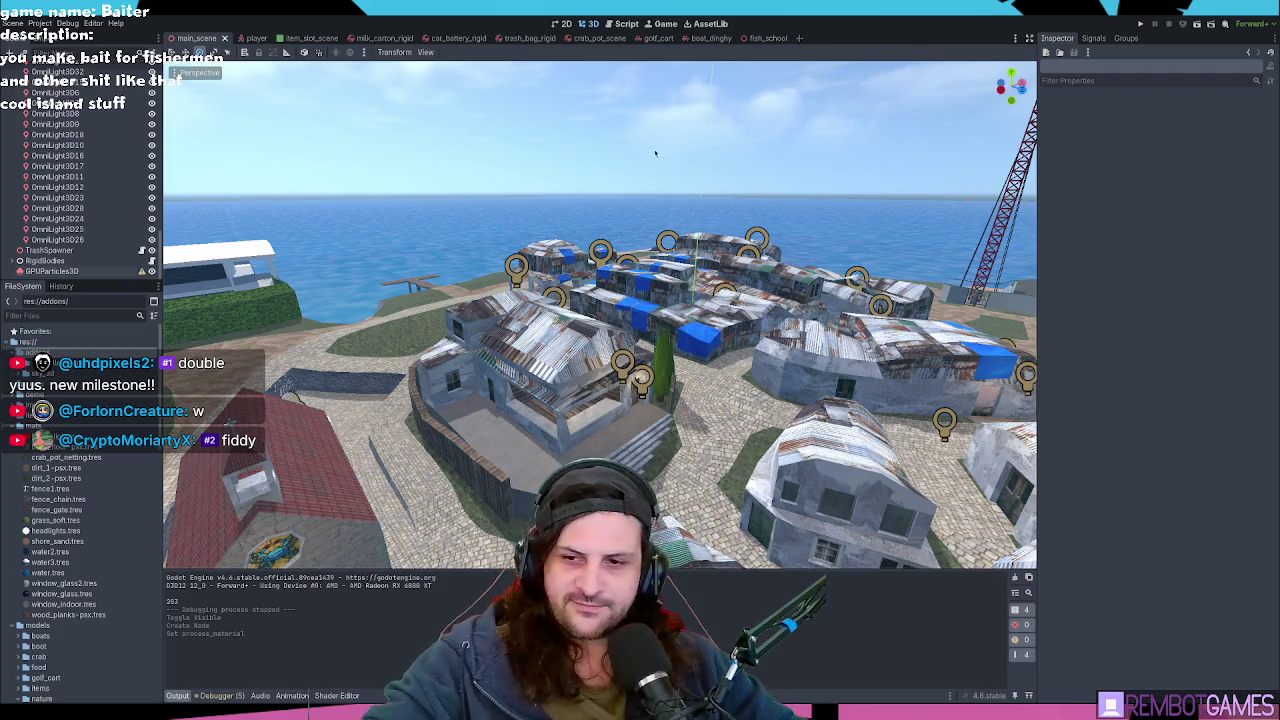
mouse_move(706, 205)
mouse_down()
mouse_move(705, 253)
mouse_move(530, 255)
mouse_move(541, 266)
mouse_up()
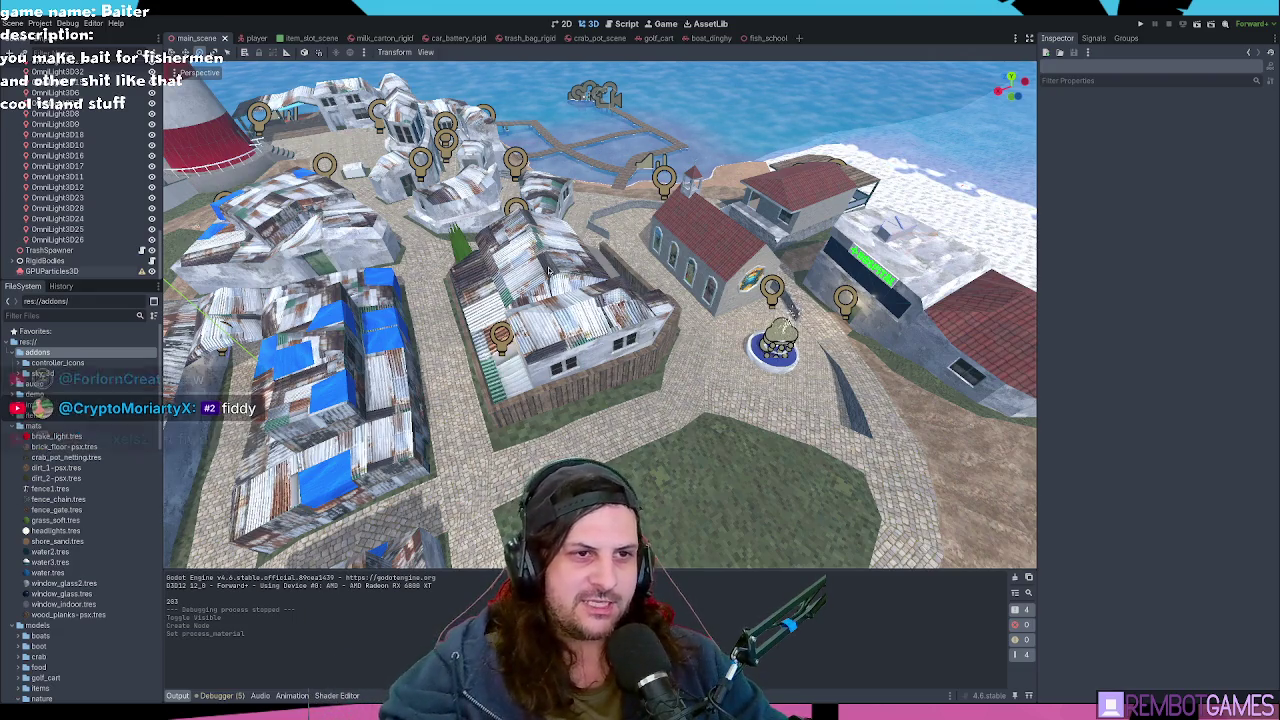
mouse_move(598, 307)
mouse_down()
mouse_move(566, 337)
mouse_move(602, 320)
mouse_move(613, 288)
mouse_move(505, 319)
mouse_move(617, 306)
mouse_move(565, 329)
mouse_move(601, 340)
mouse_move(576, 309)
mouse_up()
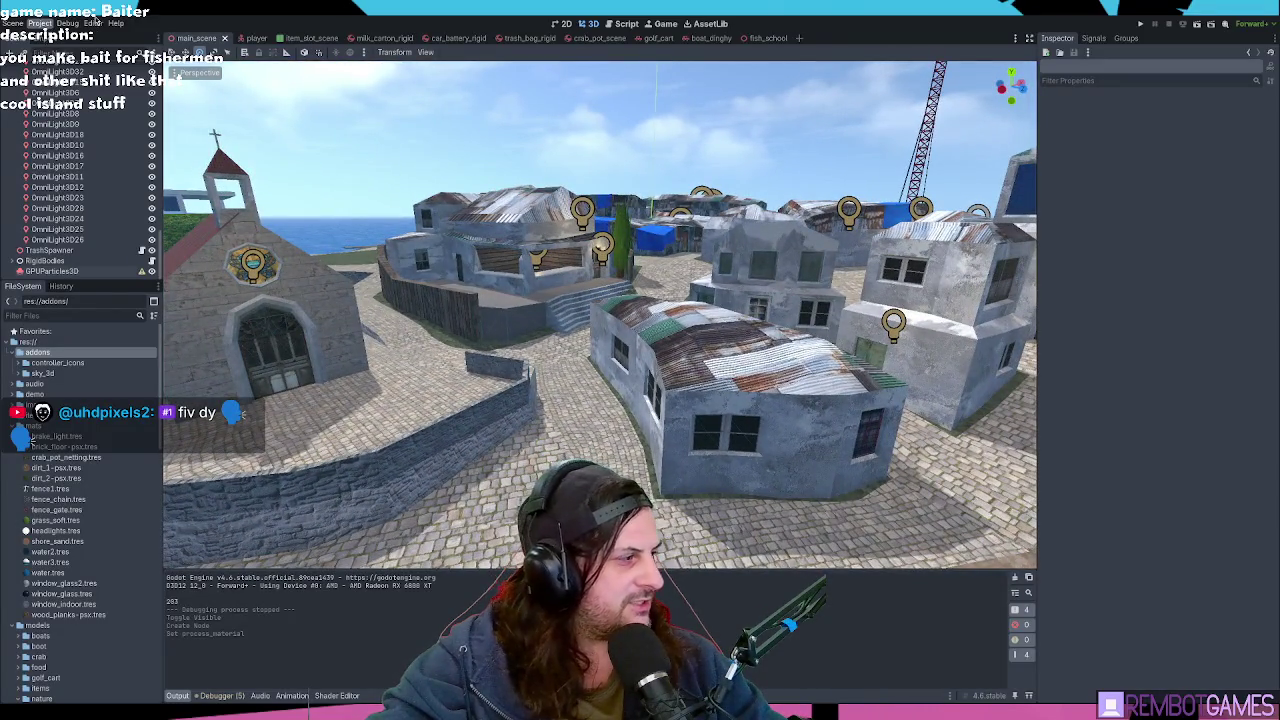
key(shift+F11)
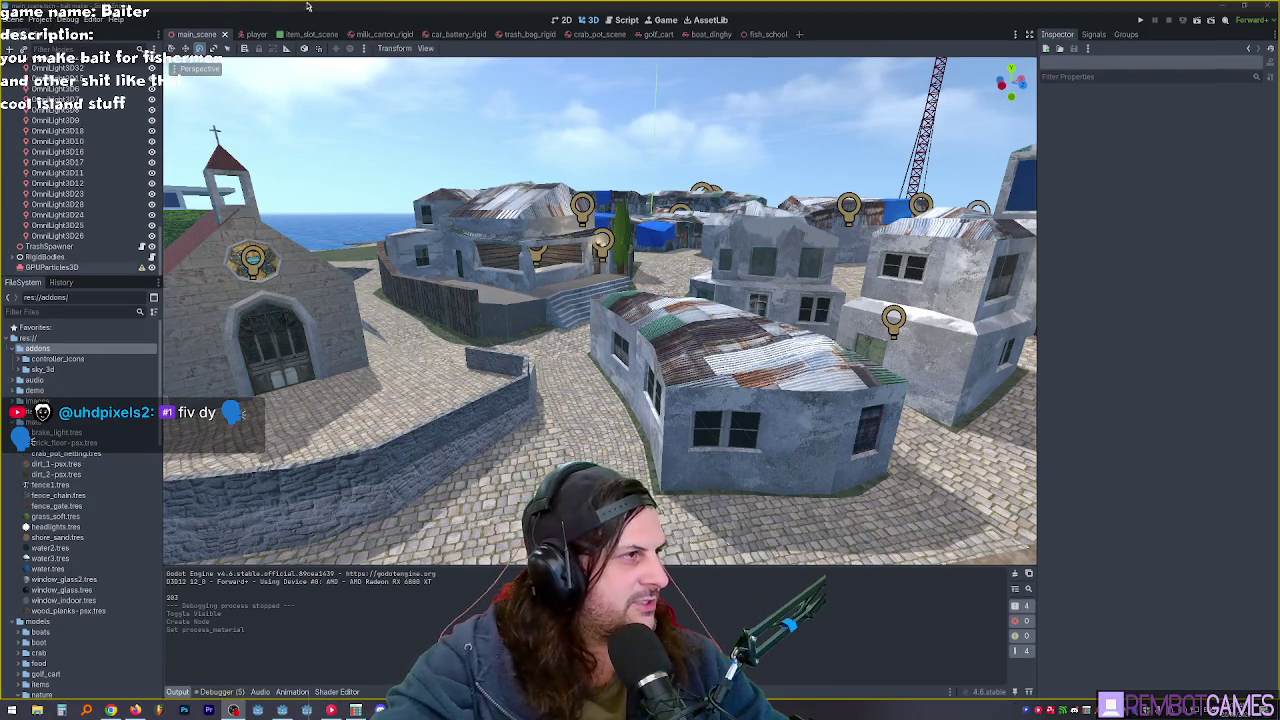
Step: Open Project Settings from the Project menu, nudge its window up, and switch to the Input Map
click(40, 20)
click(60, 34)
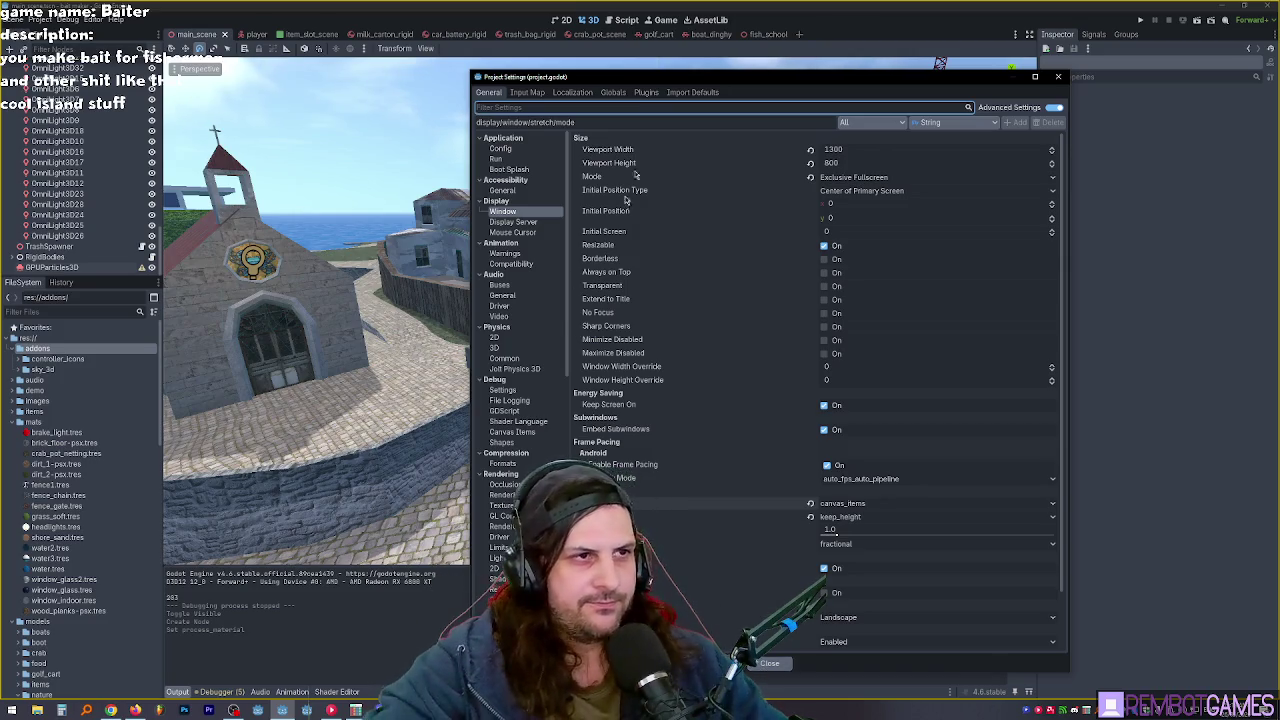
drag(690, 73, 696, 71)
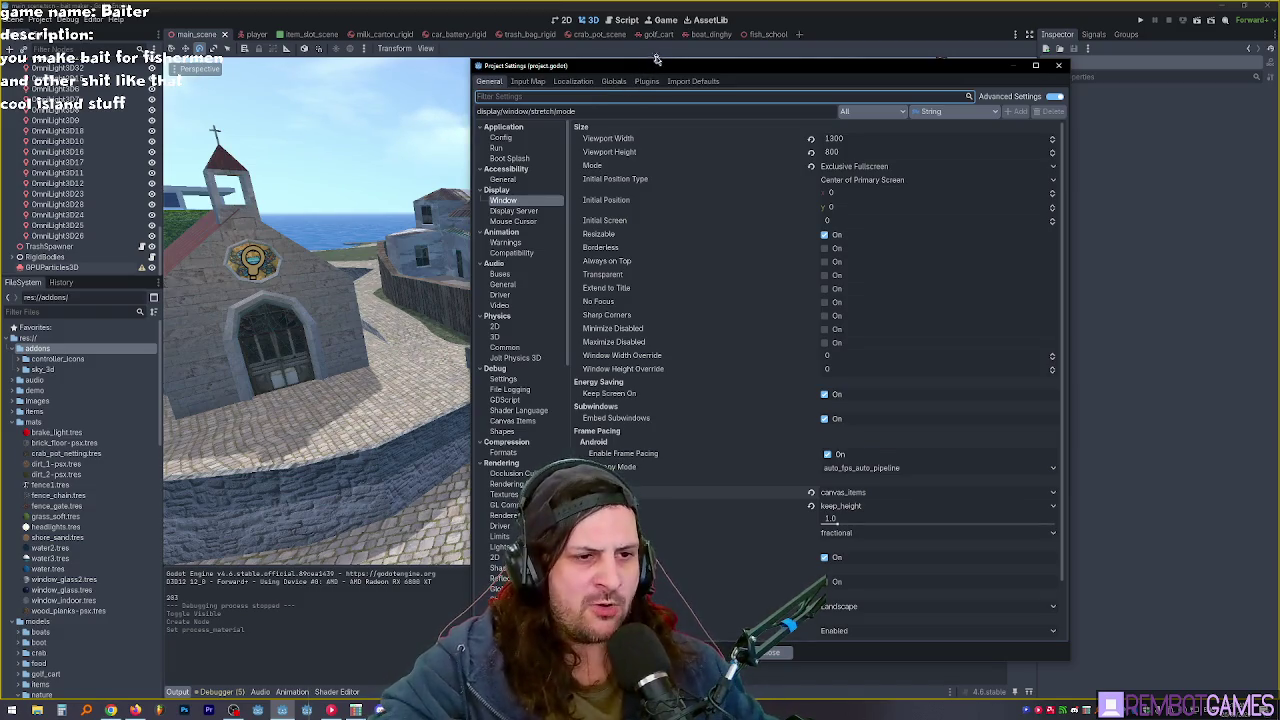
click(646, 81)
Step: Bind left stick up, down, left and right to move_up, move_down, move_left and move_right
click(527, 81)
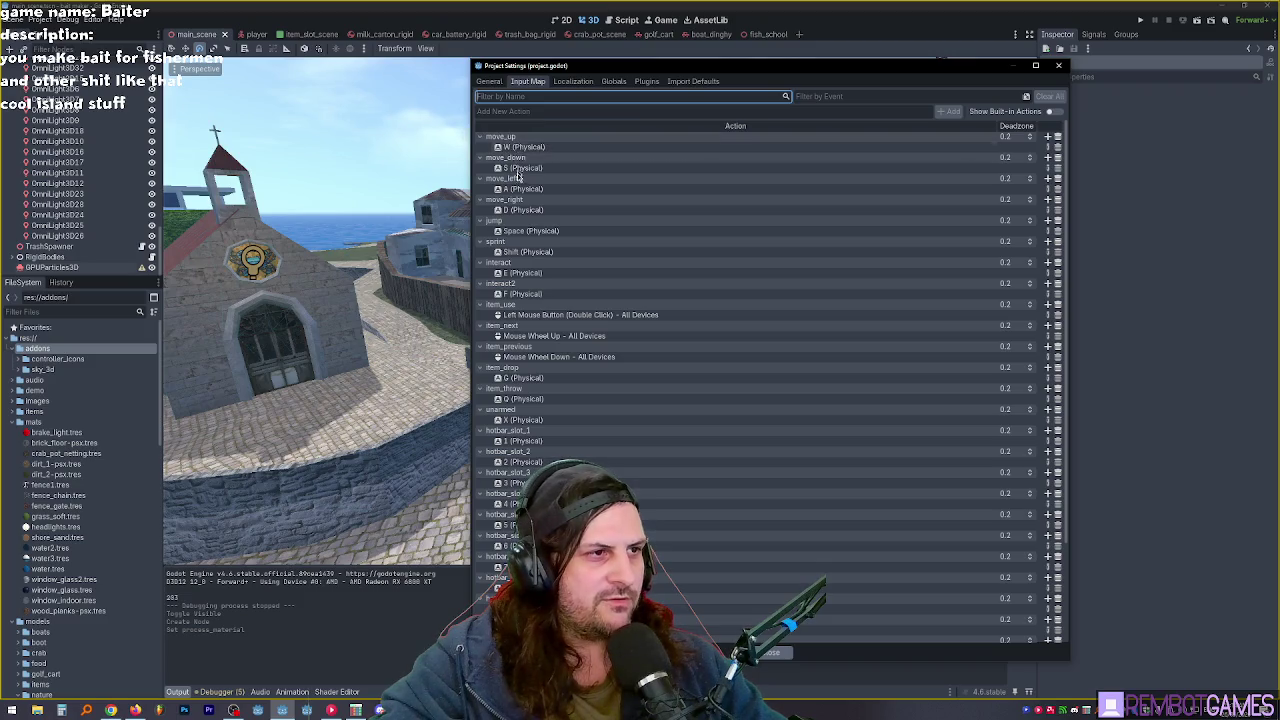
click(1048, 138)
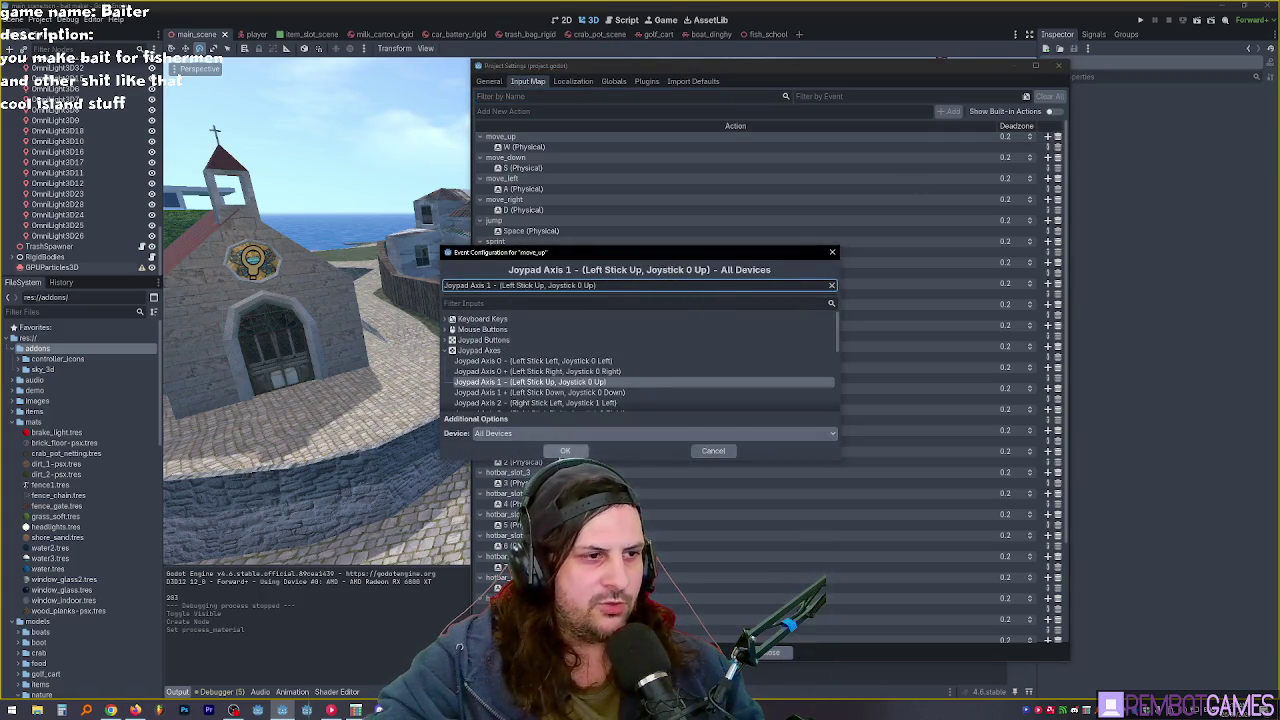
click(565, 451)
click(1048, 168)
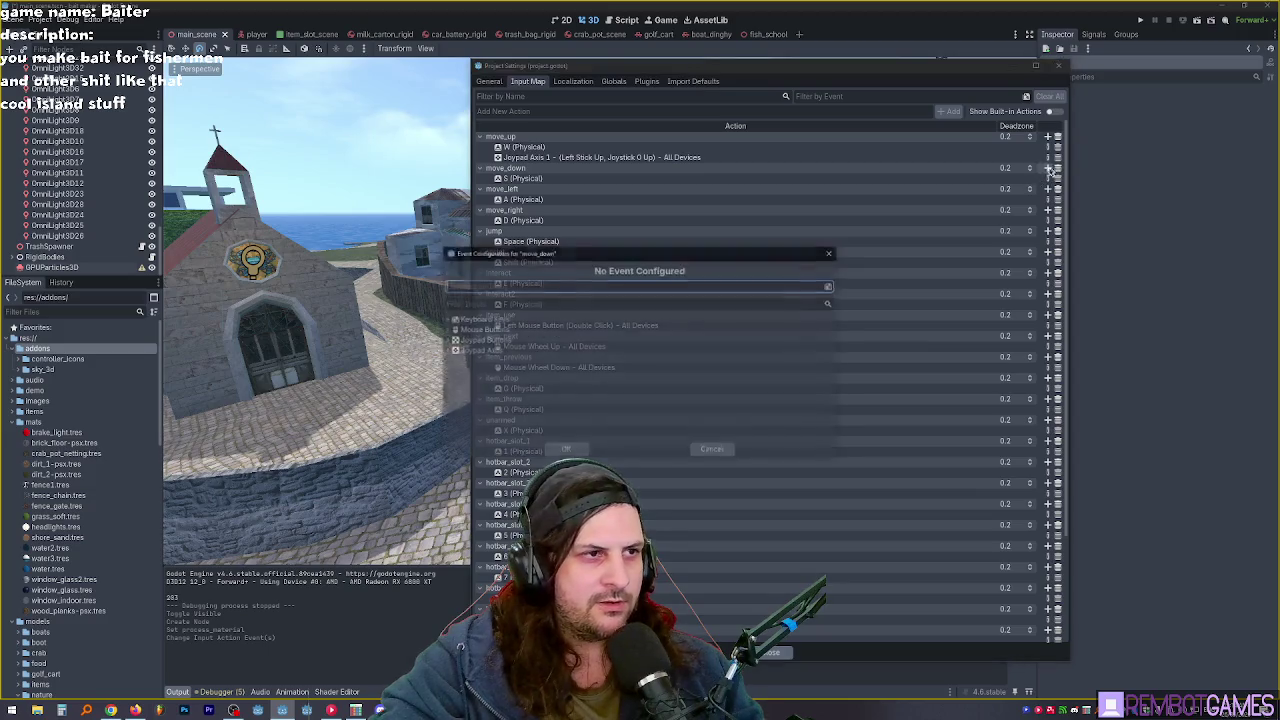
click(565, 451)
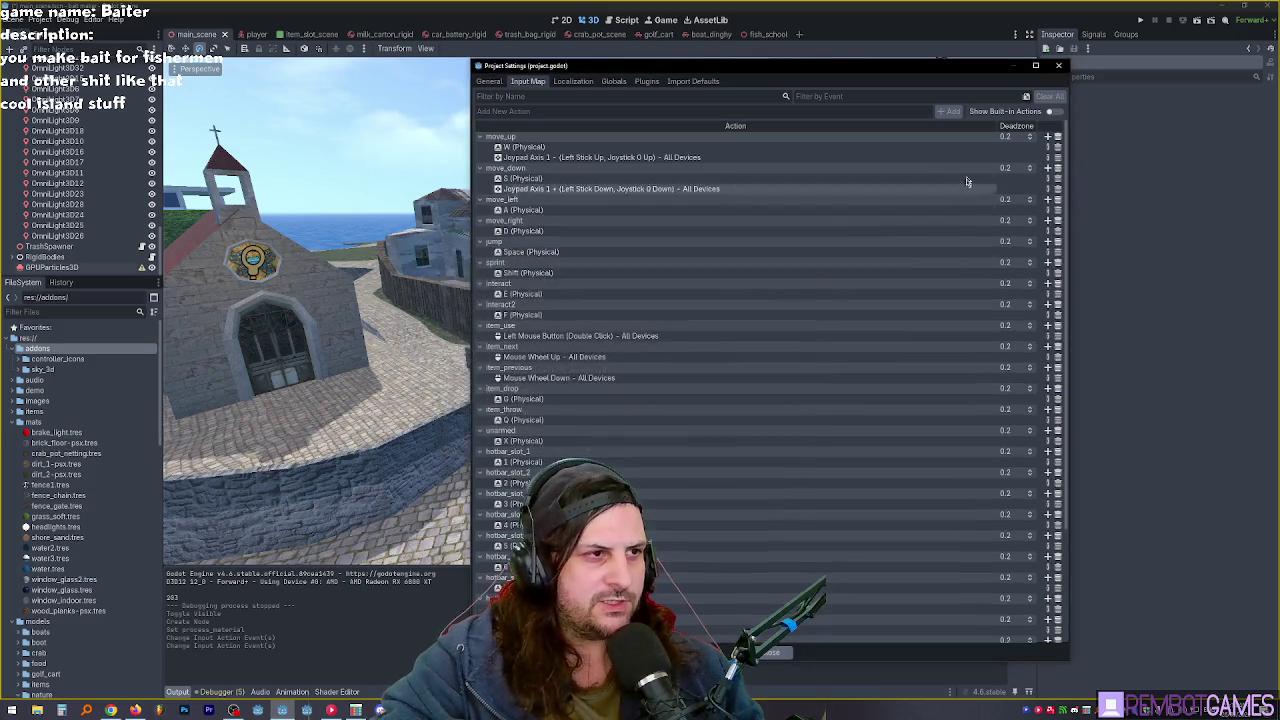
click(1048, 201)
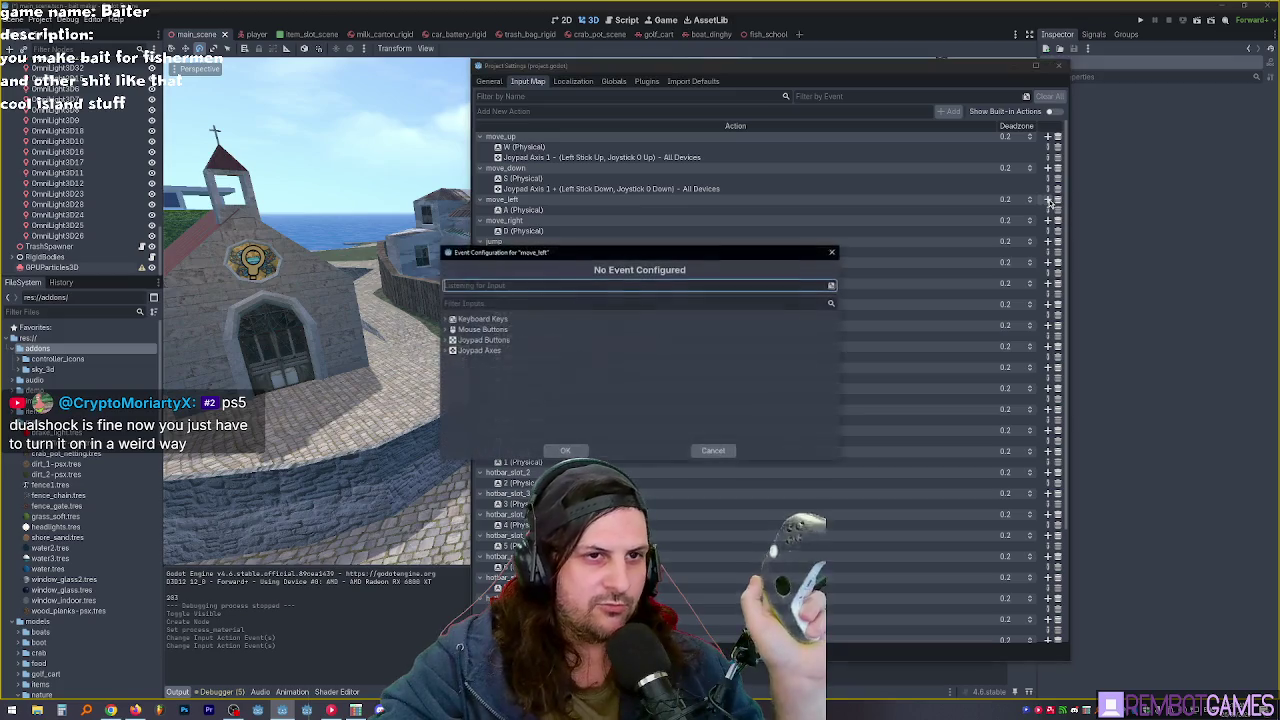
click(565, 451)
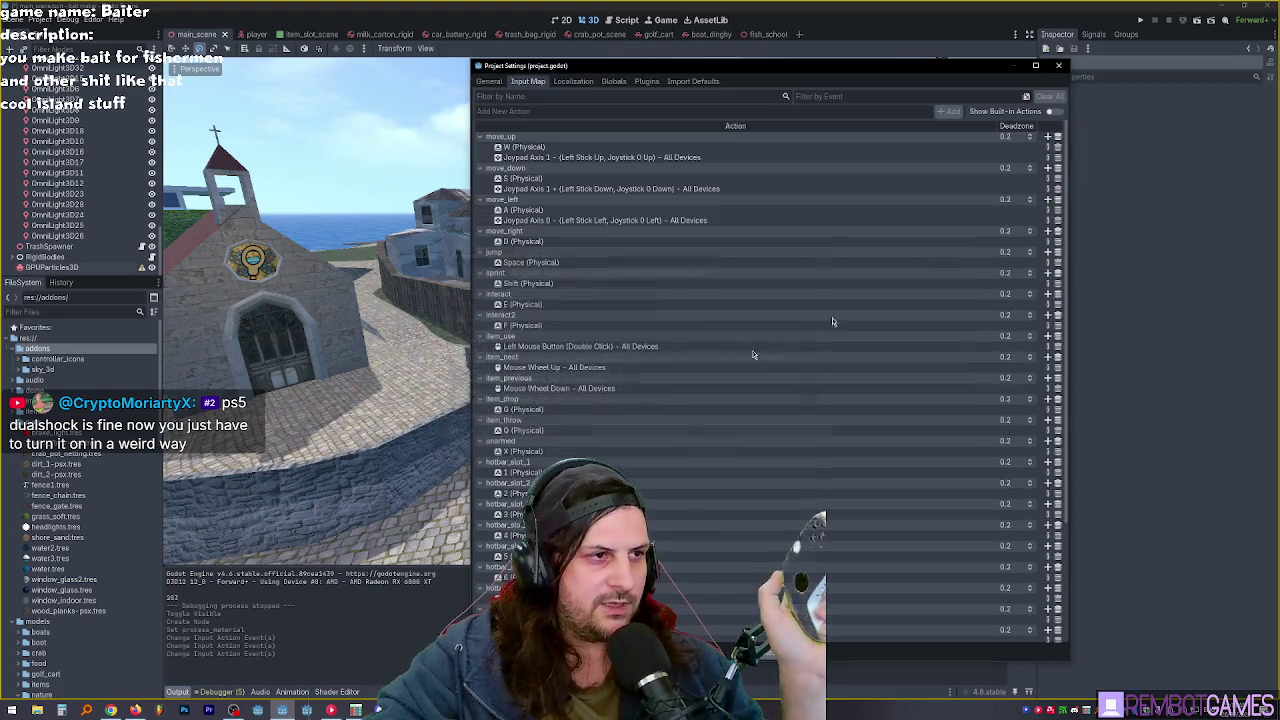
click(1048, 231)
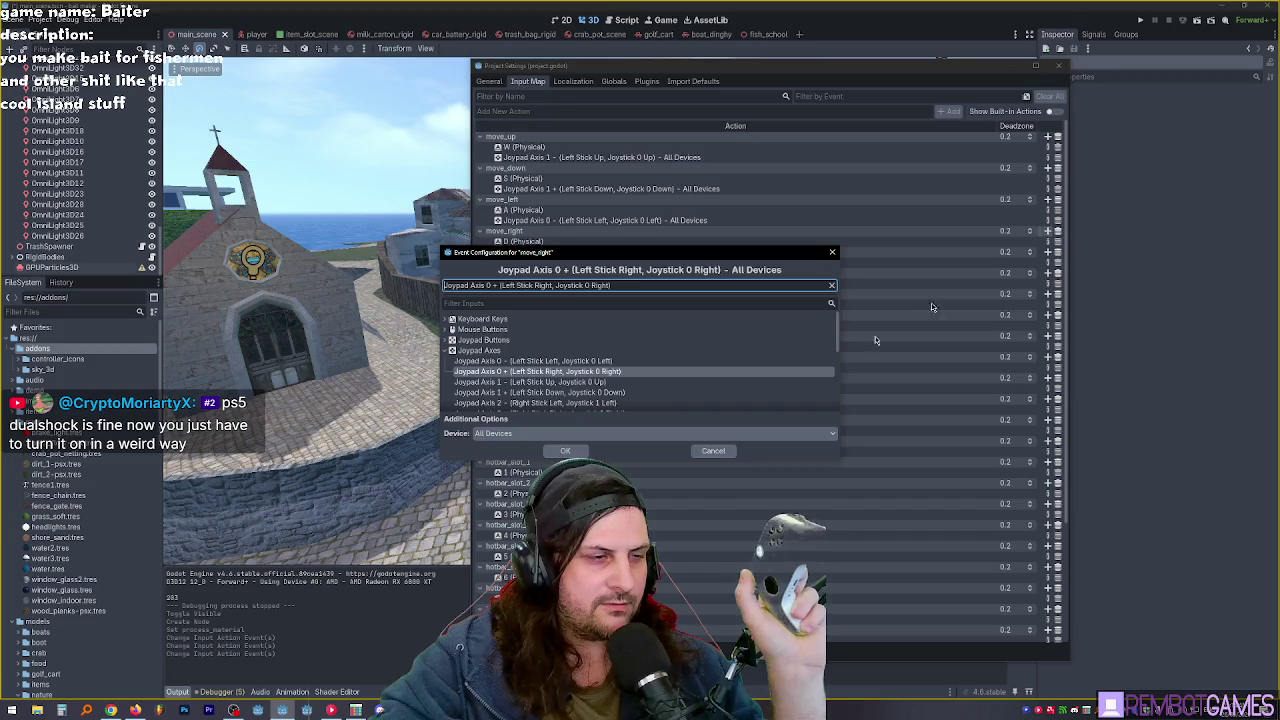
click(565, 451)
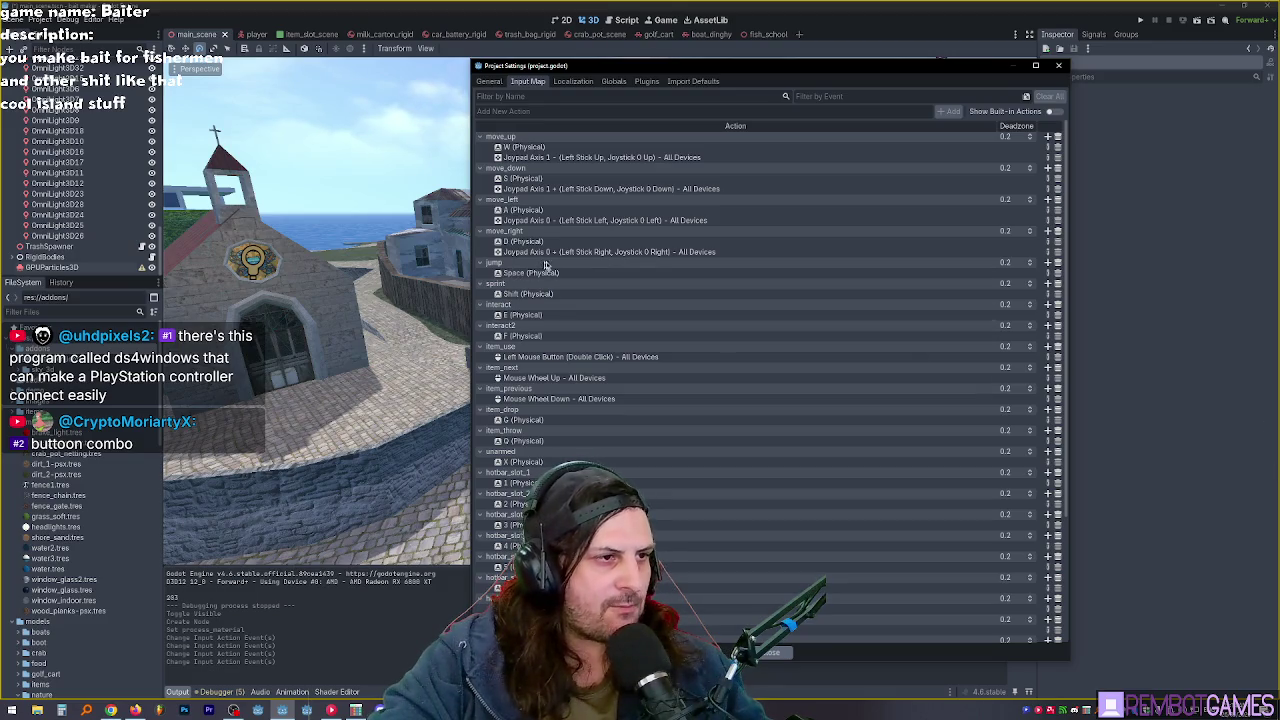
click(1046, 263)
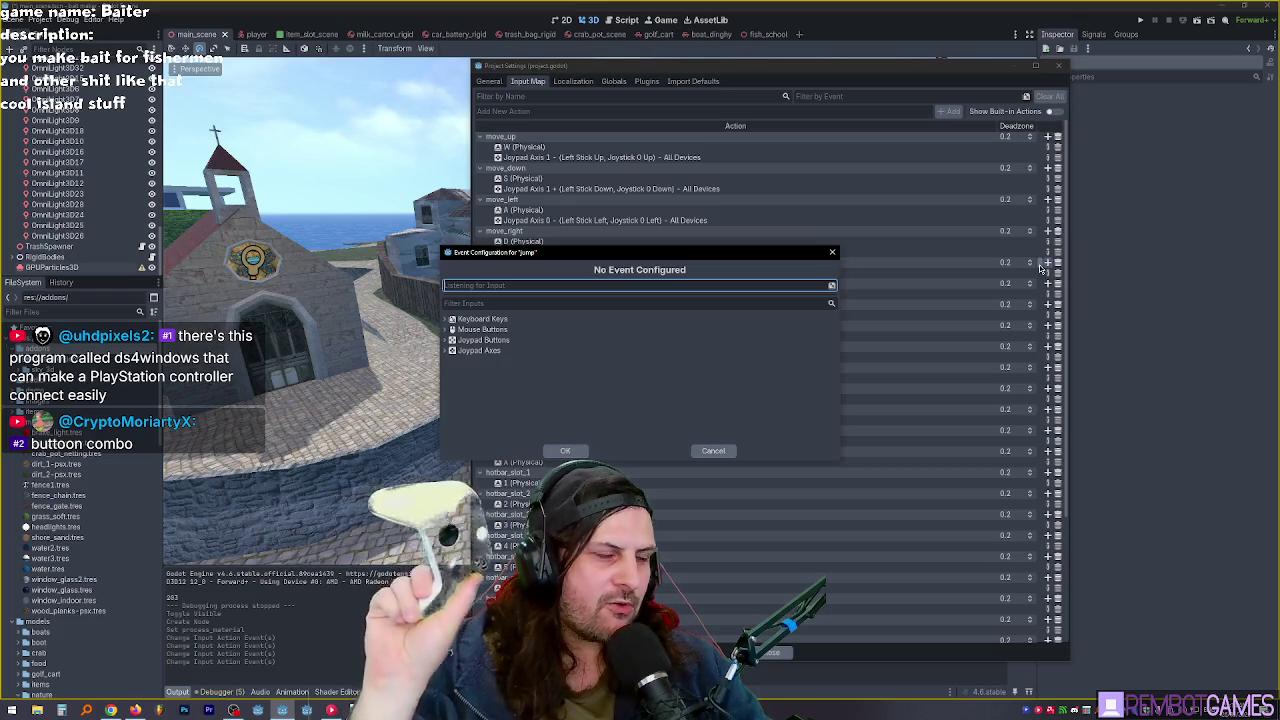
Step: Dismiss the jump event dialog unchanged and look over the move_up W binding
key(space)
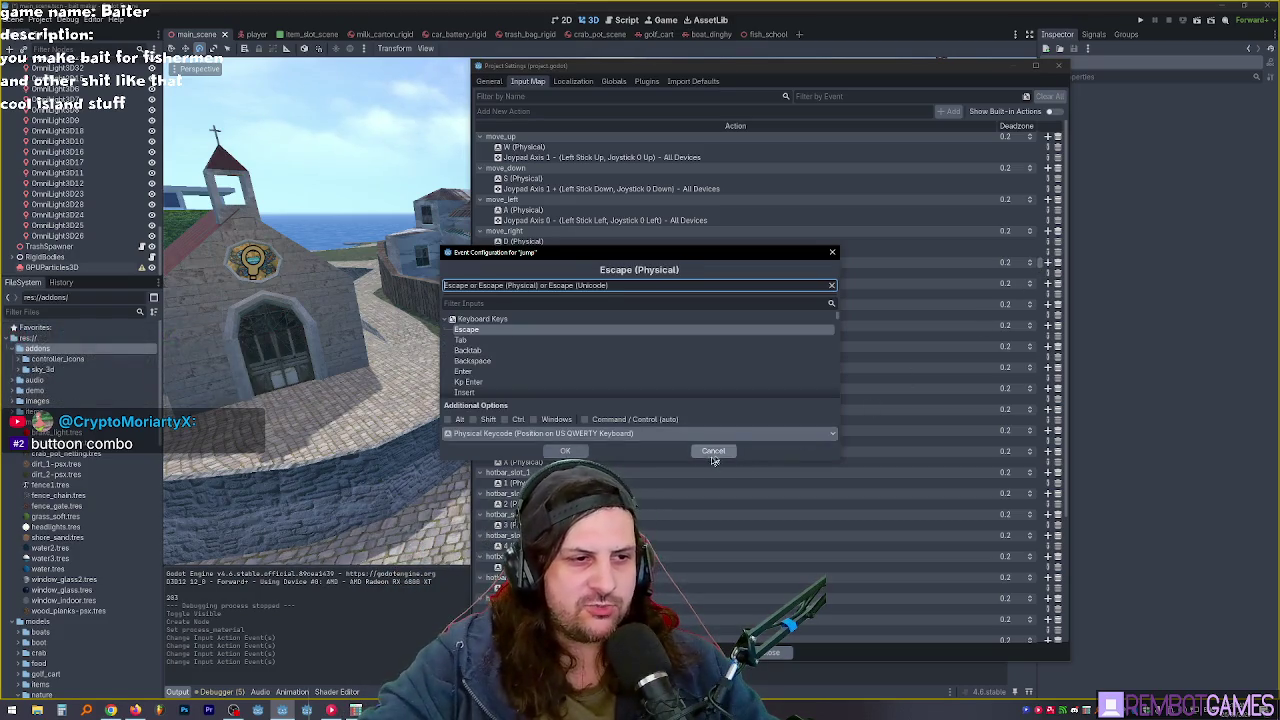
key(Return)
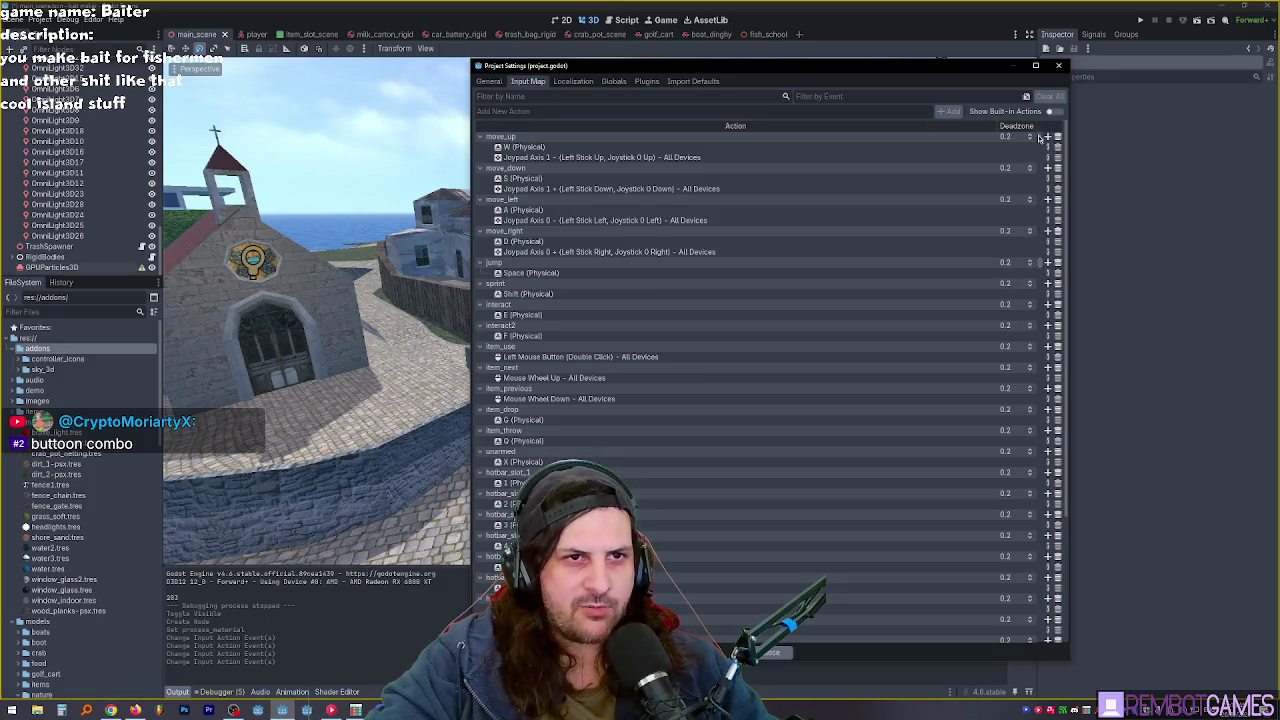
click(984, 150)
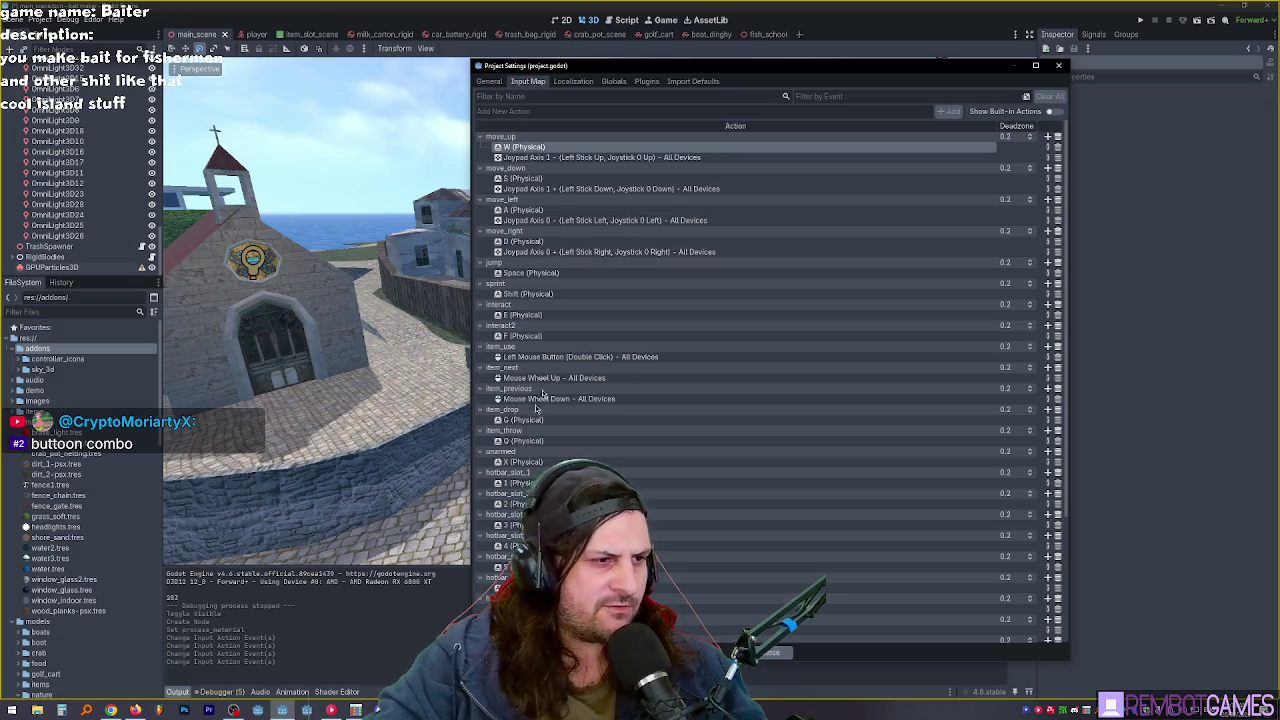
scroll(631, 380, down, 3)
scroll(626, 382, up, 3)
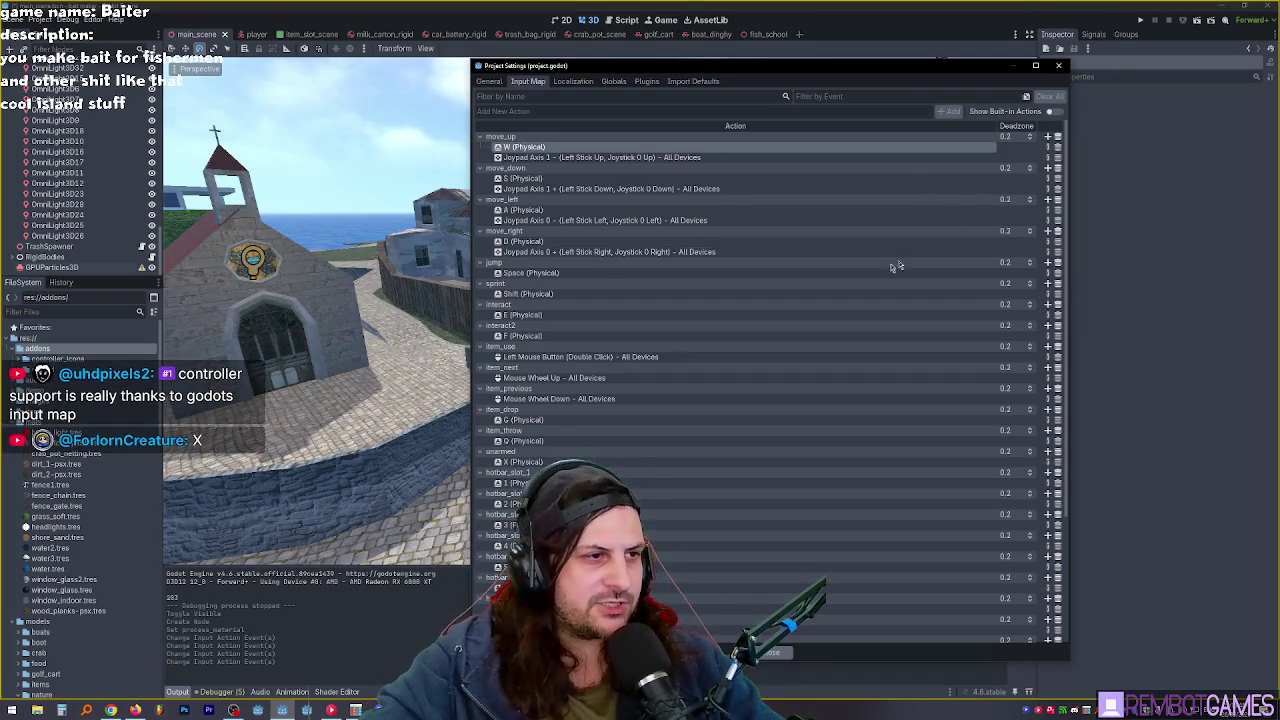
Step: Add Joypad Button 2 (Left Action) as an extra input for the interact action
click(1047, 305)
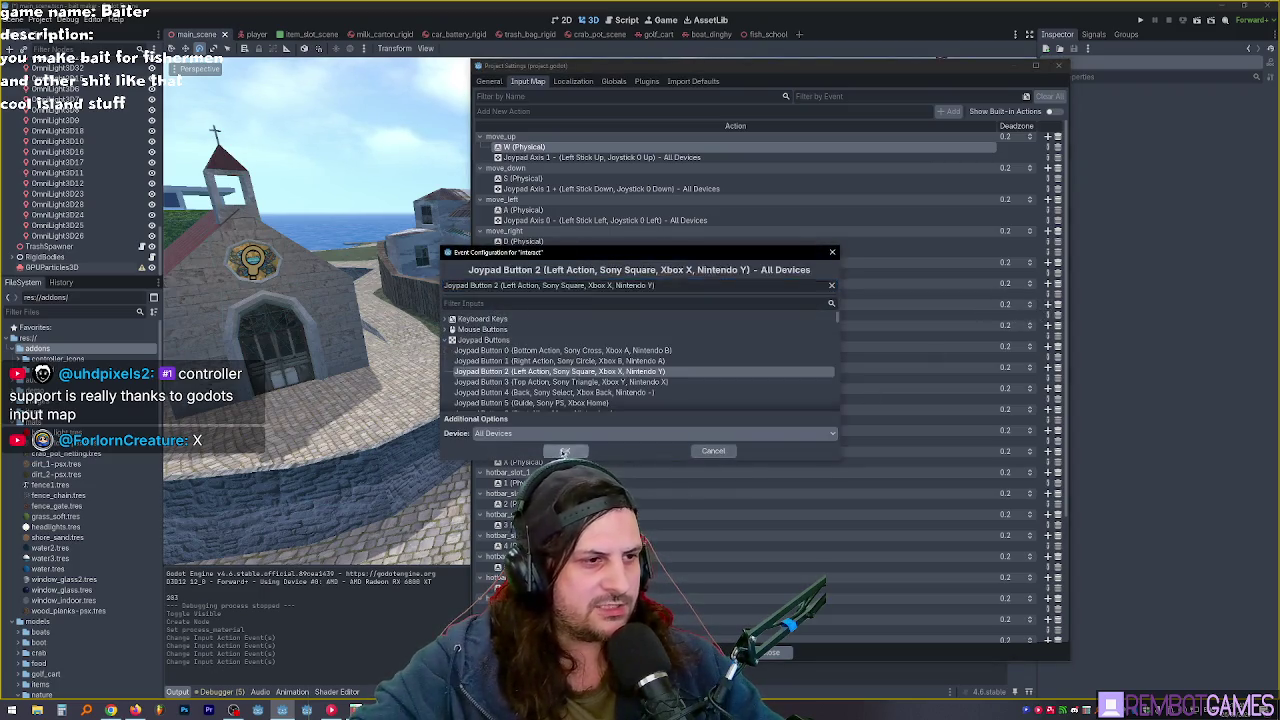
click(565, 451)
click(135, 710)
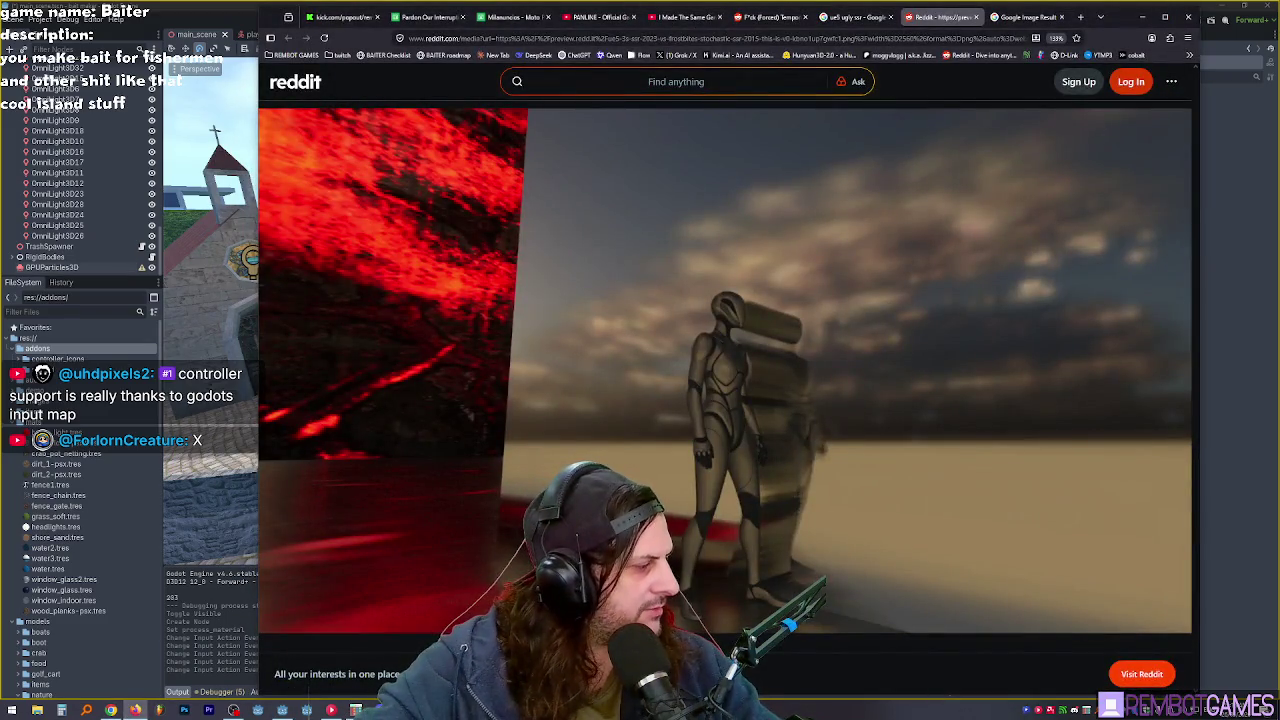
Step: Leave the Reddit robot image and switch back to the Godot editor window
click(233, 710)
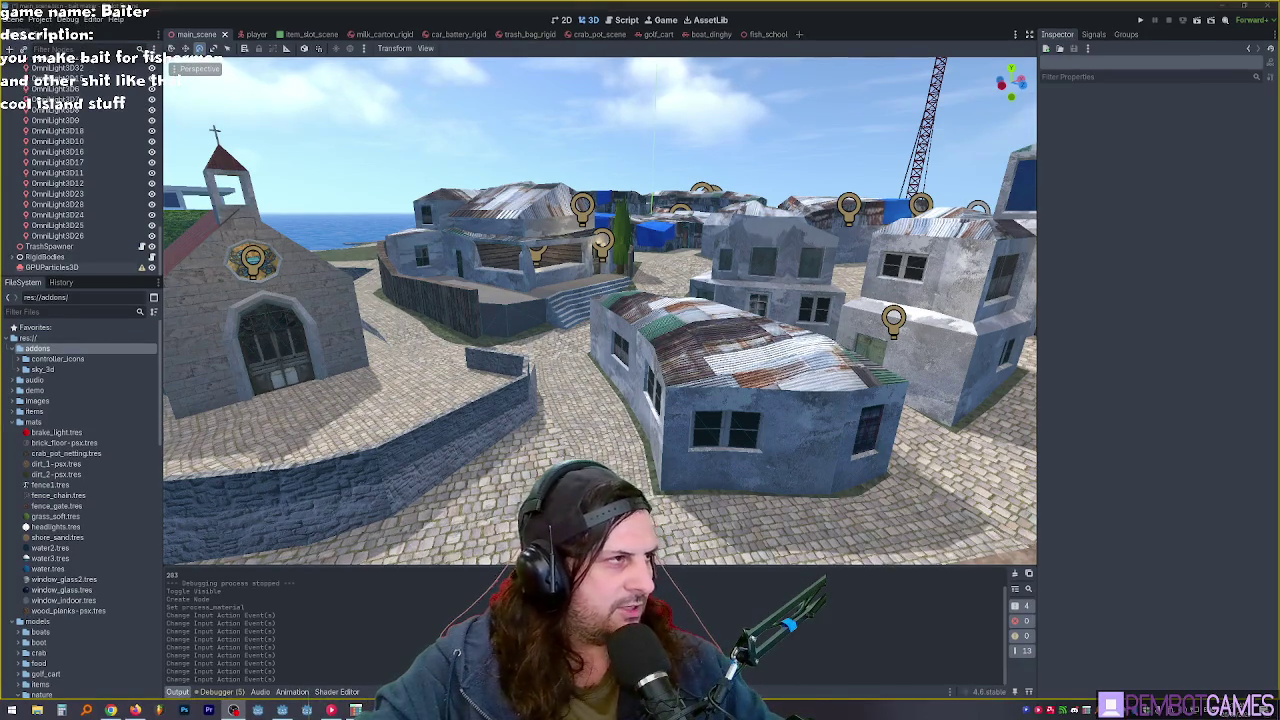
click(46, 18)
click(100, 32)
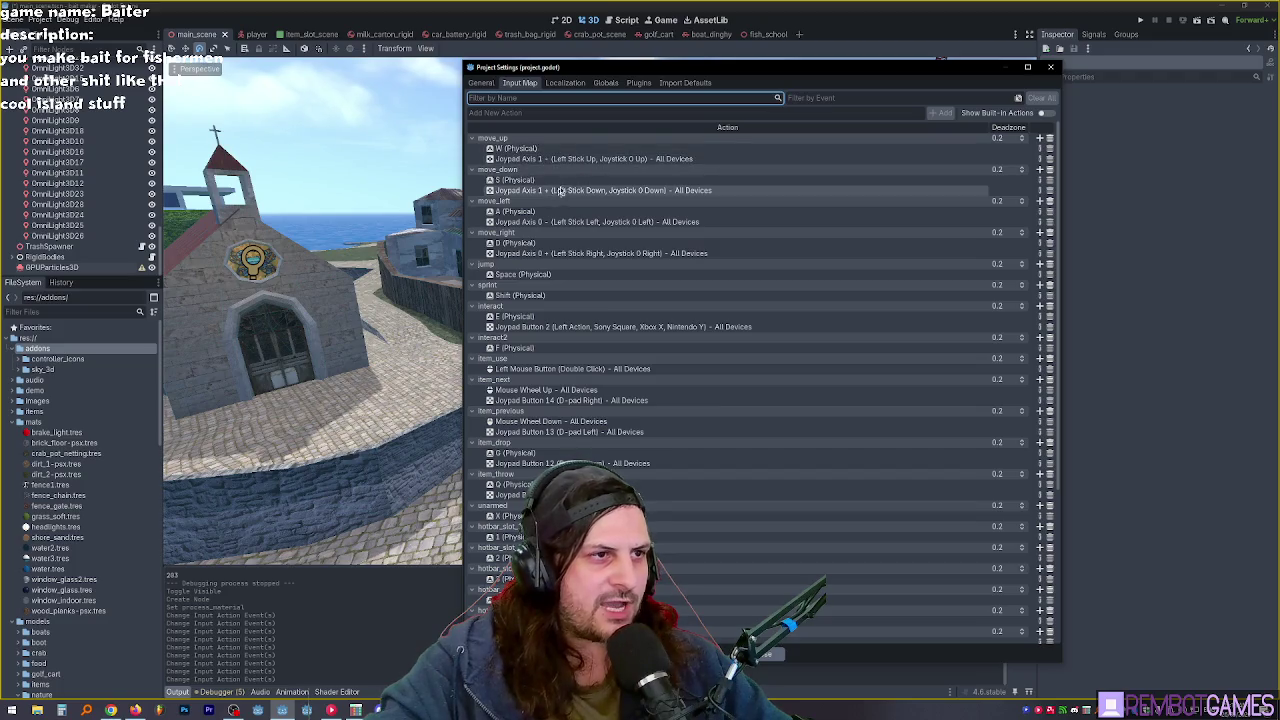
click(762, 654)
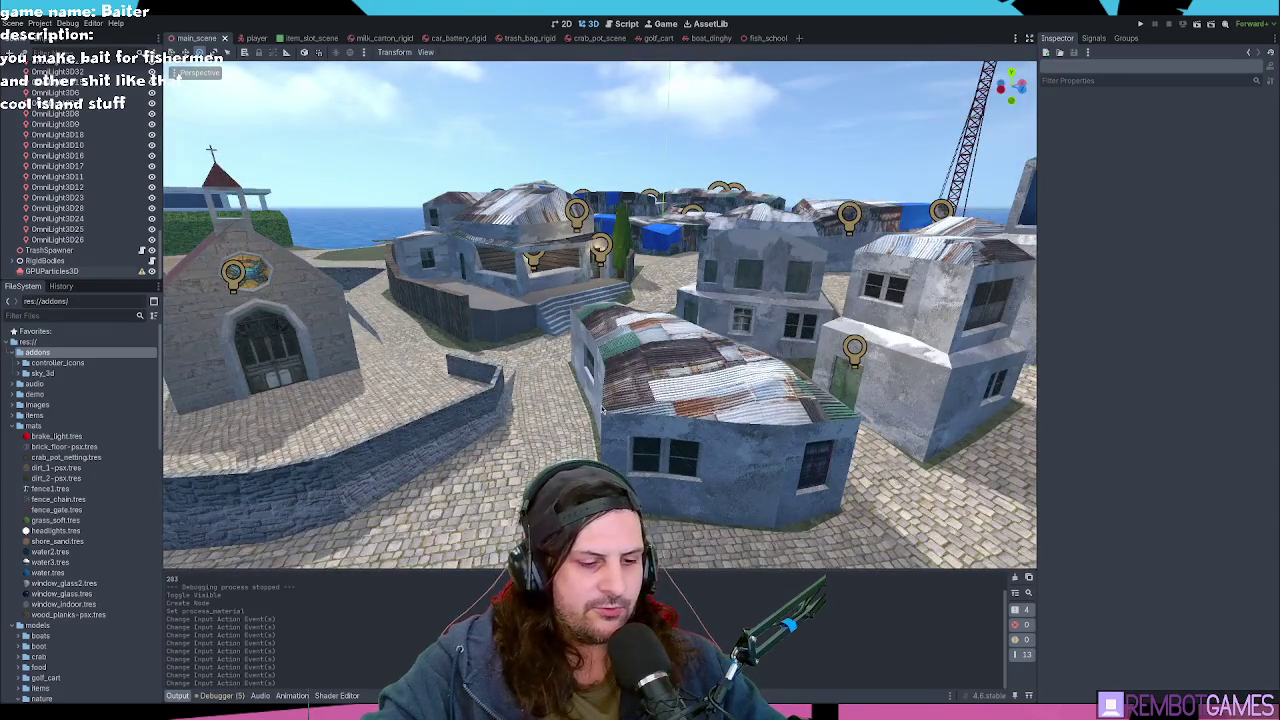
Step: Run the game with F5, stop it with F8, and return to the project's input map
key(F5)
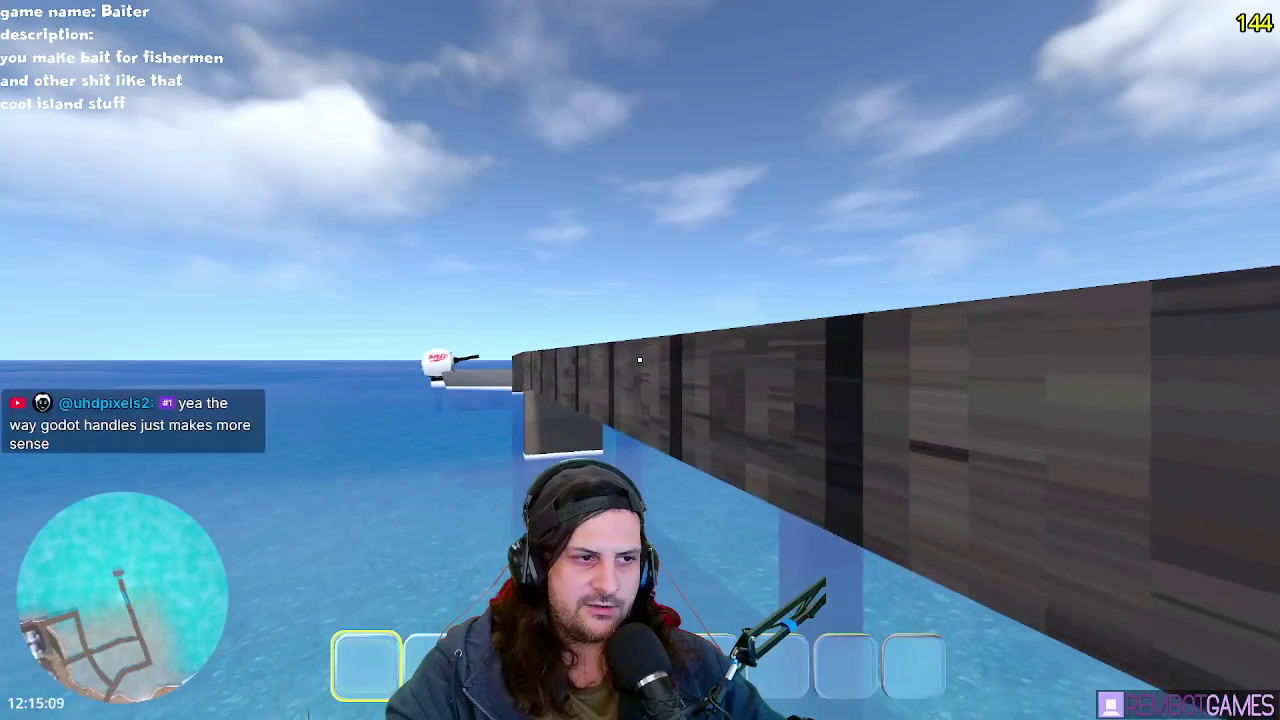
key(F8)
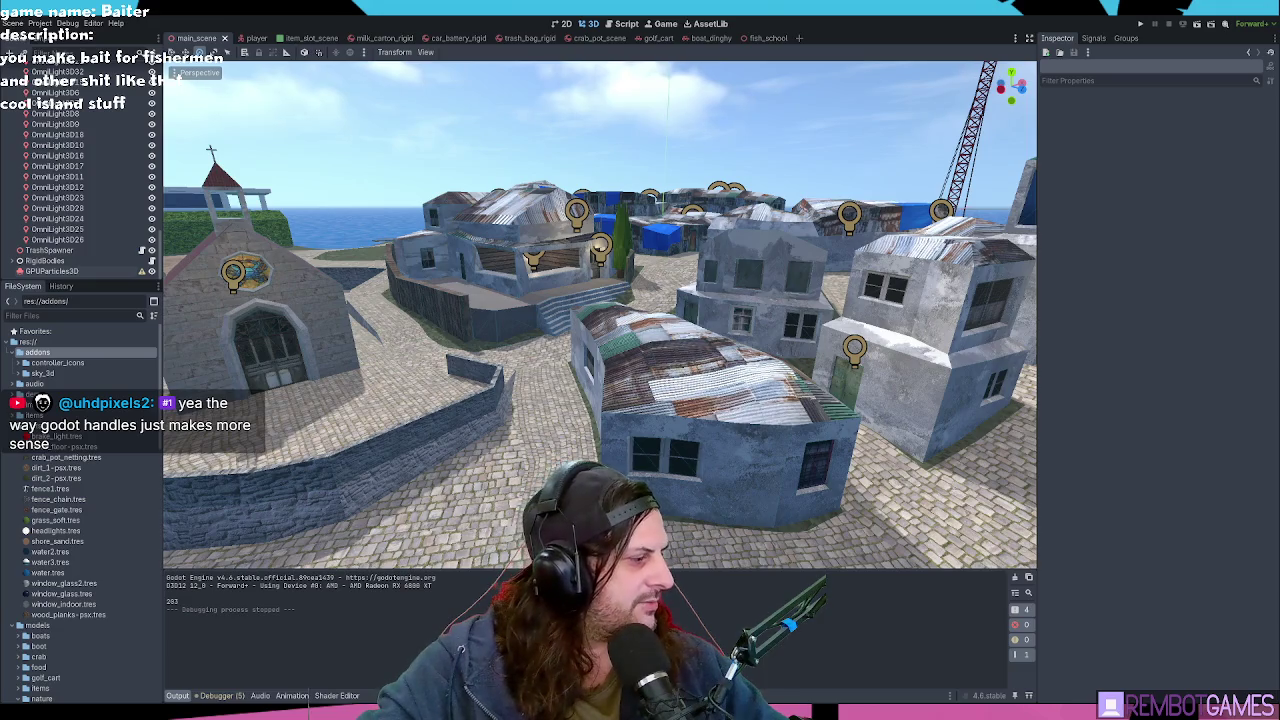
key(alt+Tab)
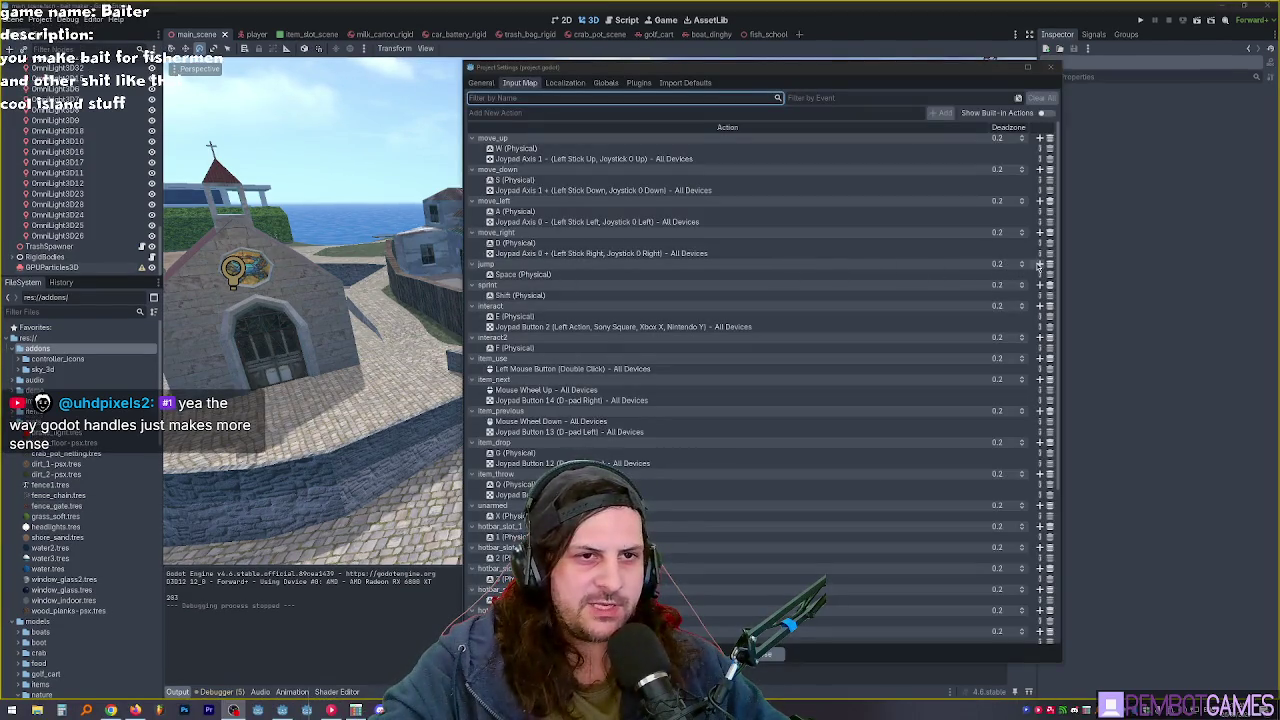
Step: Add Joypad Button 0 (Bottom Action) to jump, then close Project Settings with Escape
click(1039, 264)
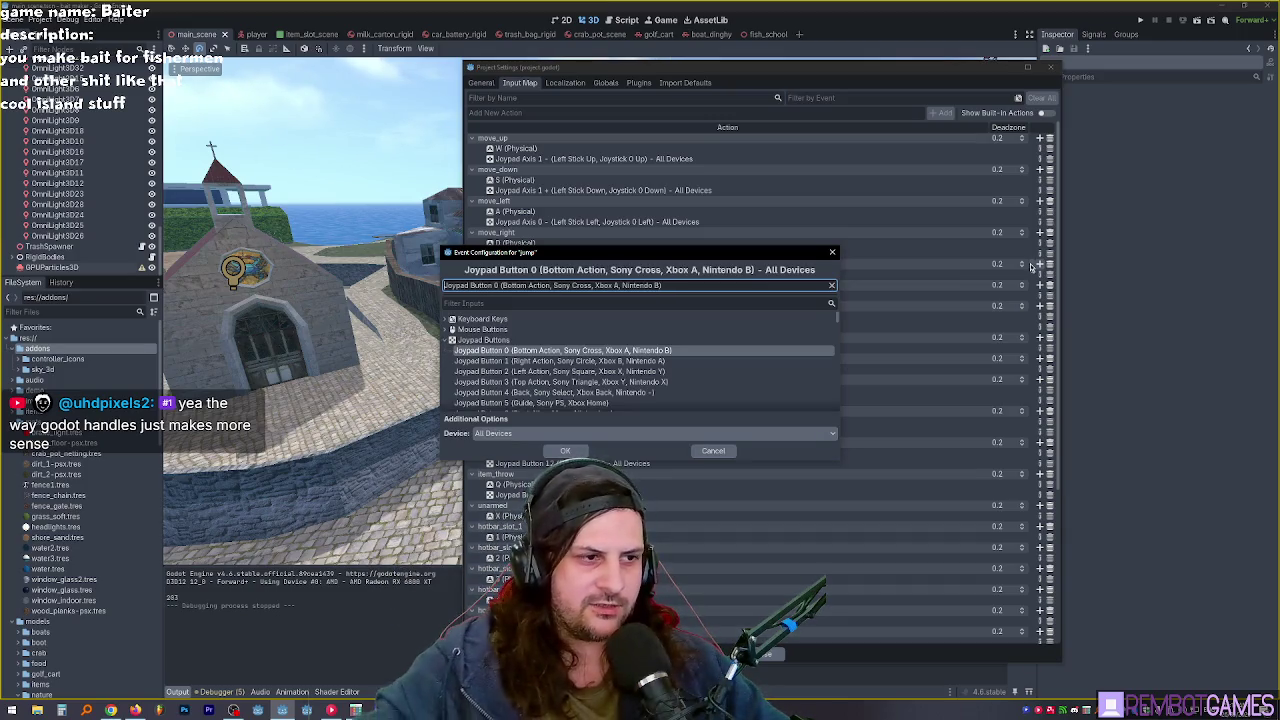
click(566, 450)
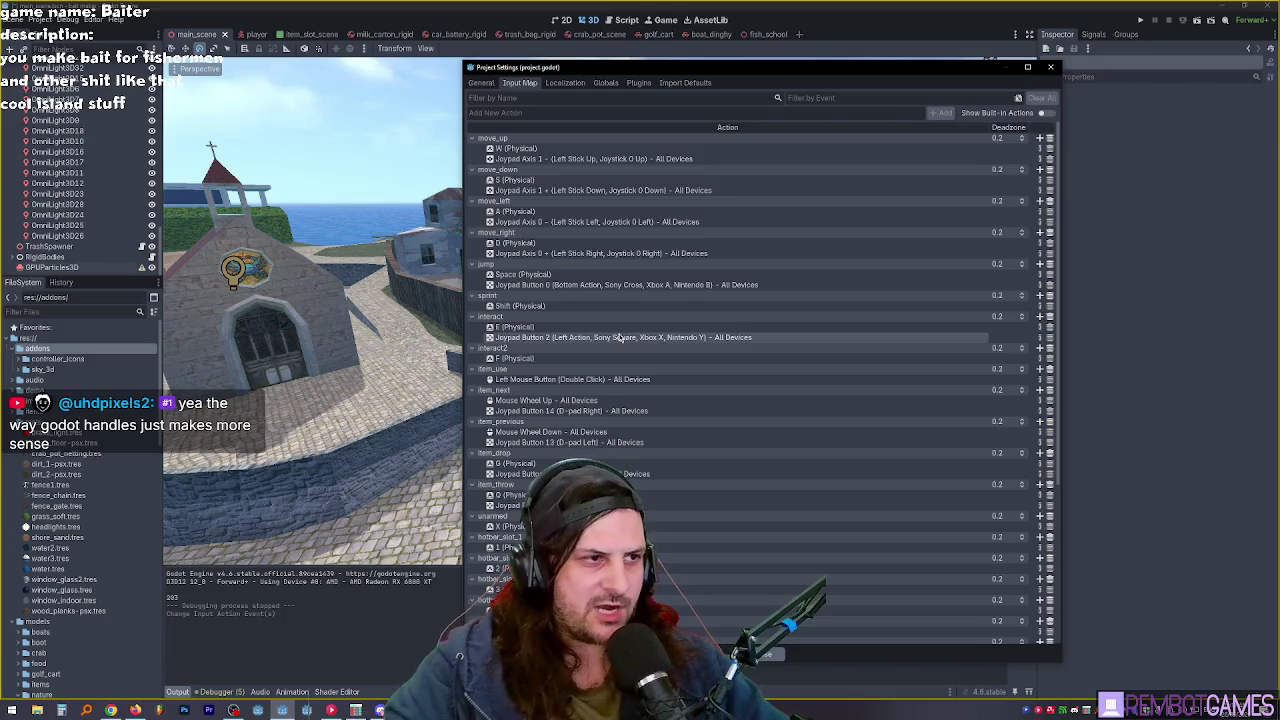
key(Escape)
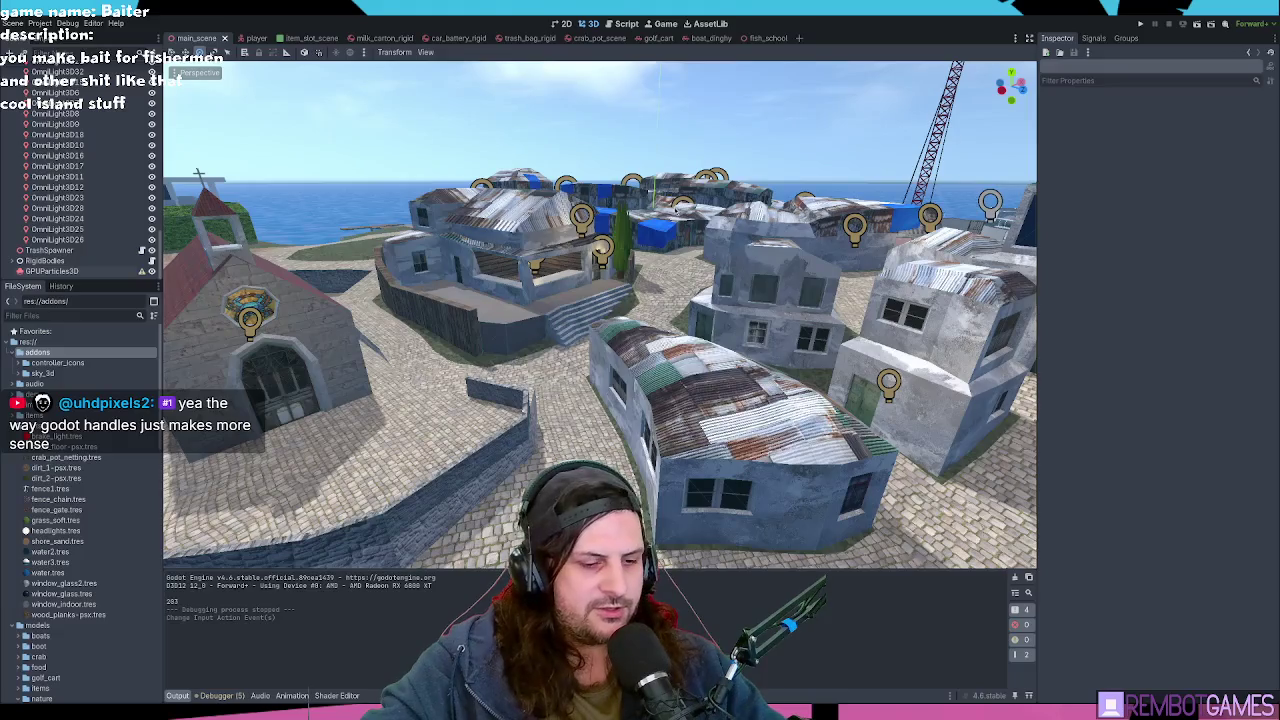
key(F5)
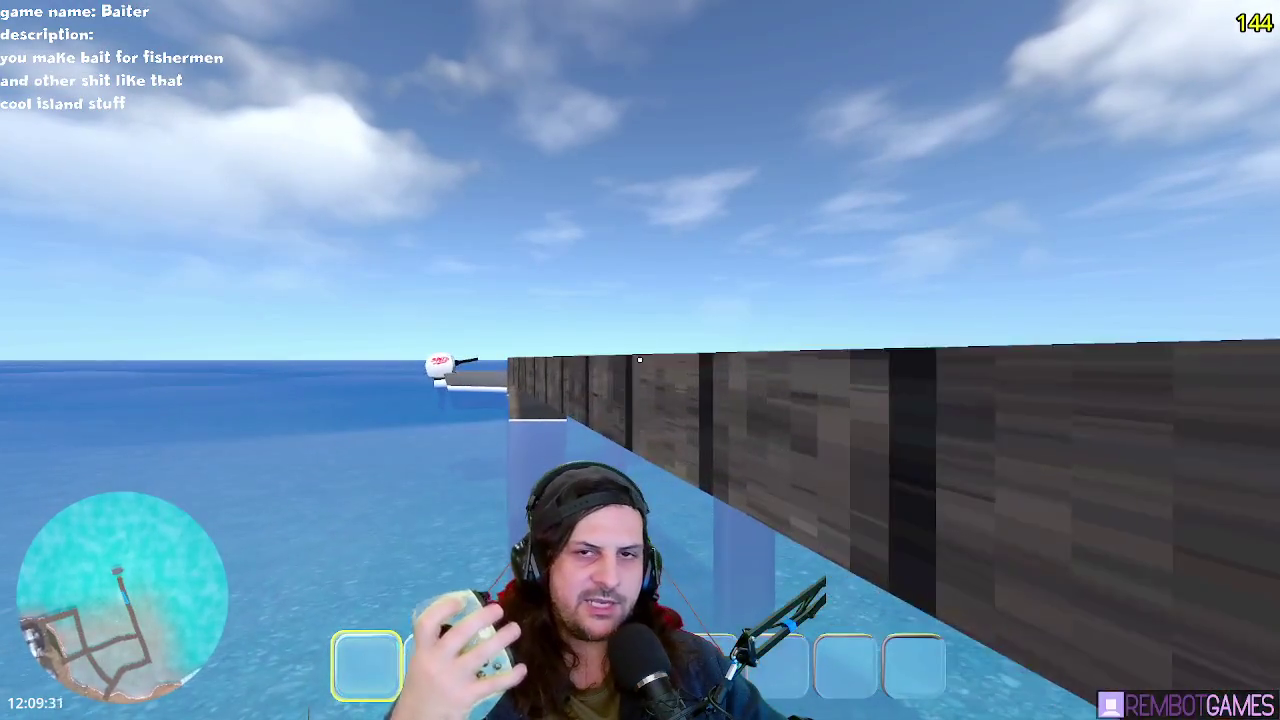
key(Escape)
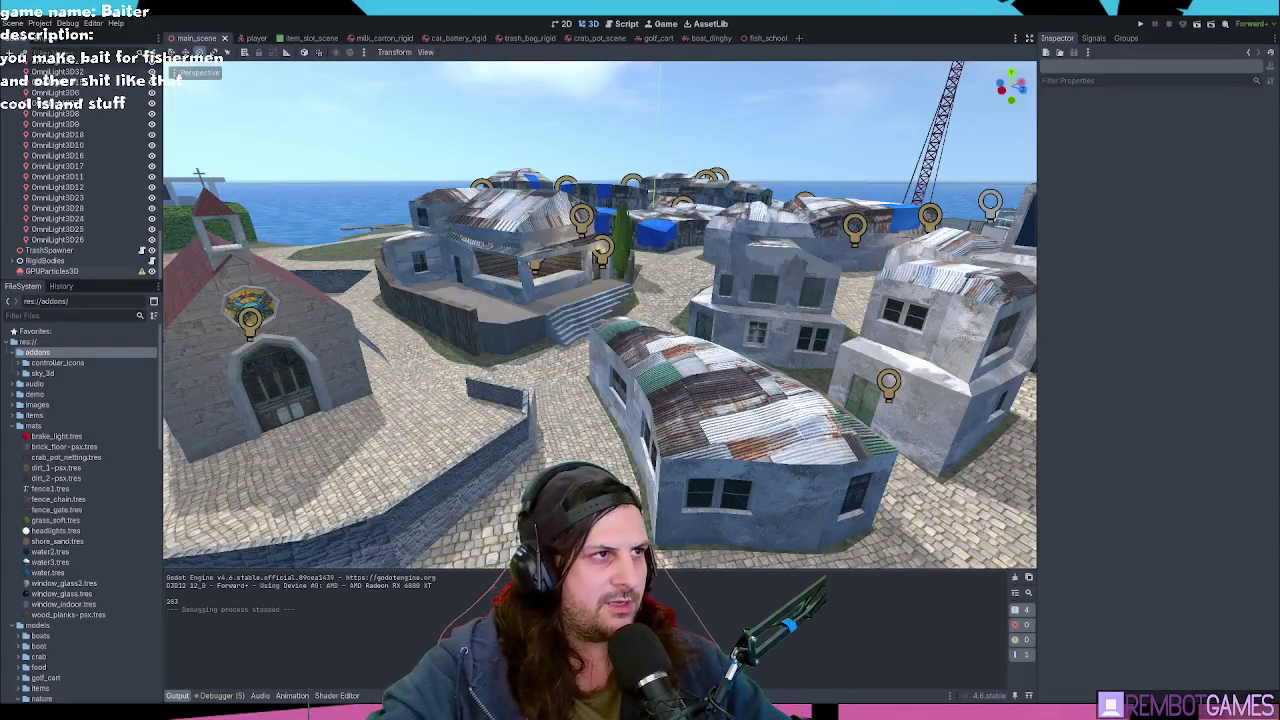
click(626, 23)
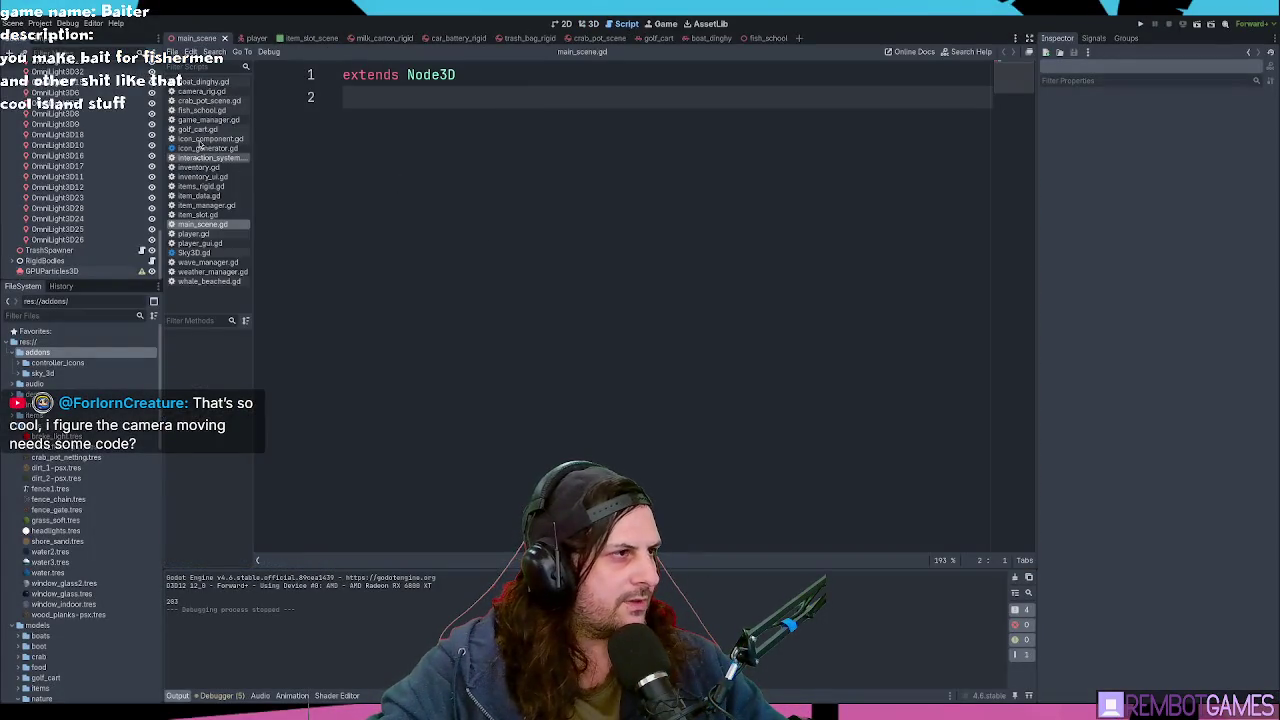
Step: Open player.gd and scroll through the script to find the movement code
click(254, 233)
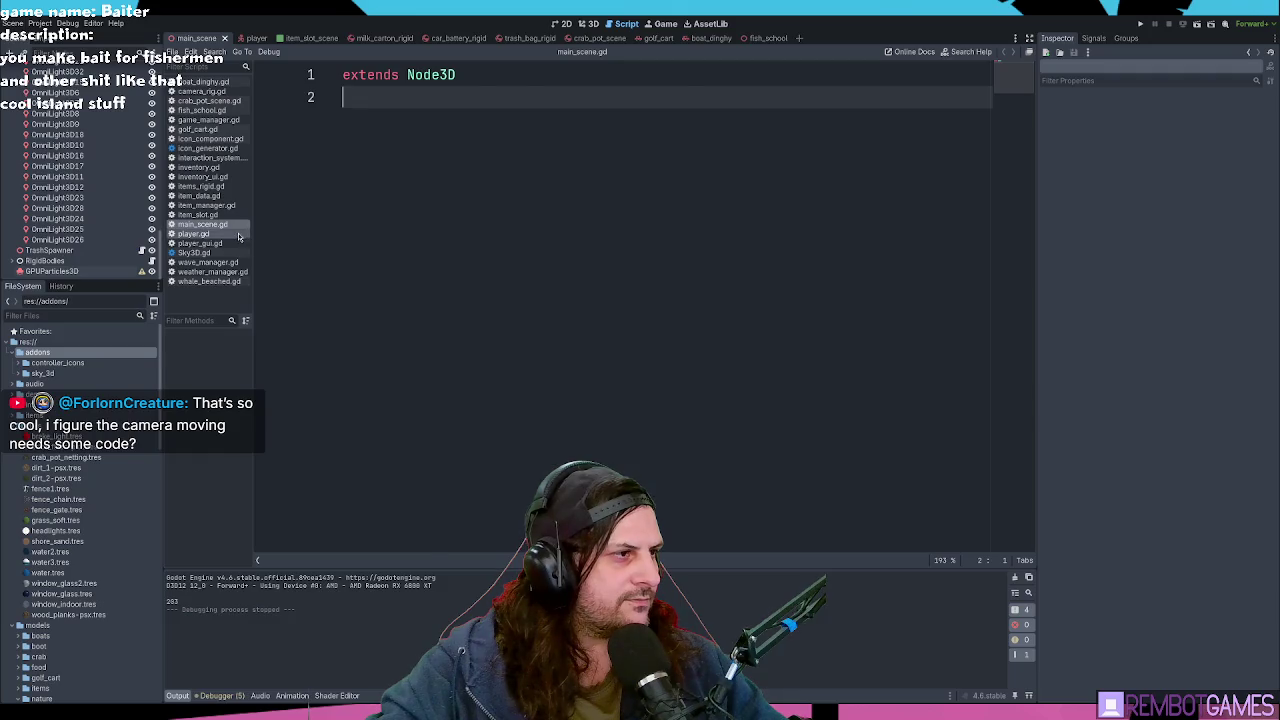
scroll(600, 300, up, 10)
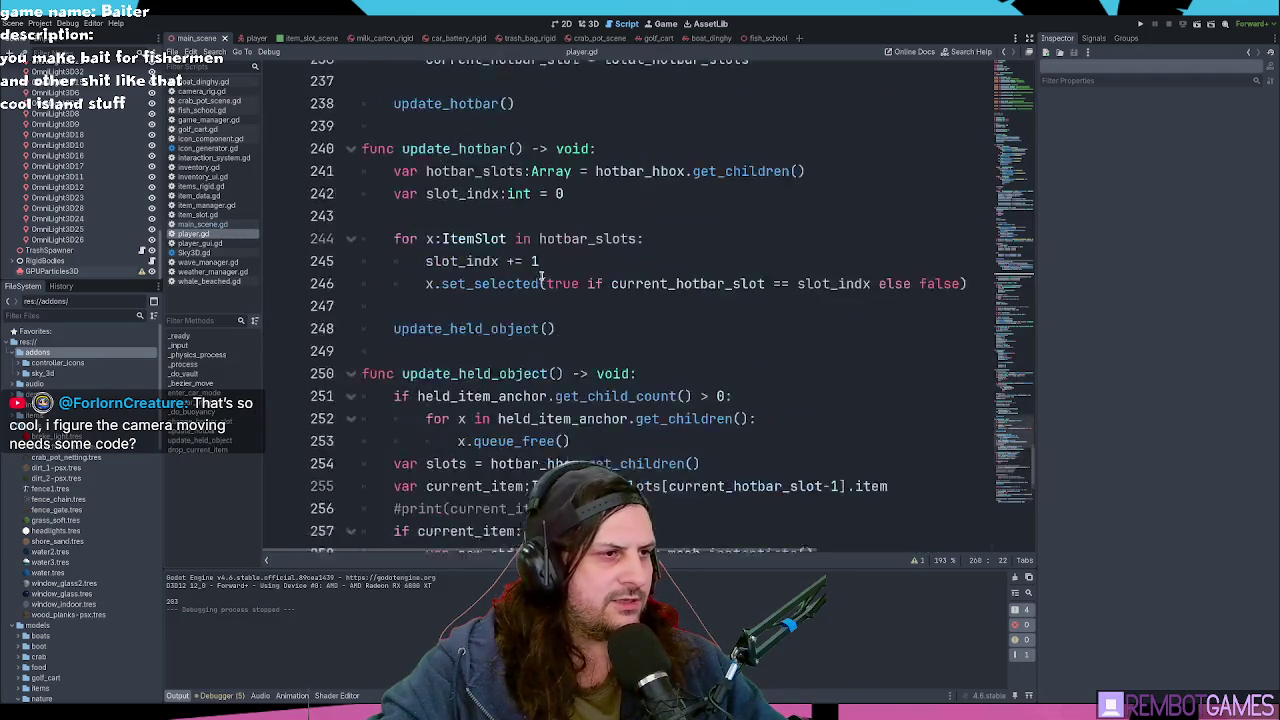
ctrl+scroll(620, 435, down, 4)
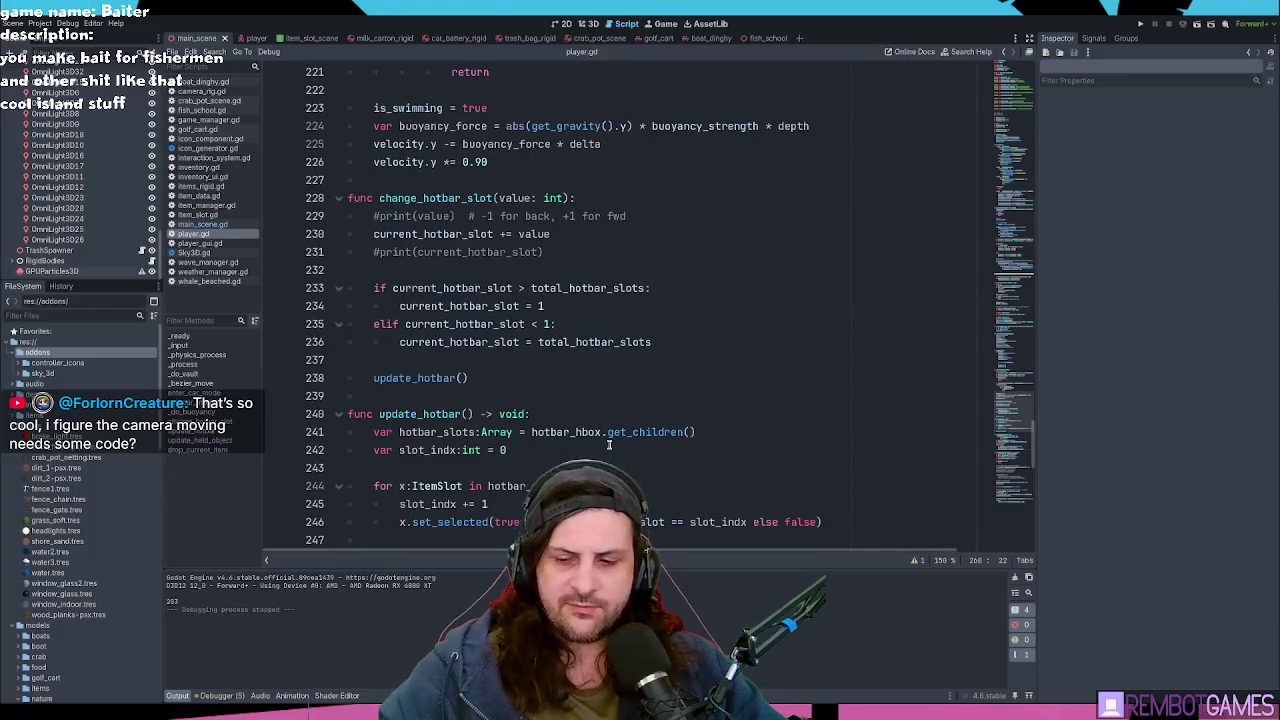
click(608, 288)
scroll(604, 300, up, 6)
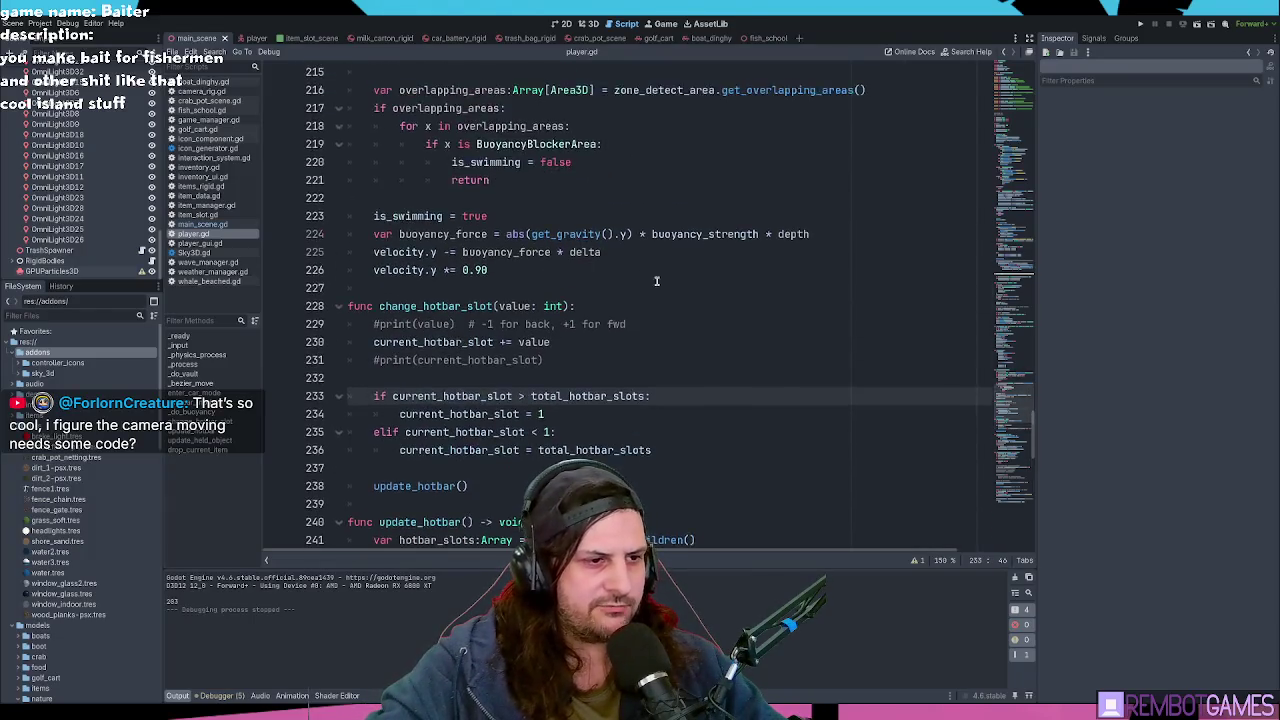
scroll(600, 310, up, 13)
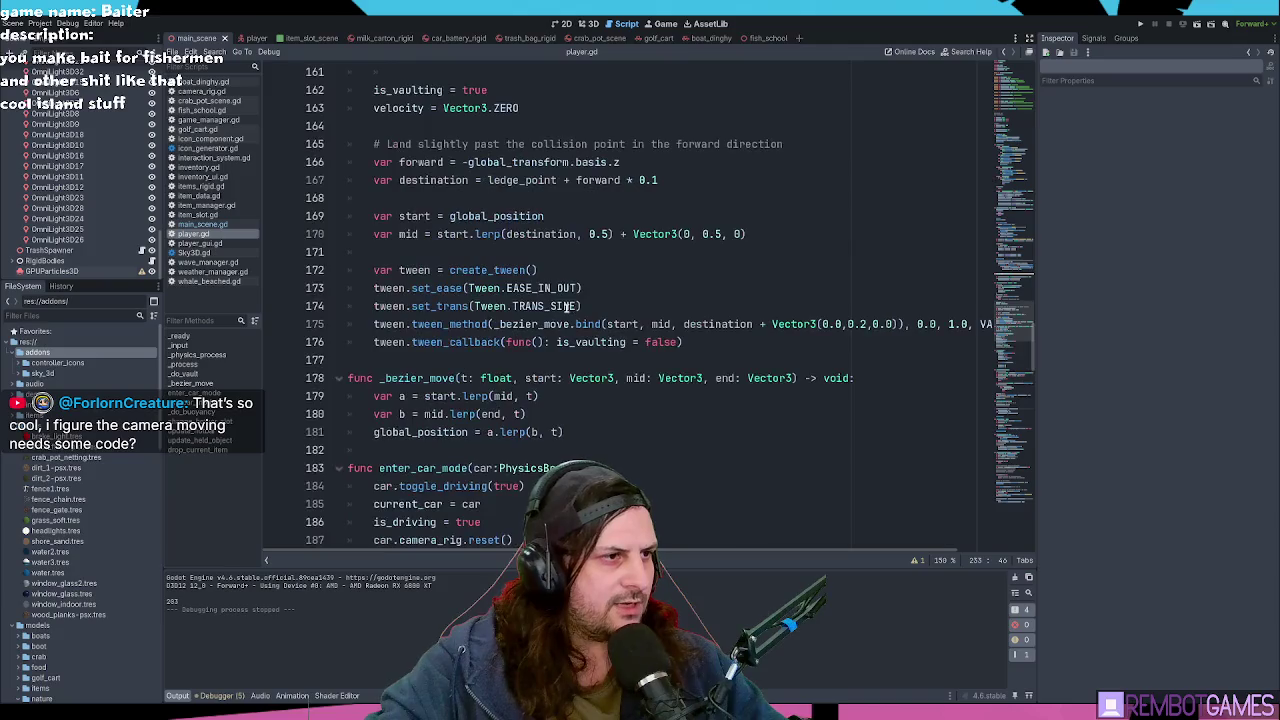
scroll(565, 306, down, 1)
scroll(565, 306, down, 1)
scroll(545, 298, up, 14)
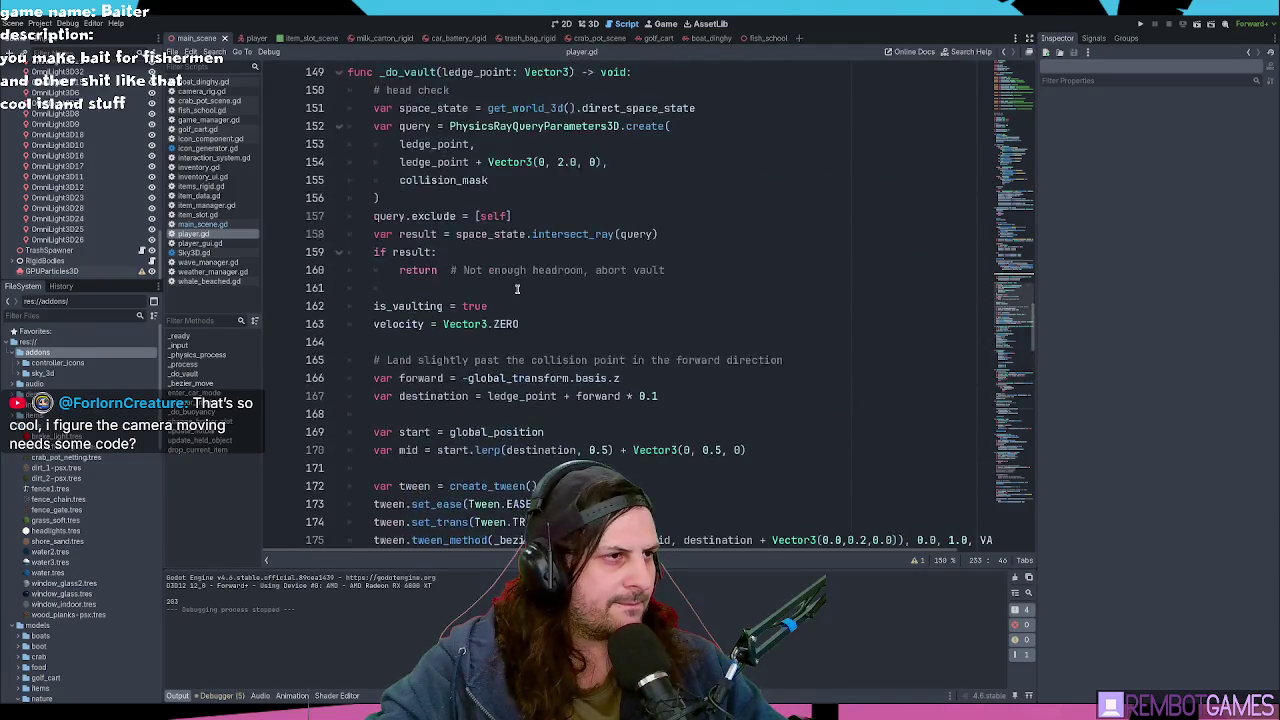
scroll(521, 288, up, 9)
scroll(540, 289, down, 3)
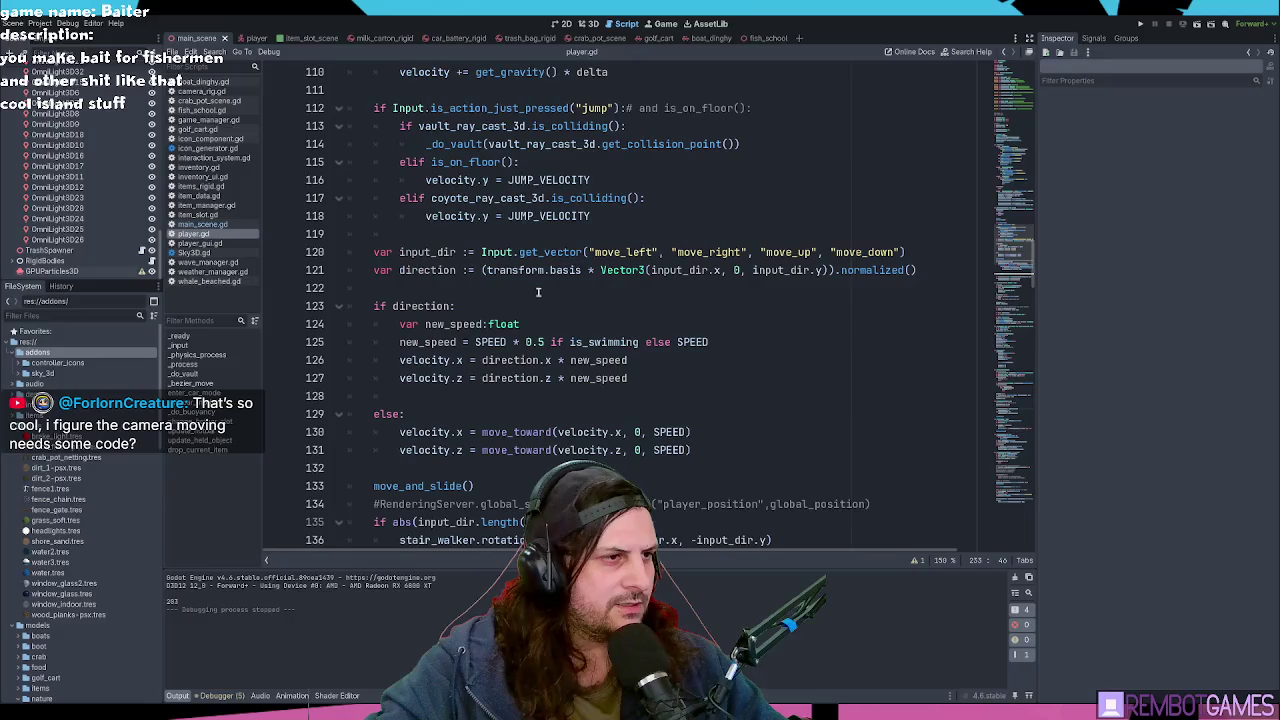
Step: Inspect line 120's input_dir and get_vector call, checking get_vector's documentation
click(577, 252)
triple_click(577, 252)
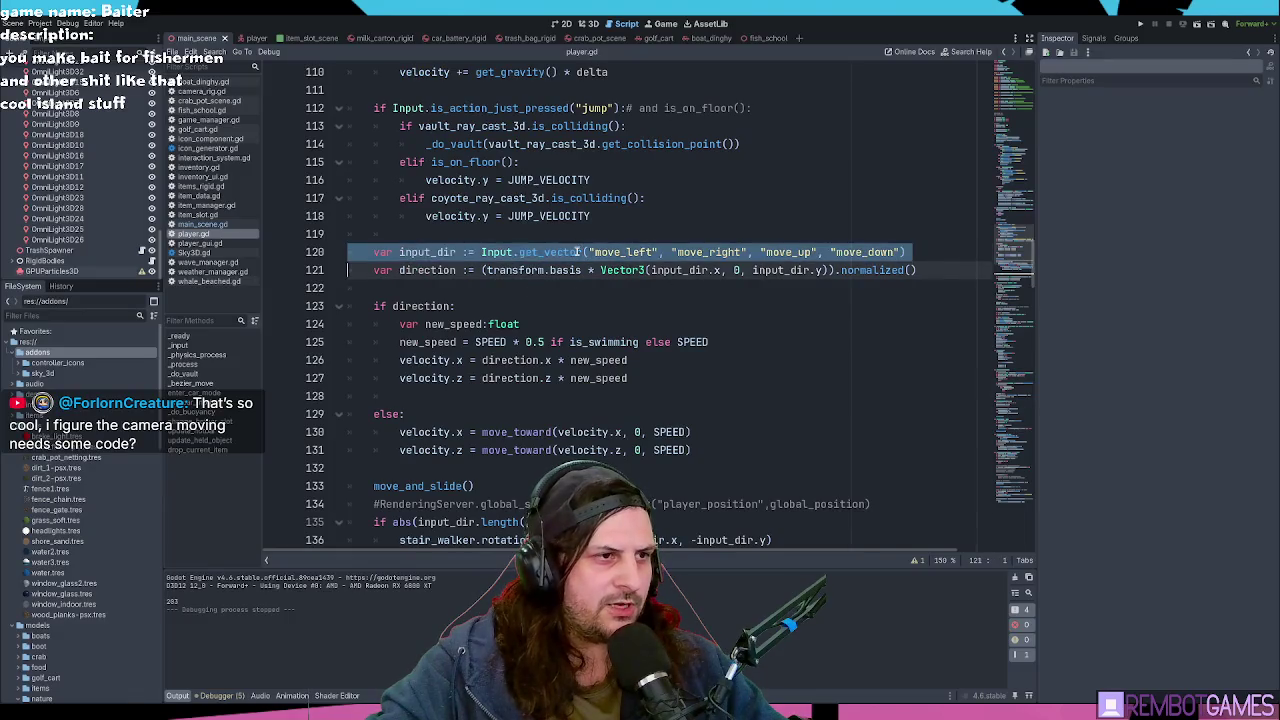
double_click(430, 252)
click(565, 253)
double_click(565, 253)
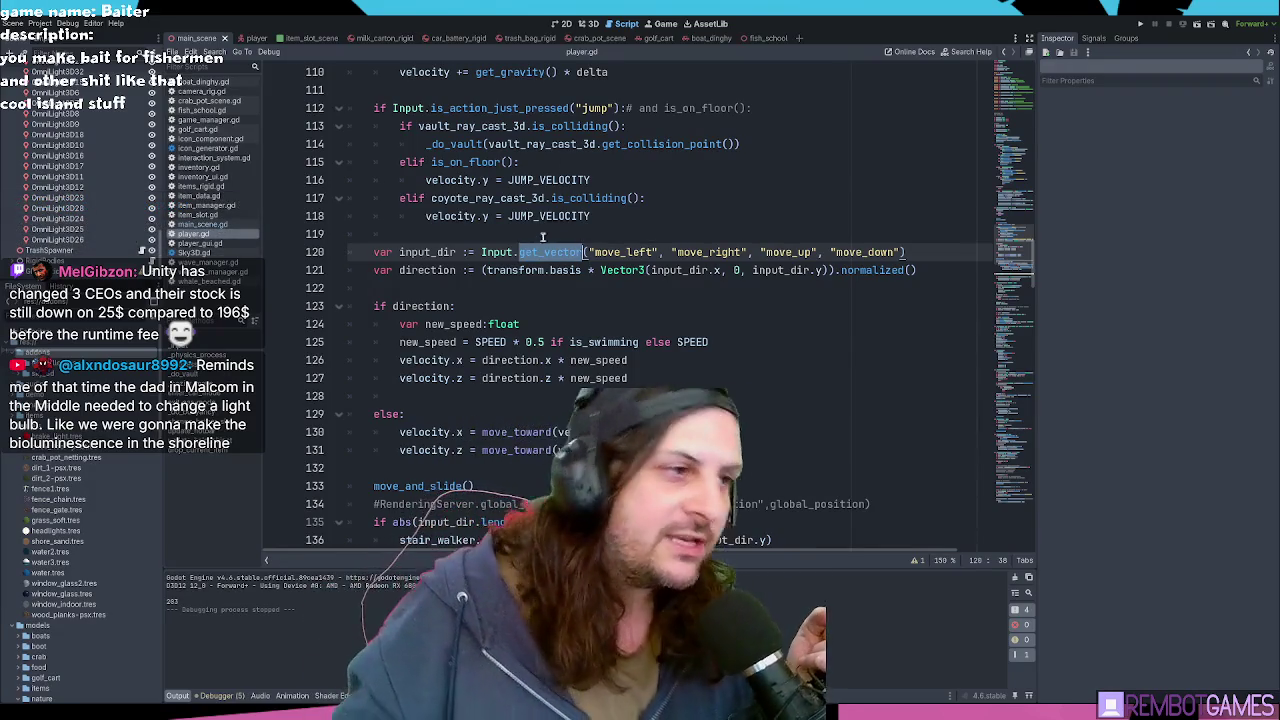
ctrl+click(545, 253)
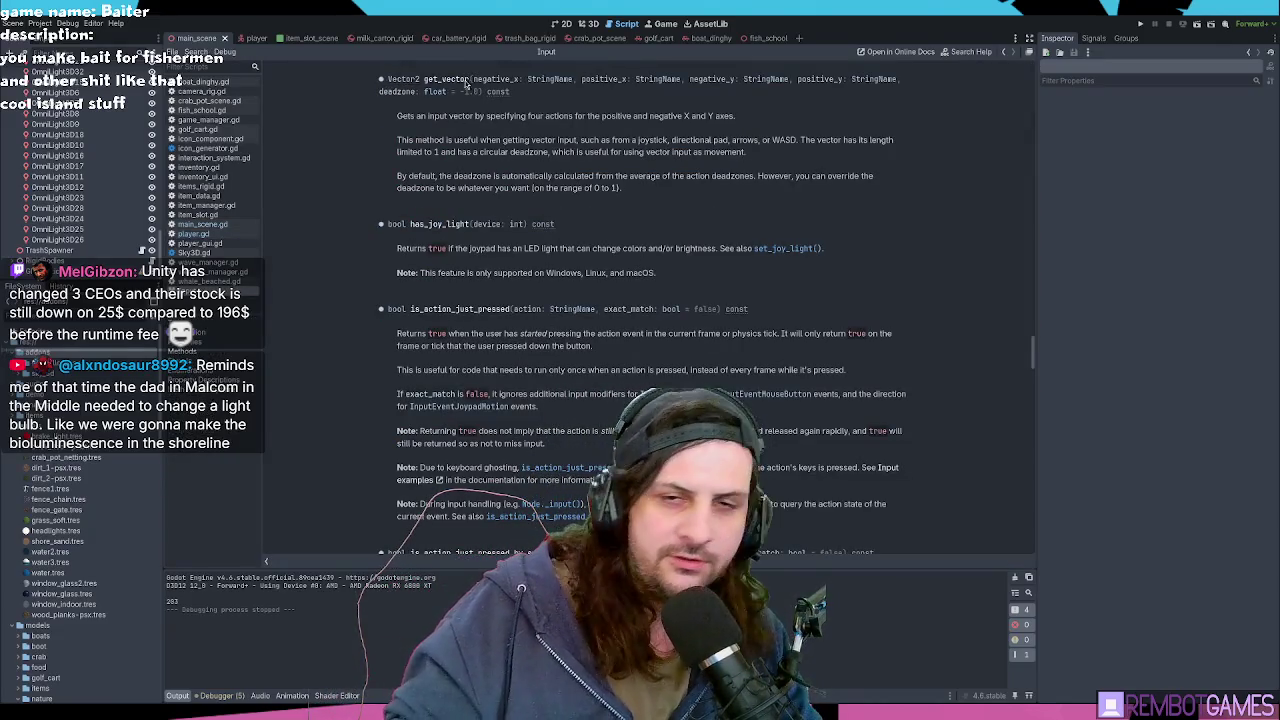
key(alt+Left)
Step: Highlight the move_left, move_right, move_up and move_down names and line 121's direction calculation
double_click(609, 252)
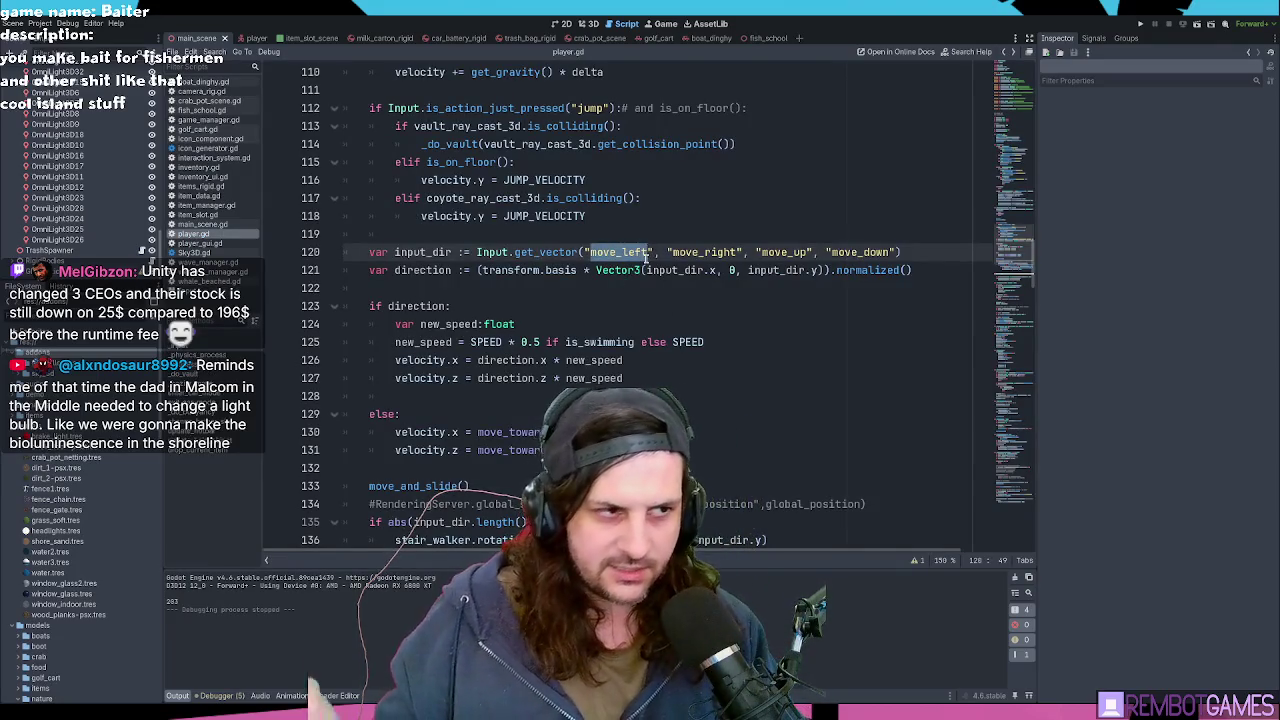
double_click(703, 252)
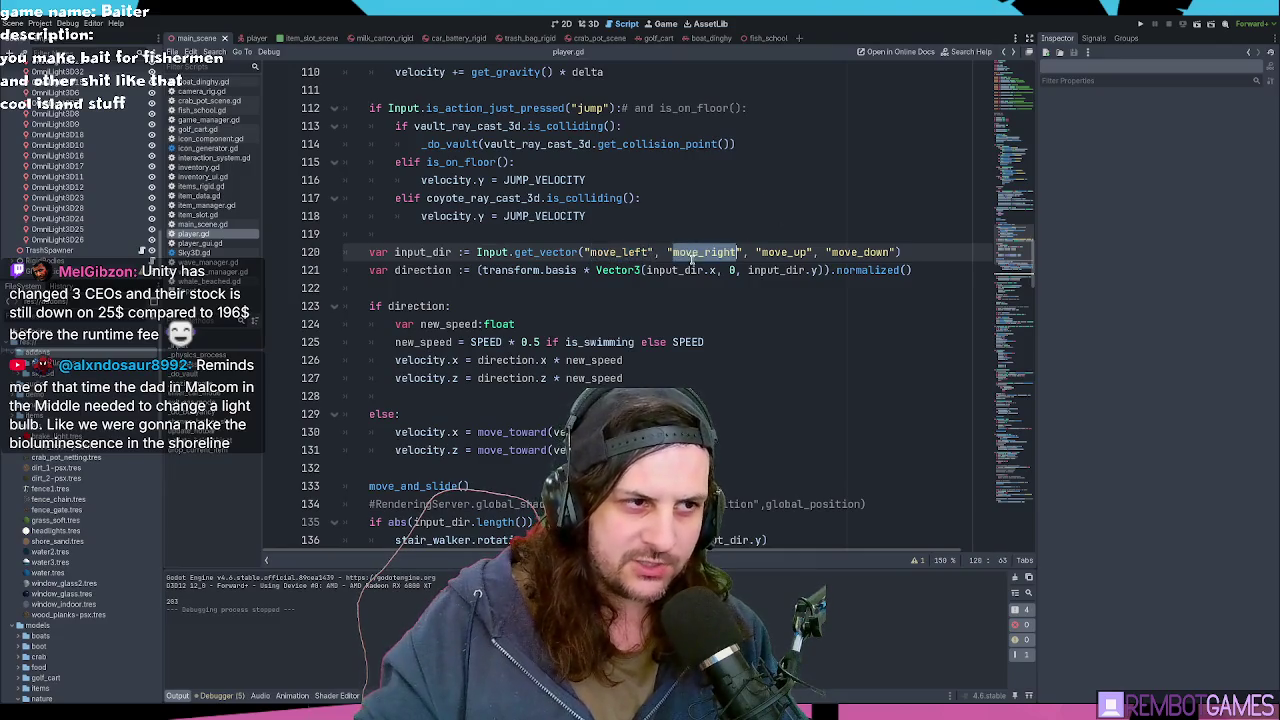
double_click(783, 252)
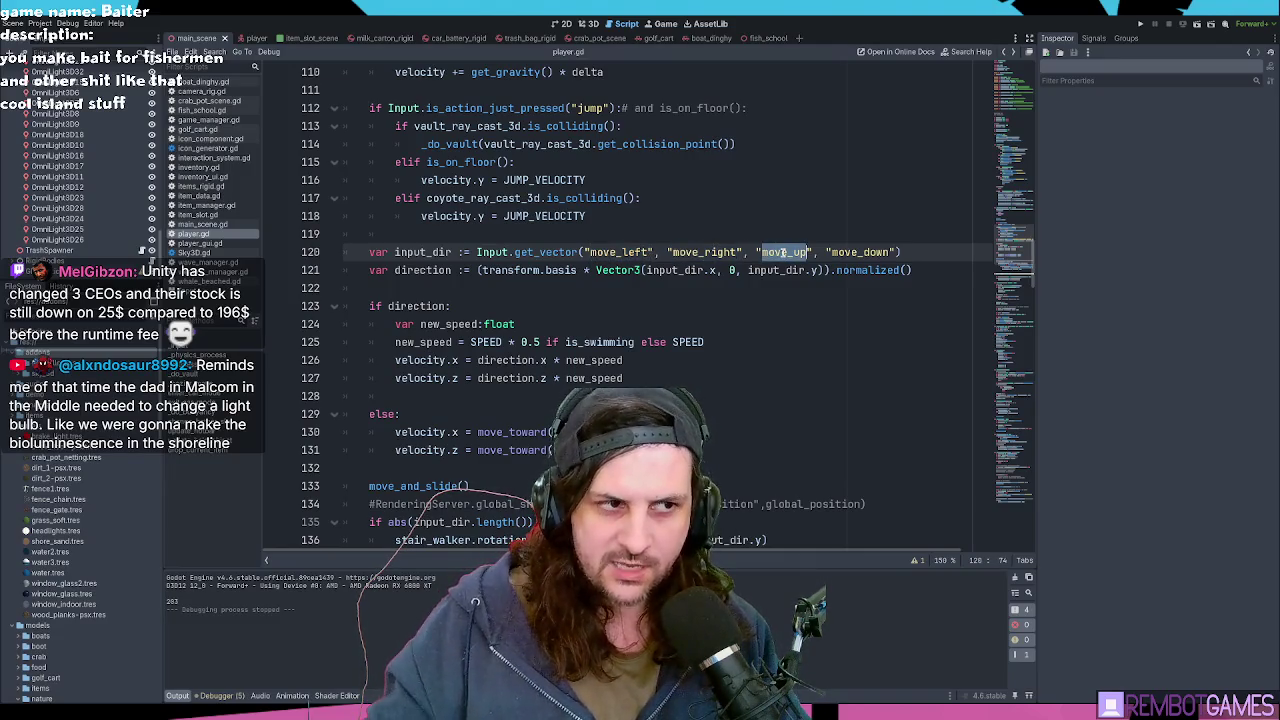
double_click(858, 253)
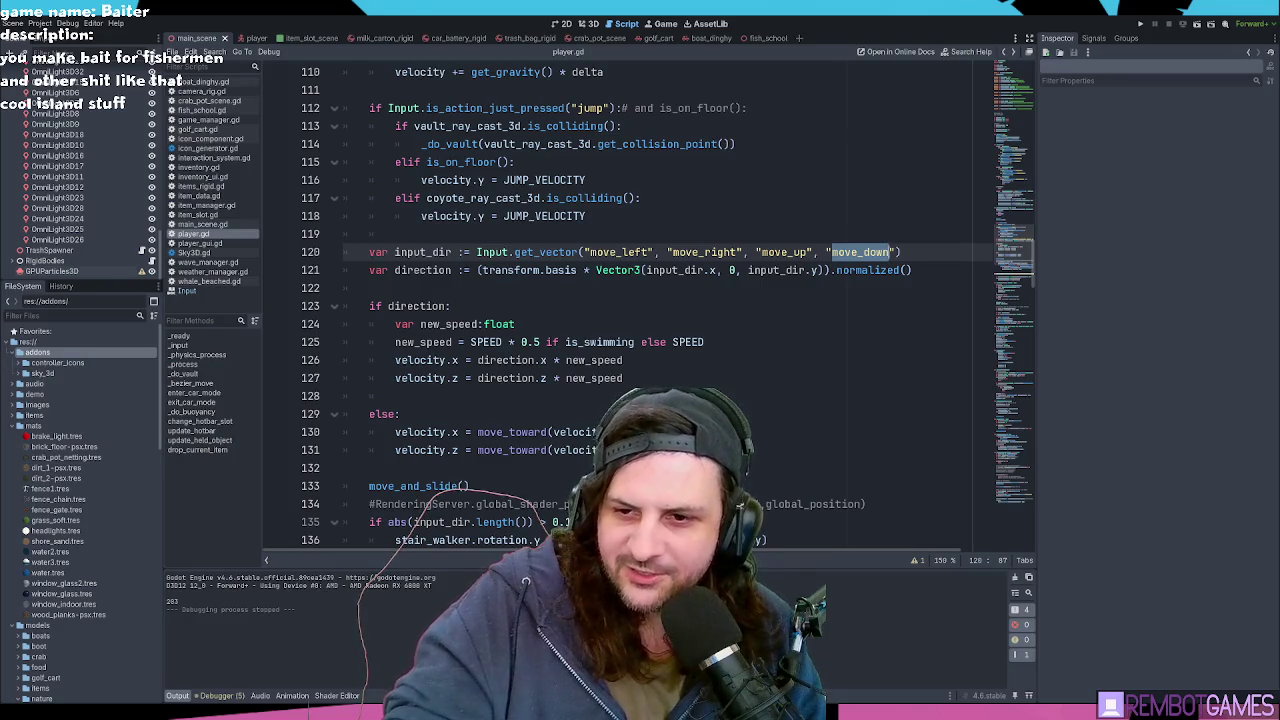
click(659, 321)
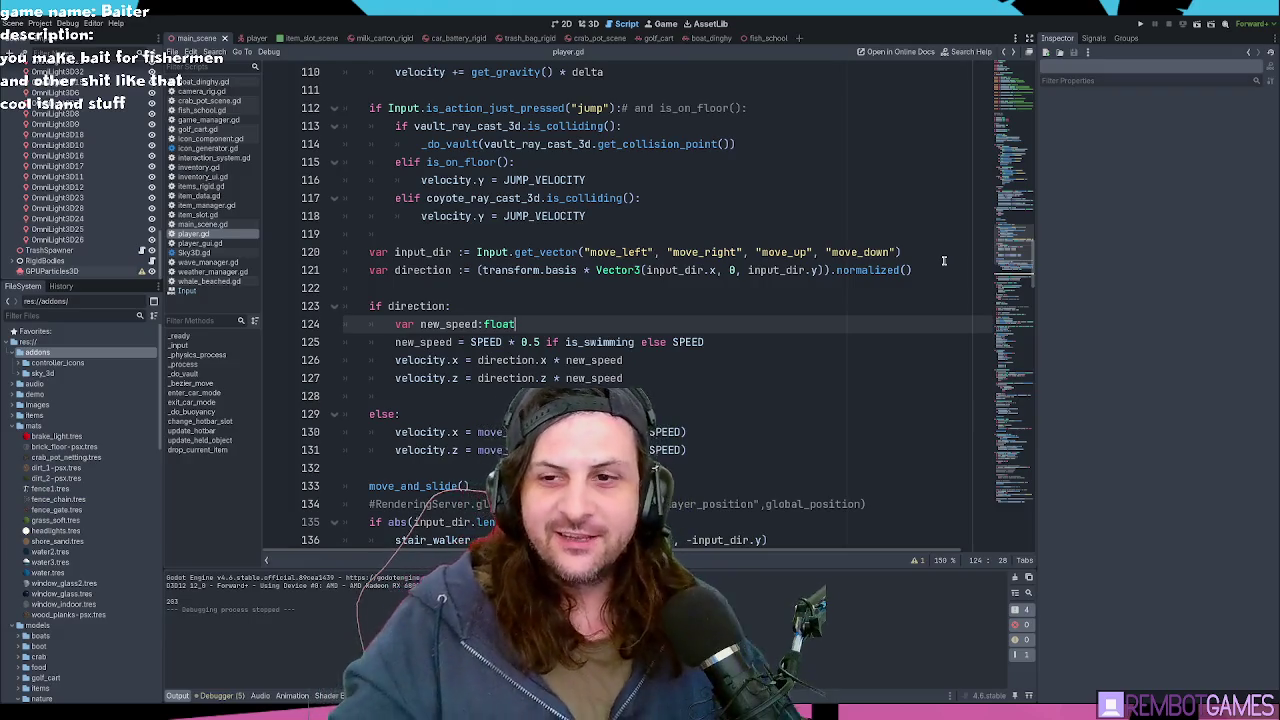
triple_click(943, 261)
click(941, 268)
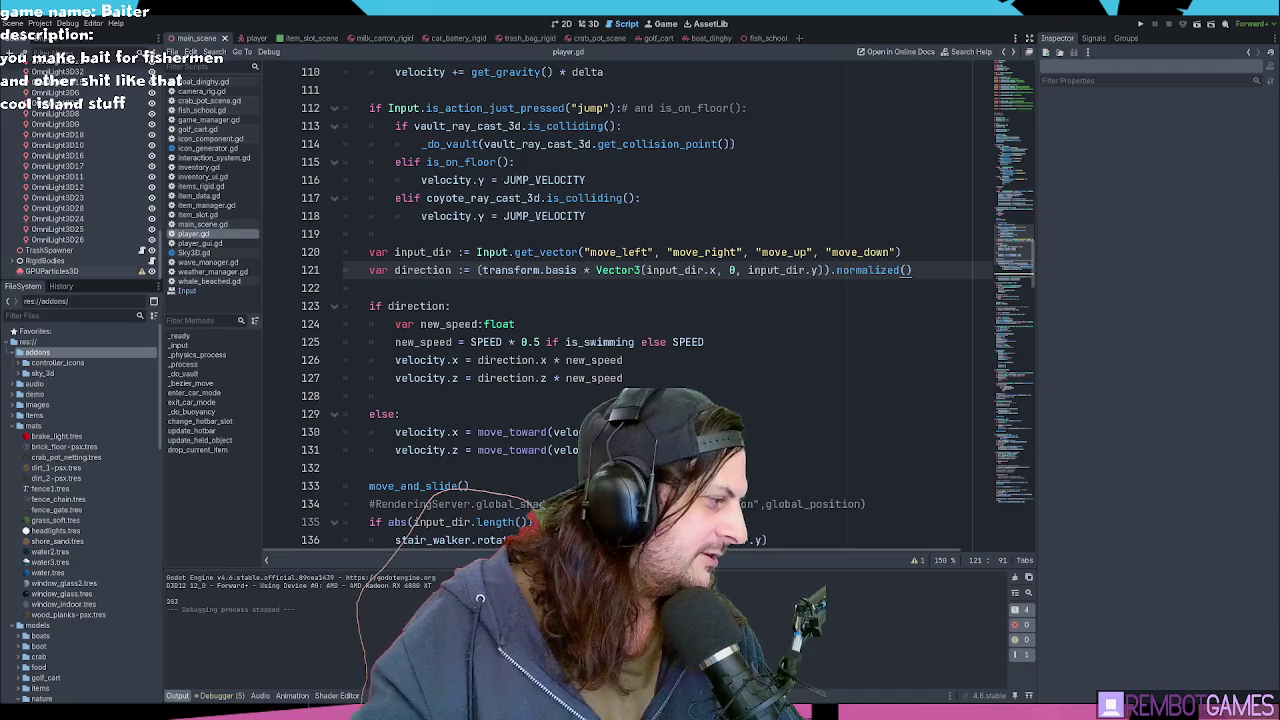
key(alt+Tab)
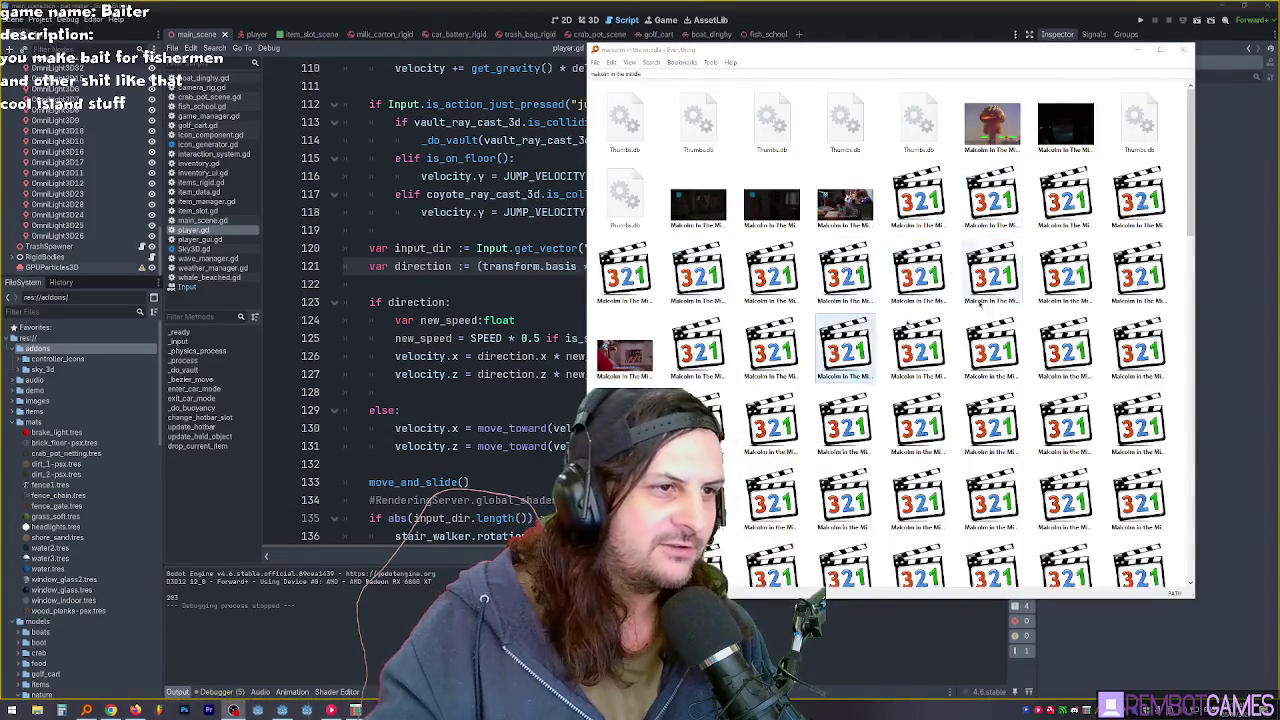
Step: Switch the Everything results to Details view and shift the search window slightly right
scroll(990, 280, down, 1)
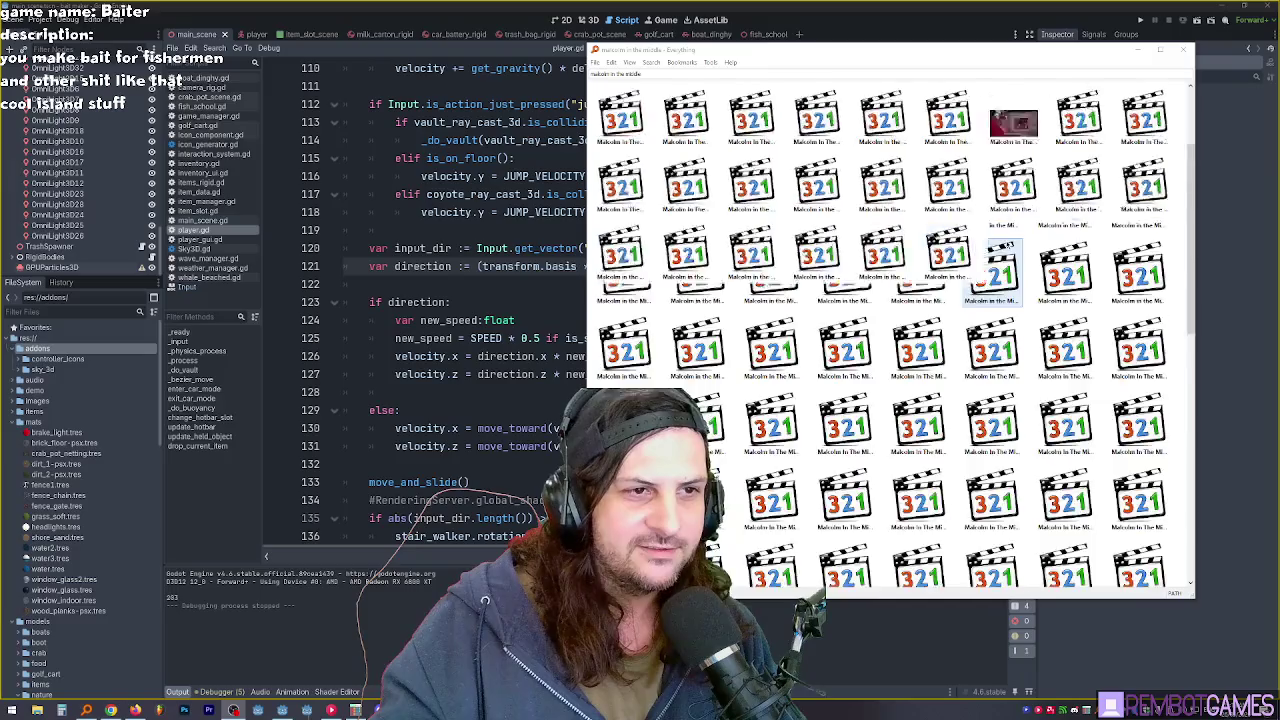
ctrl+scroll(1007, 243, down, 3)
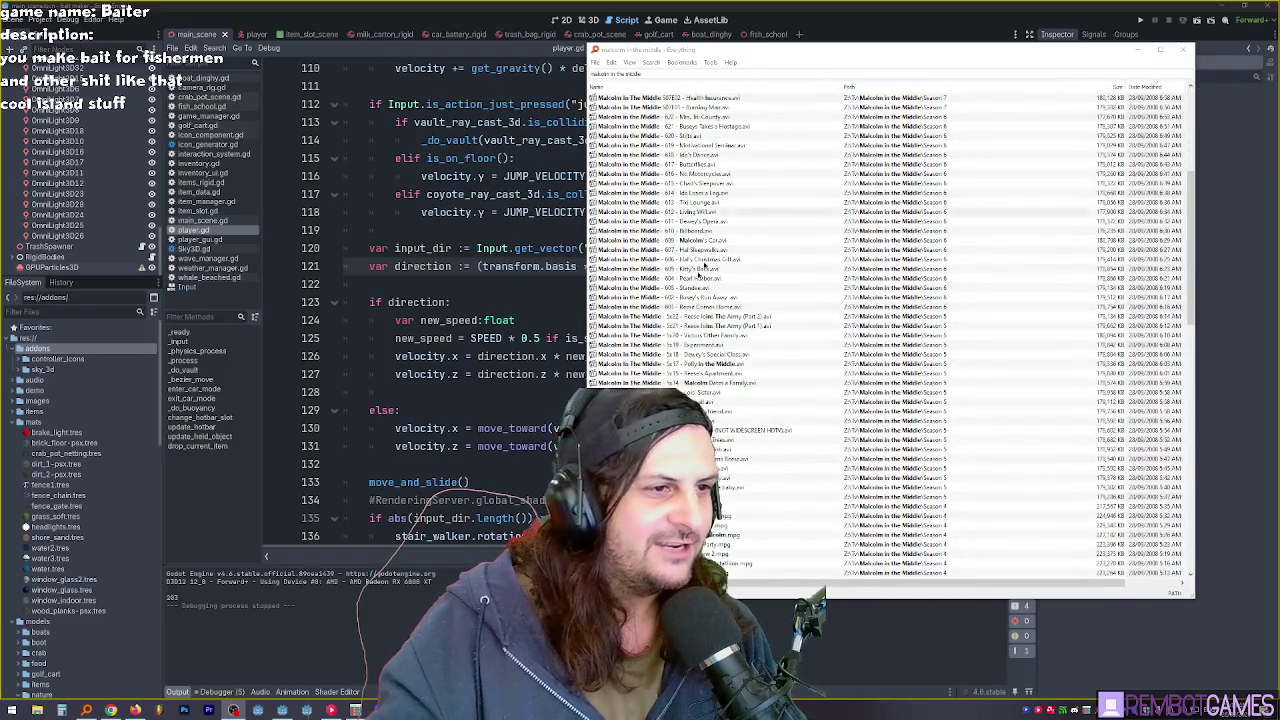
mouse_move(823, 53)
mouse_down()
mouse_move(910, 49)
mouse_move(857, 50)
mouse_up()
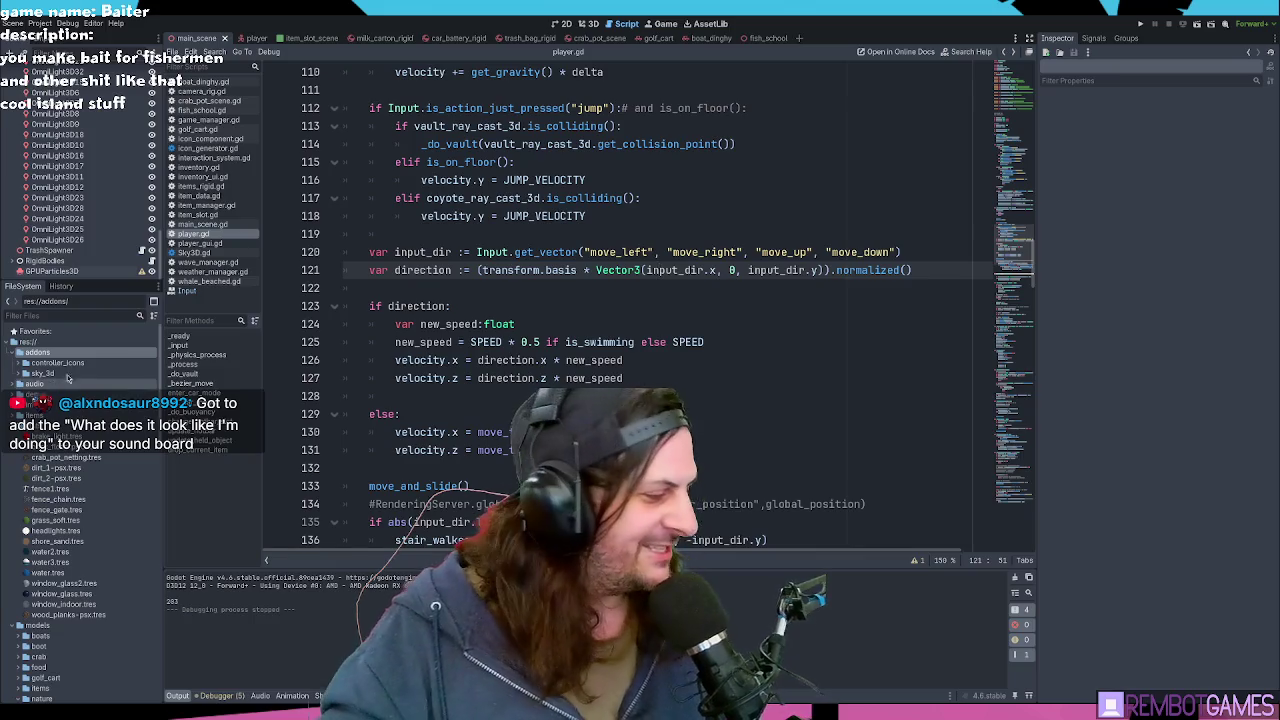
Step: Click into player.gd at line 128, then return to the 3D view of the island village
click(420, 396)
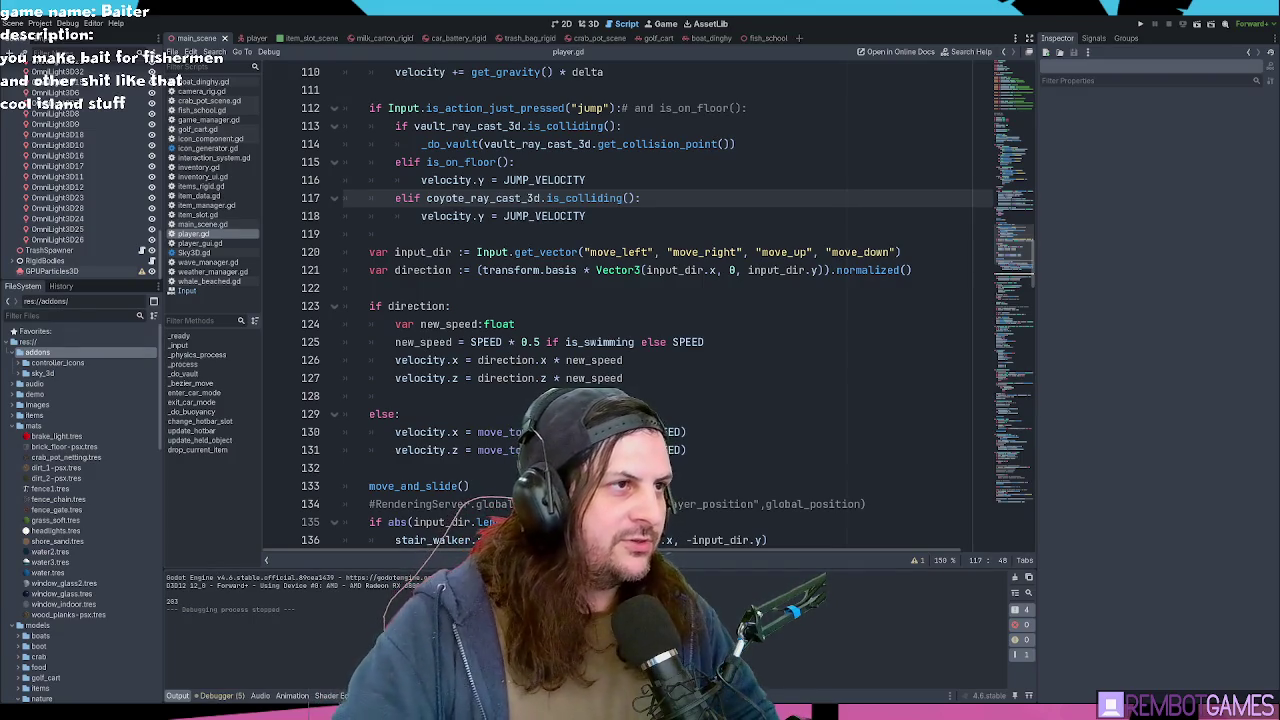
click(588, 23)
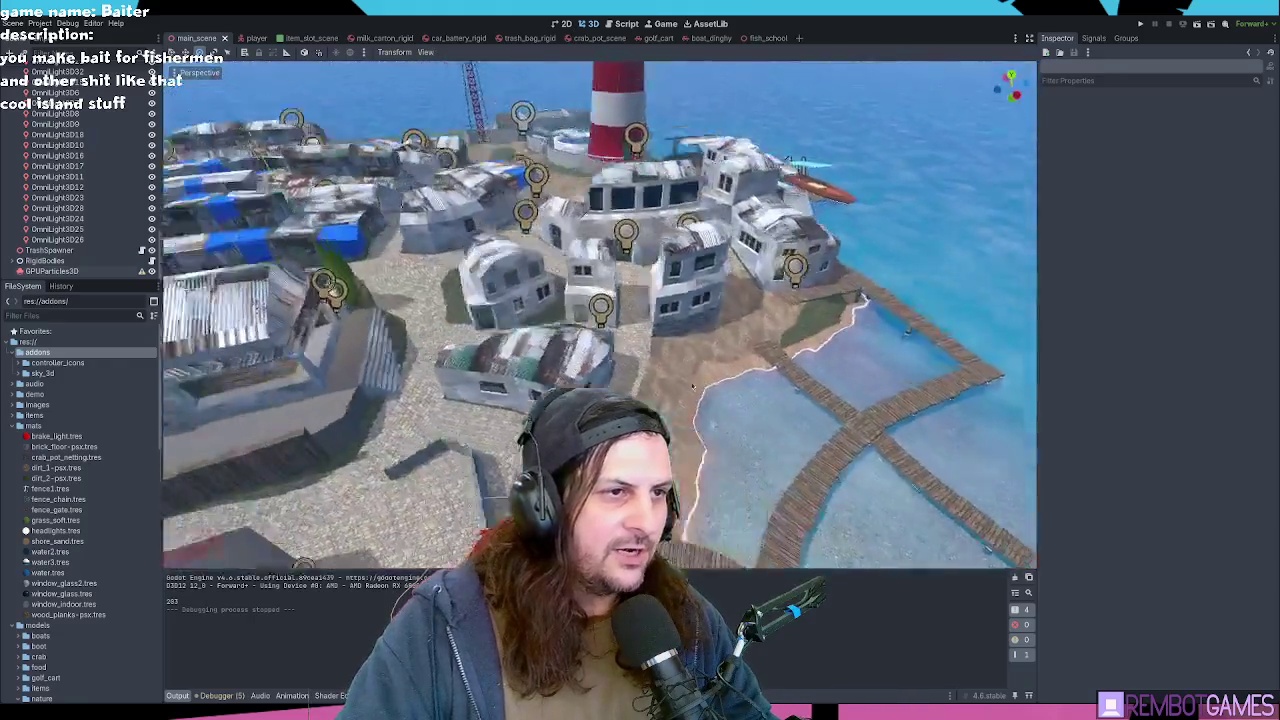
mouse_move(692, 387)
mouse_down()
mouse_move(730, 305)
mouse_move(643, 343)
mouse_move(122, 35)
mouse_up()
key(alt+Tab)
click(10, 8)
mouse_move(40, 165)
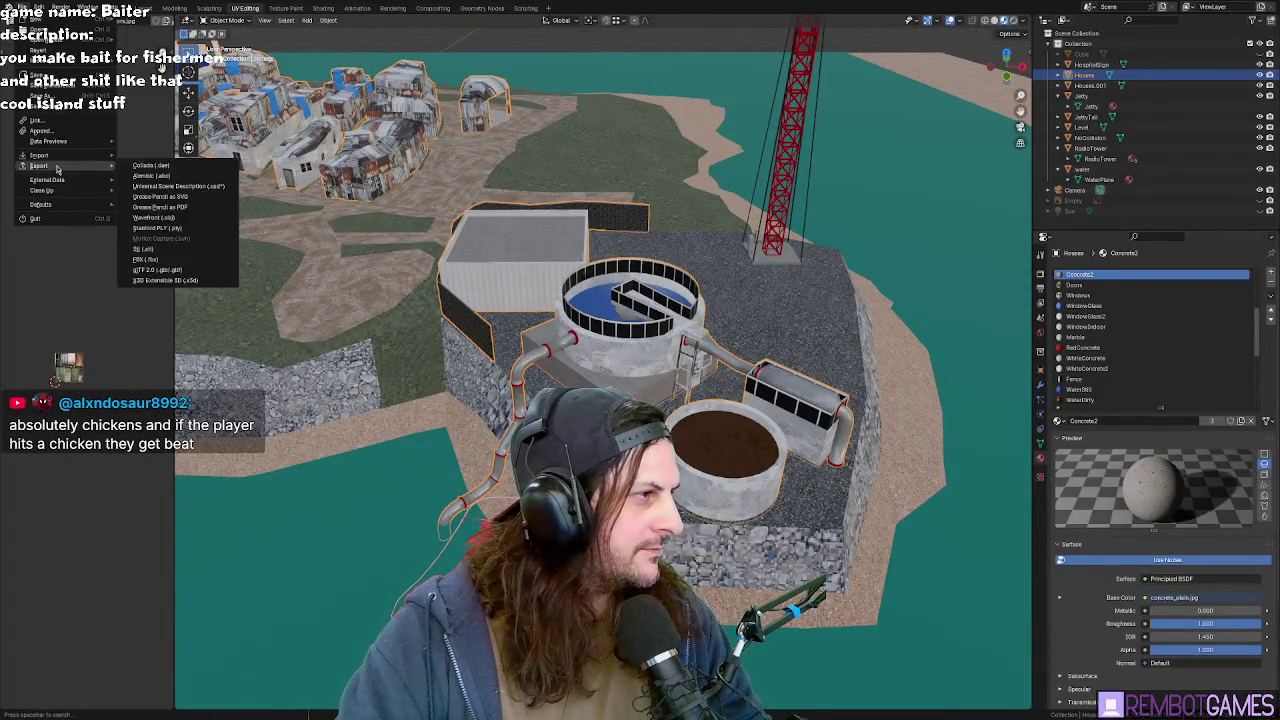
click(165, 271)
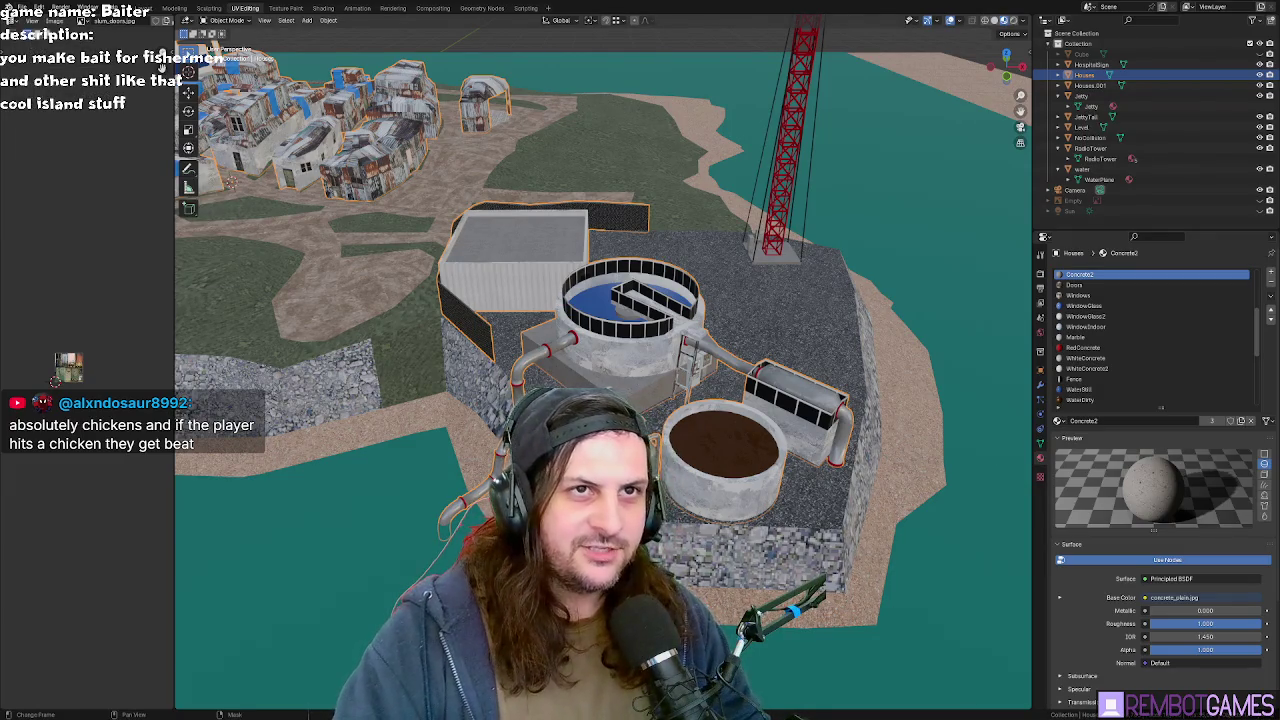
key(alt+Tab)
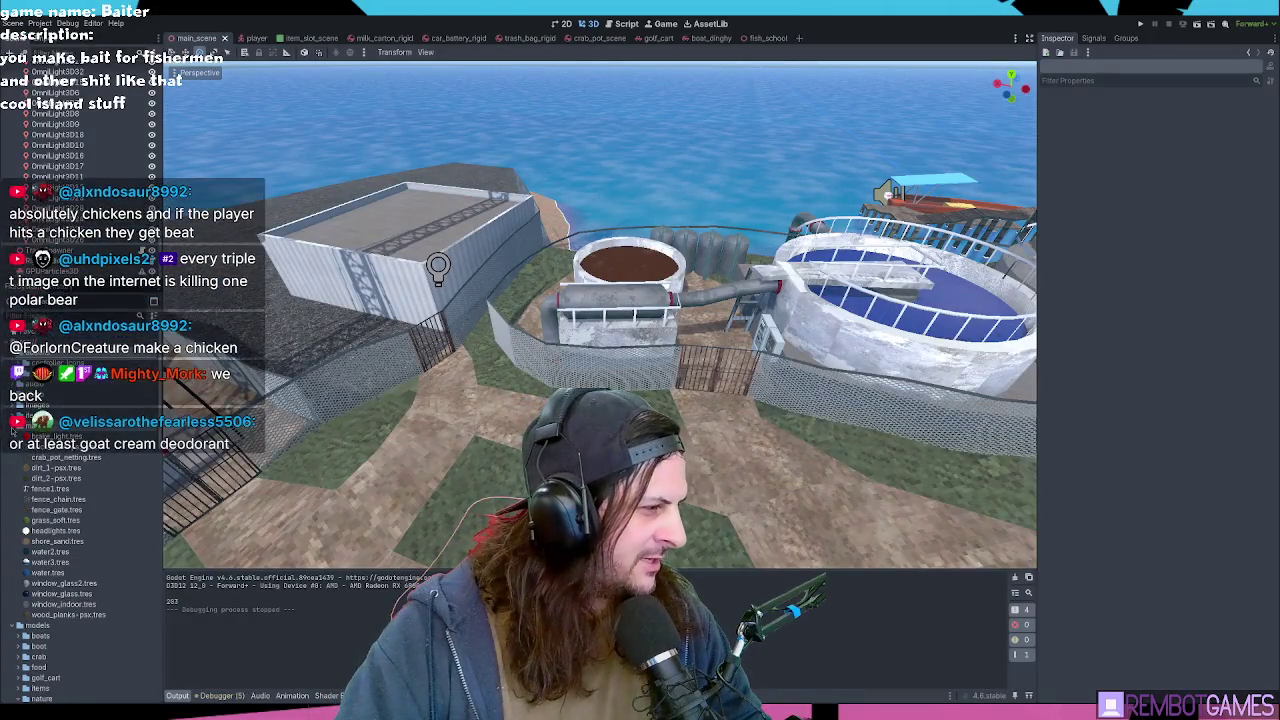
Step: Browse the nature and props asset folders in the FileSystem dock
scroll(12, 430, down, 5)
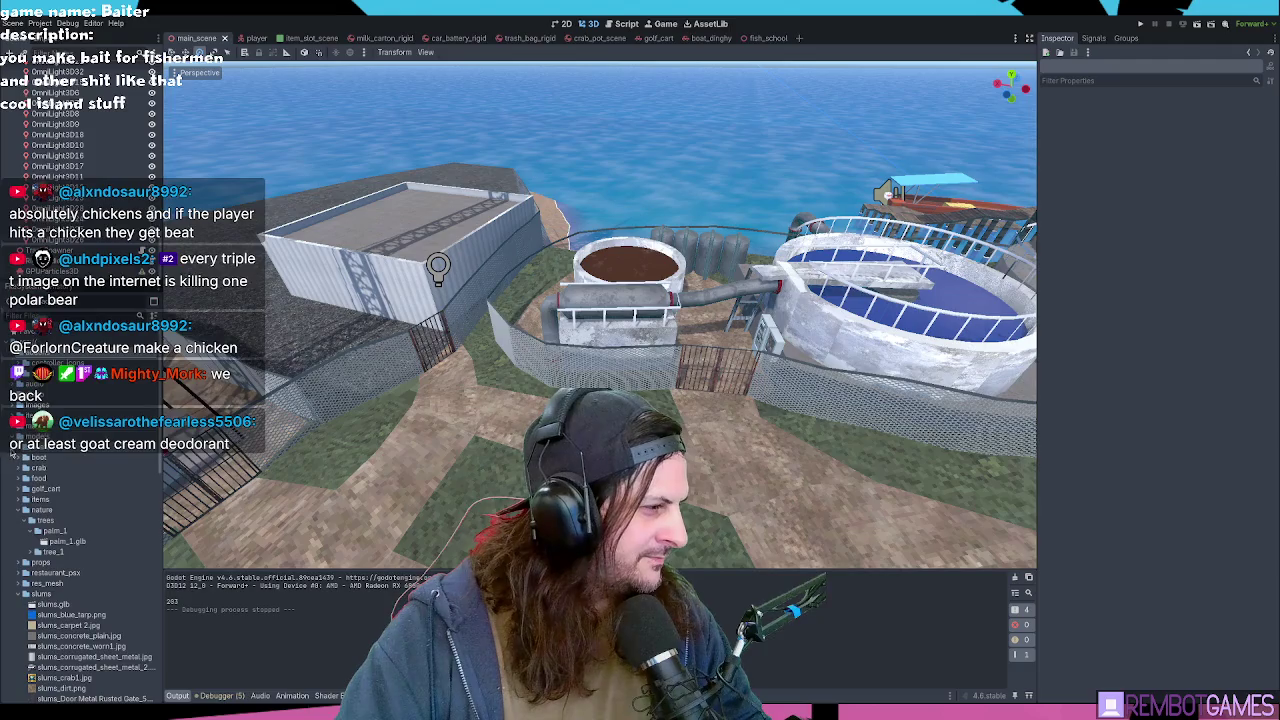
click(20, 509)
click(21, 521)
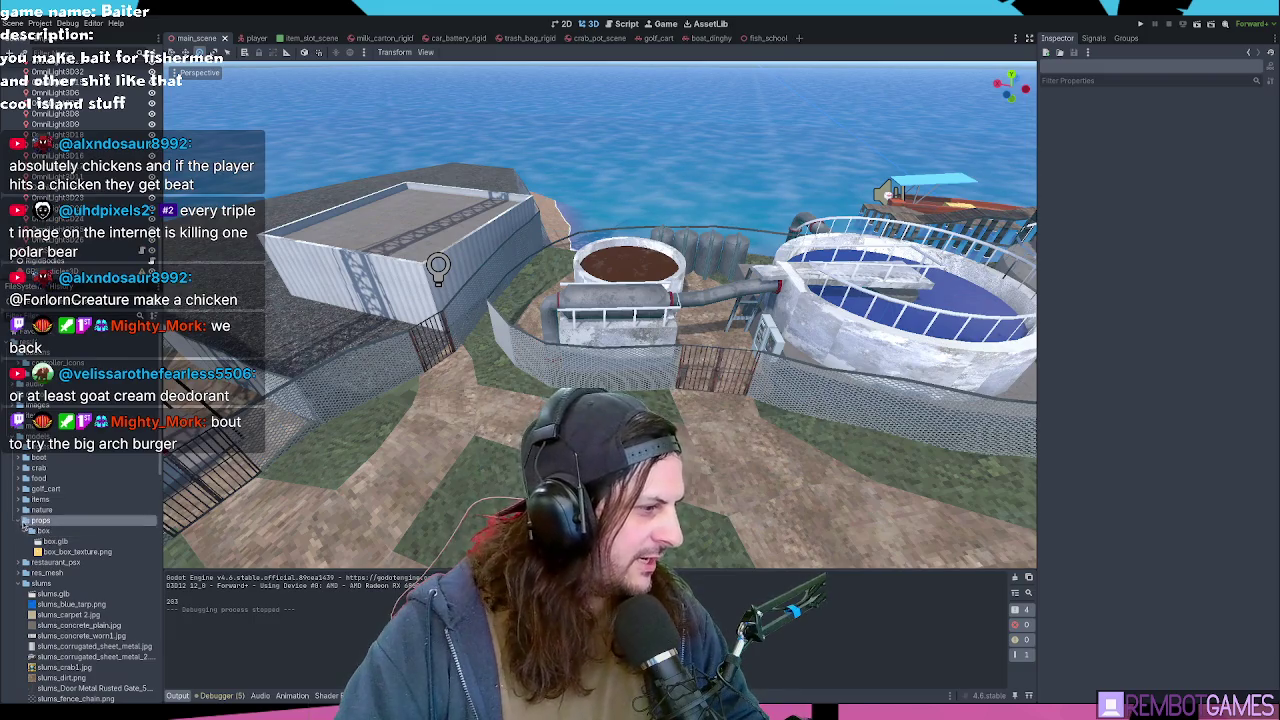
click(25, 521)
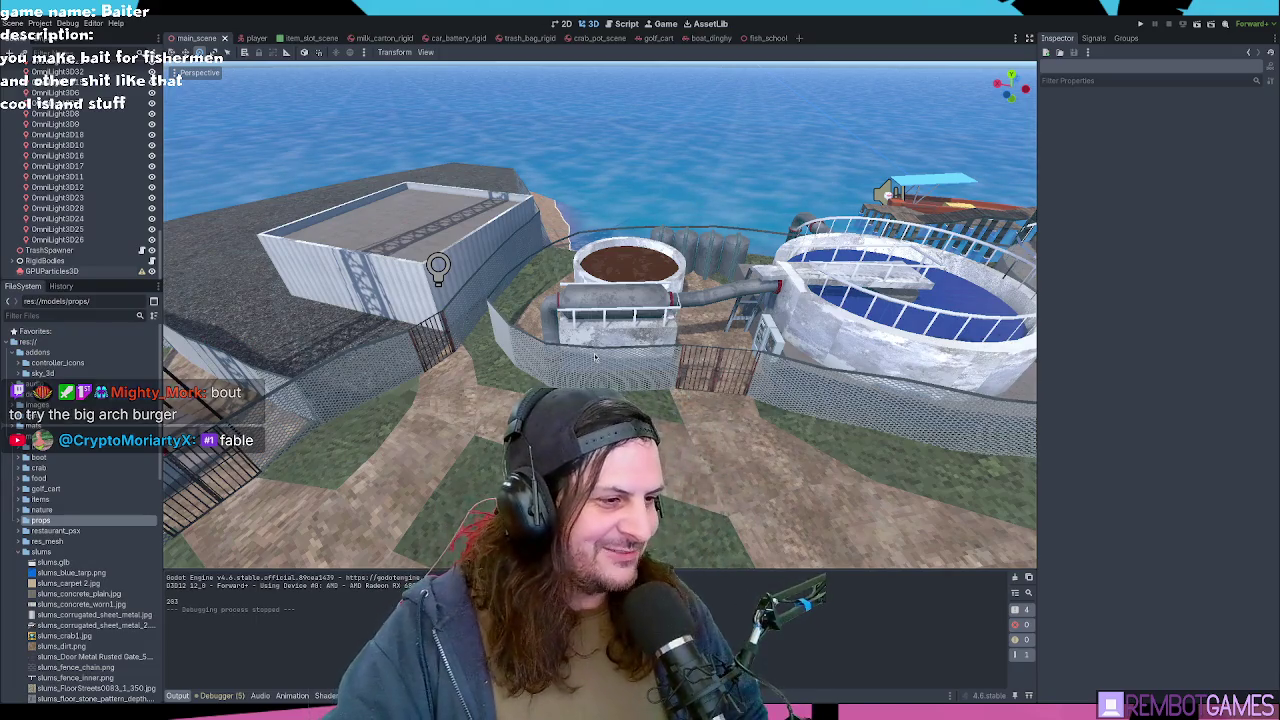
mouse_move(595, 357)
mouse_down()
mouse_move(600, 369)
mouse_move(655, 278)
mouse_up()
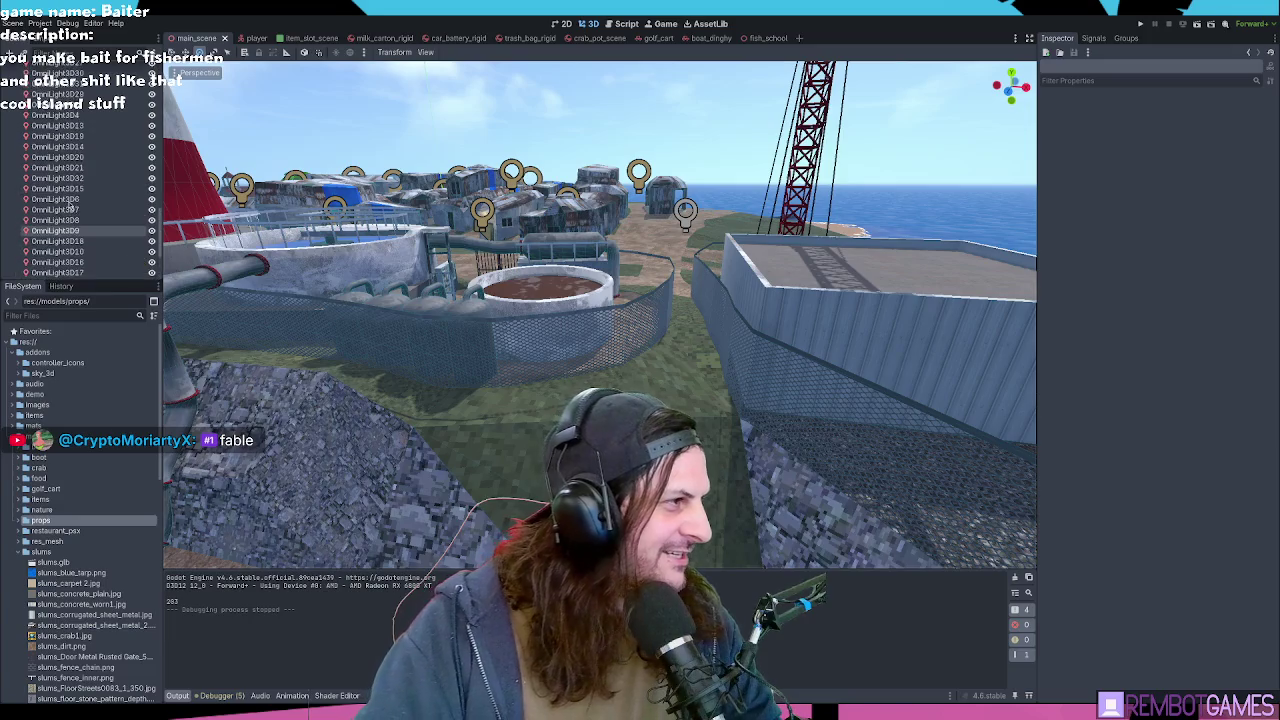
Step: Save the island scene and select models/slums/slums.glb so it reimports
key(ctrl+s)
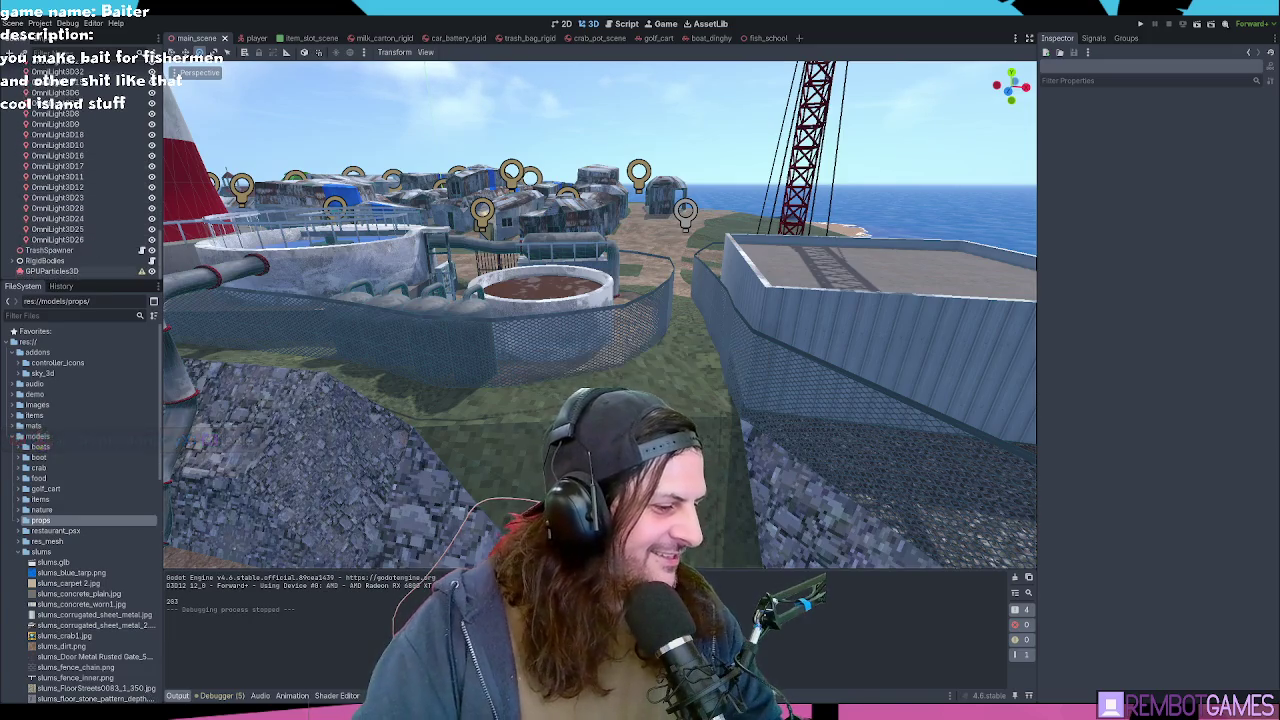
click(154, 552)
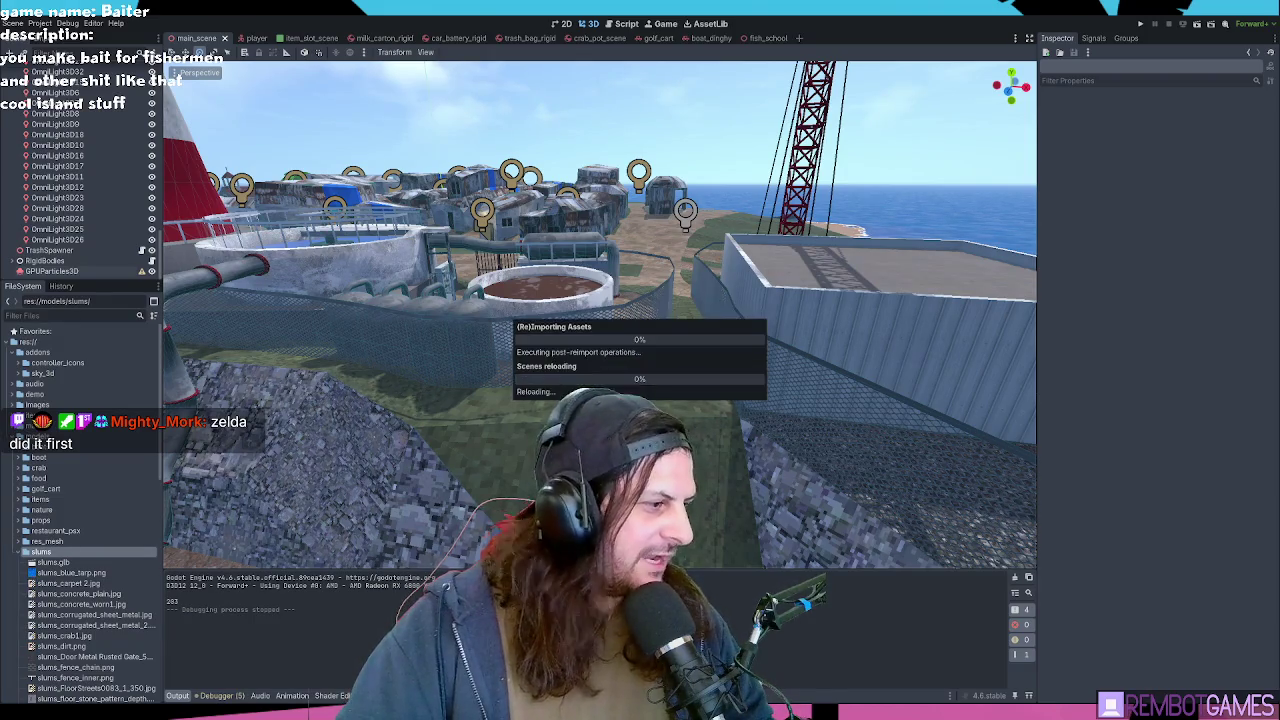
click(52, 563)
mouse_move(400, 380)
mouse_down()
mouse_move(574, 370)
mouse_move(560, 328)
mouse_move(549, 330)
mouse_move(790, 248)
mouse_up()
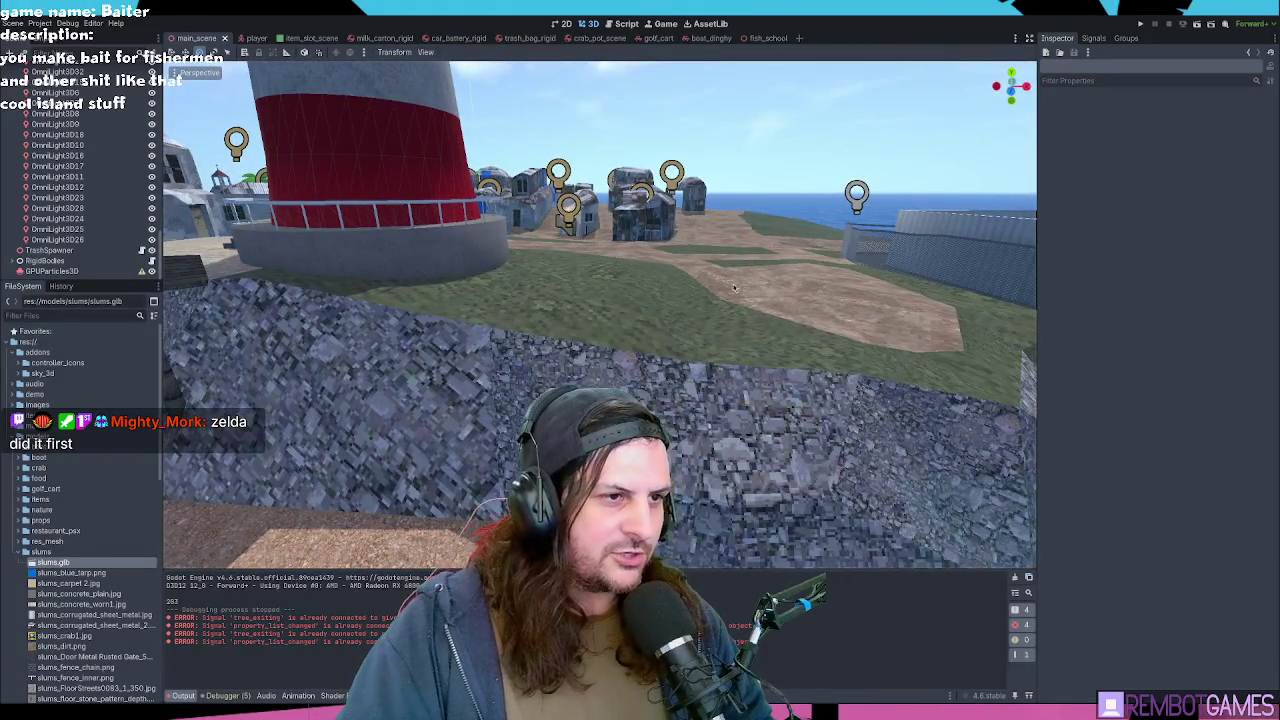
Step: Fly the view down among the water-treatment tanks to the pipe and control panels
mouse_move(734, 289)
mouse_down()
mouse_move(457, 369)
mouse_move(592, 322)
mouse_move(700, 180)
mouse_move(546, 295)
mouse_move(641, 320)
mouse_move(456, 366)
mouse_move(498, 299)
mouse_up()
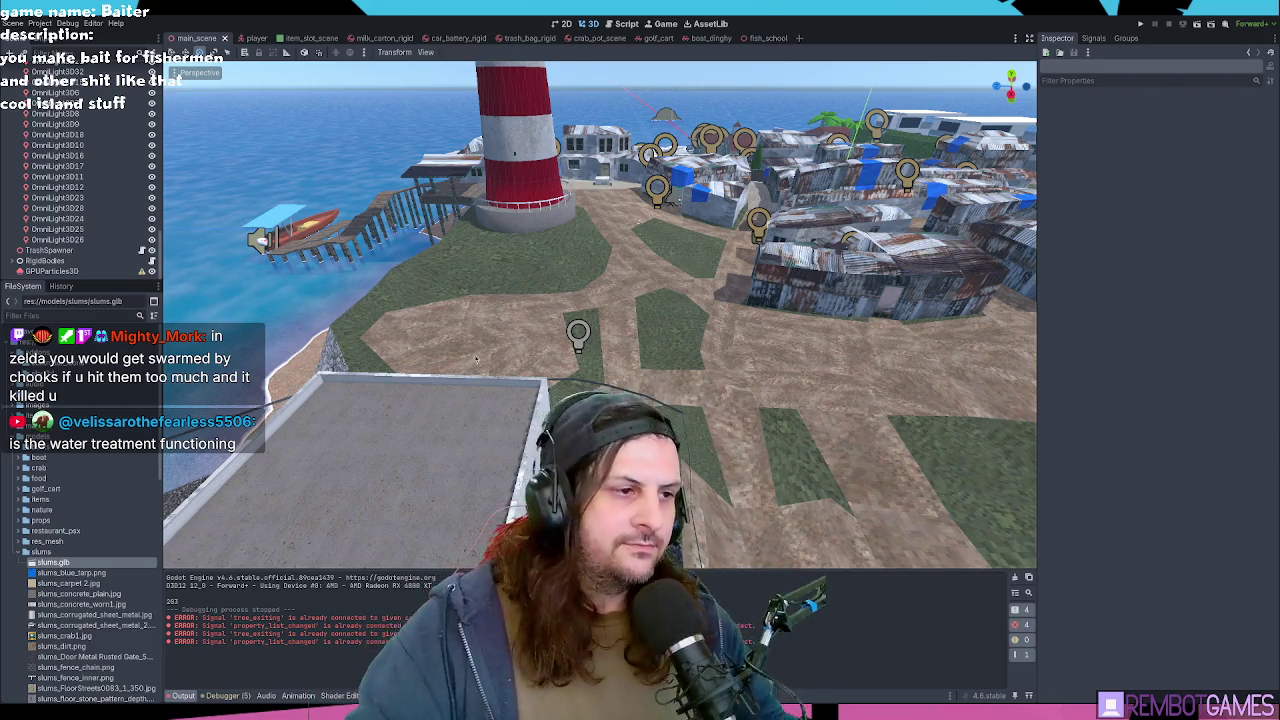
key(w)
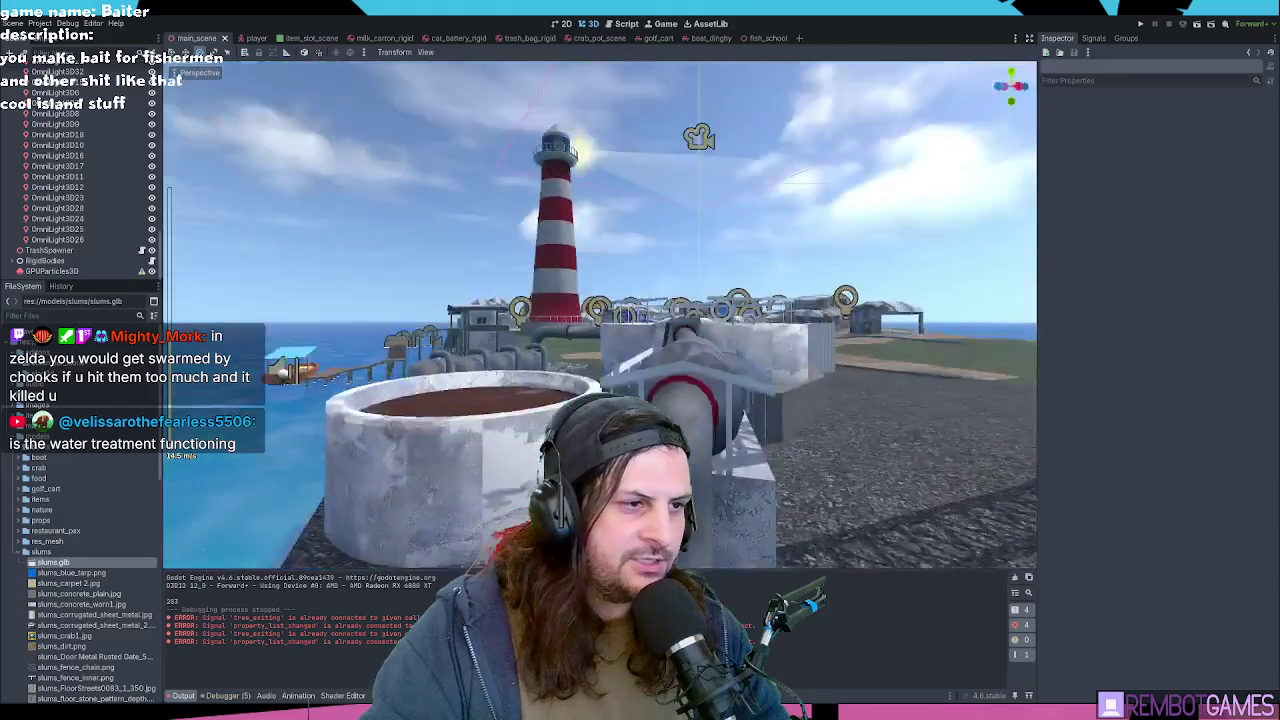
key(w)
key(s)
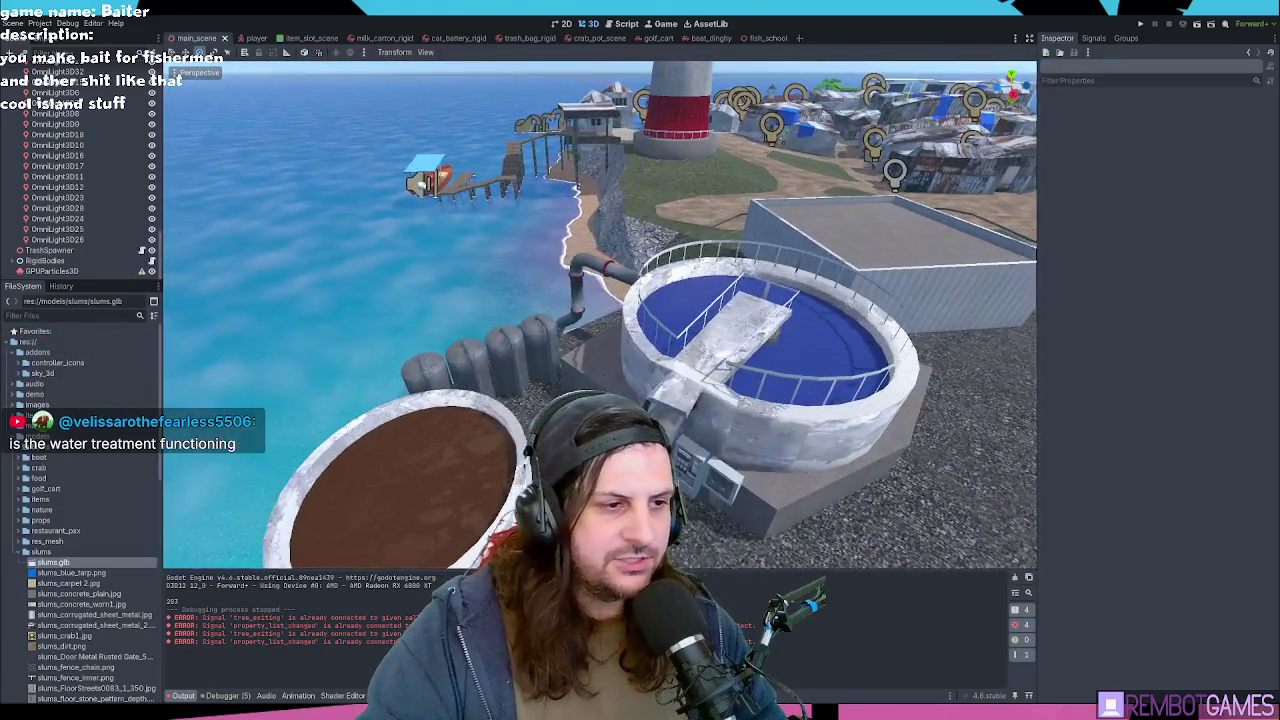
key(w)
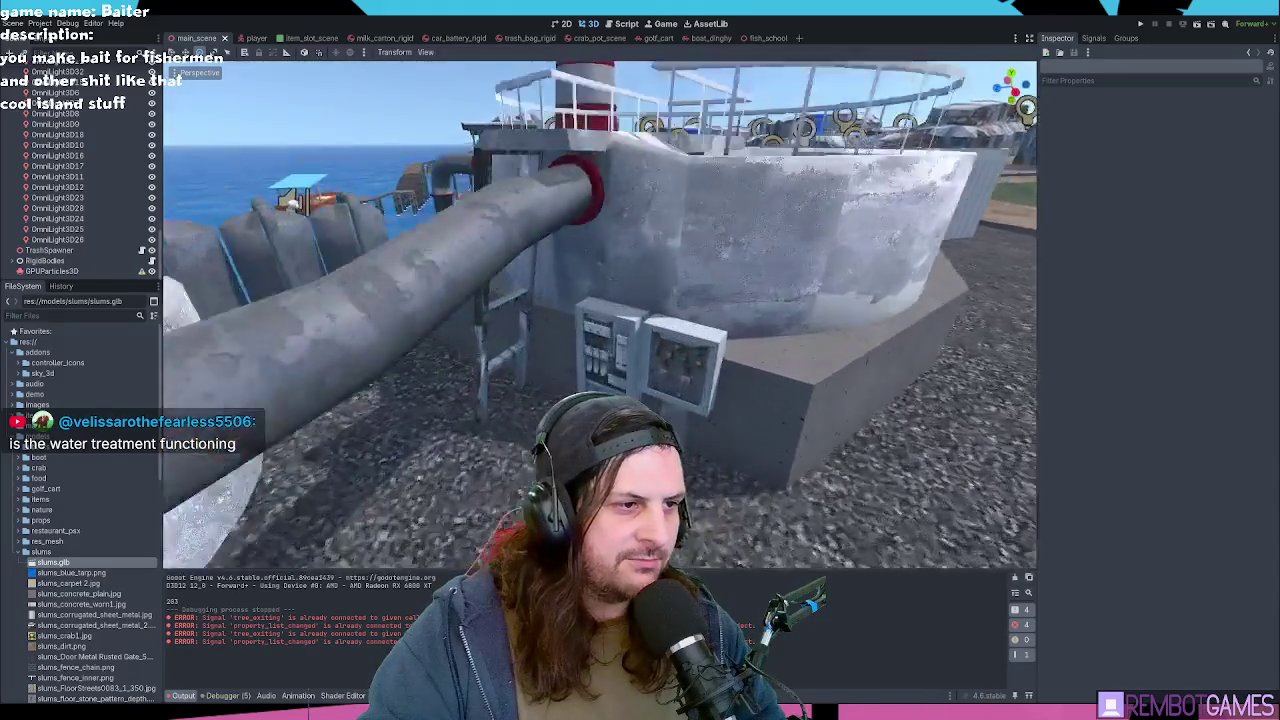
key(w)
Step: Fly past the crane and large building toward the slums and coast, then switch to Blender
key(s)
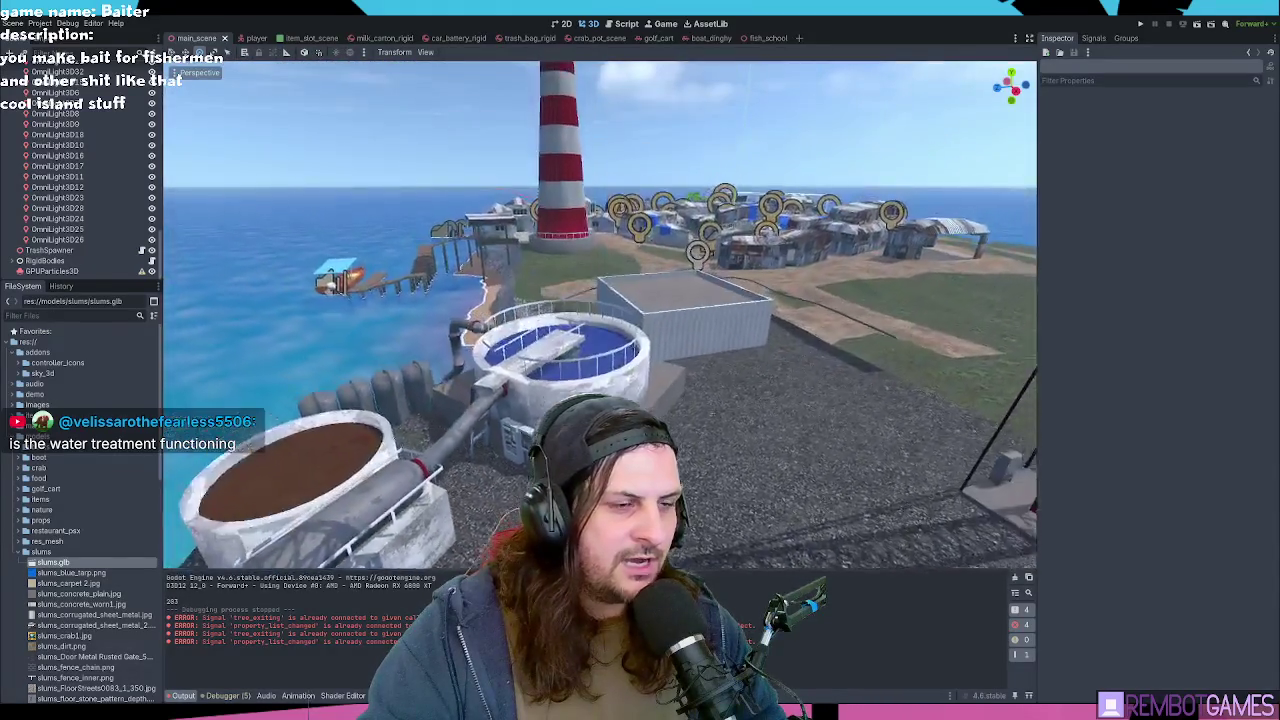
key(w)
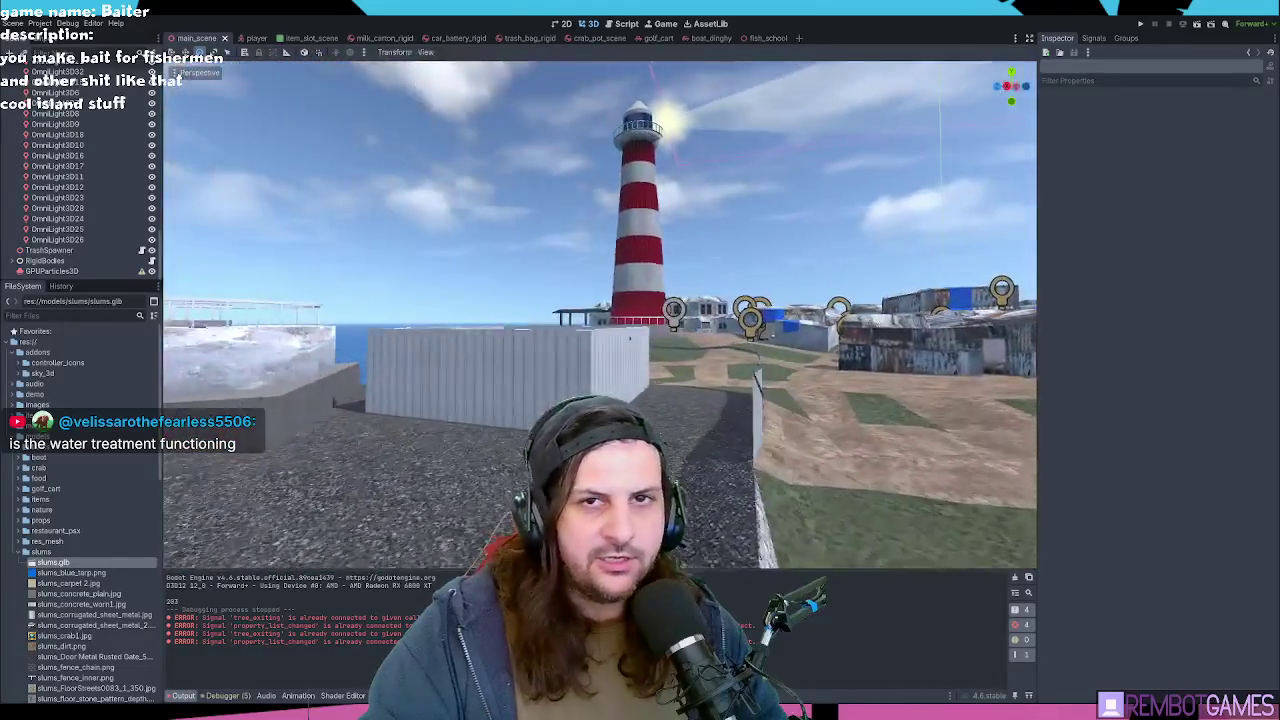
key(w)
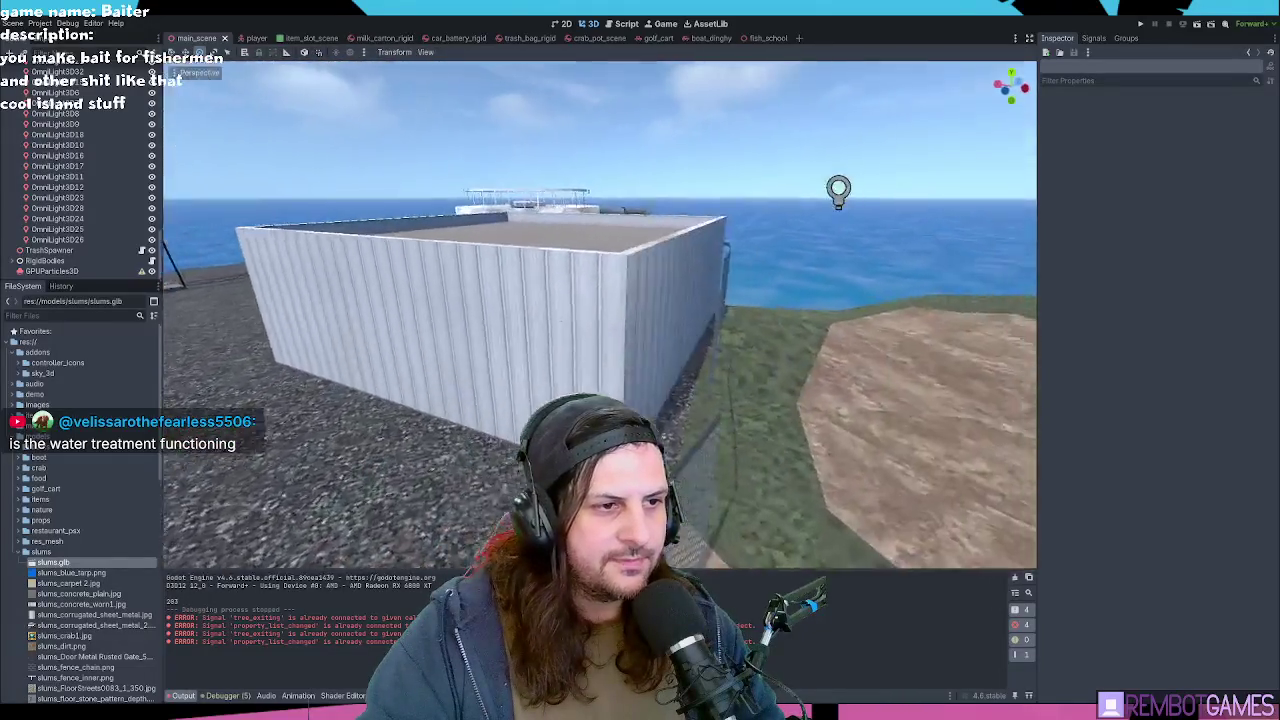
key(w)
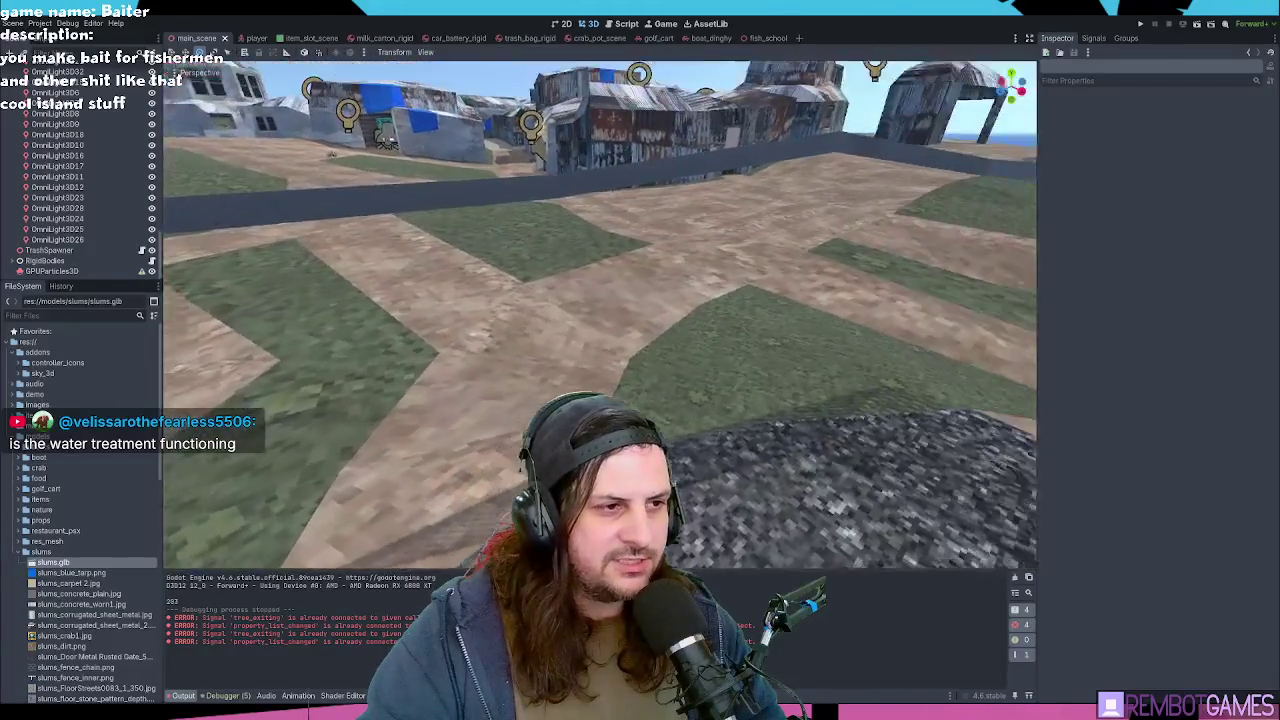
key(w)
key(alt+Tab)
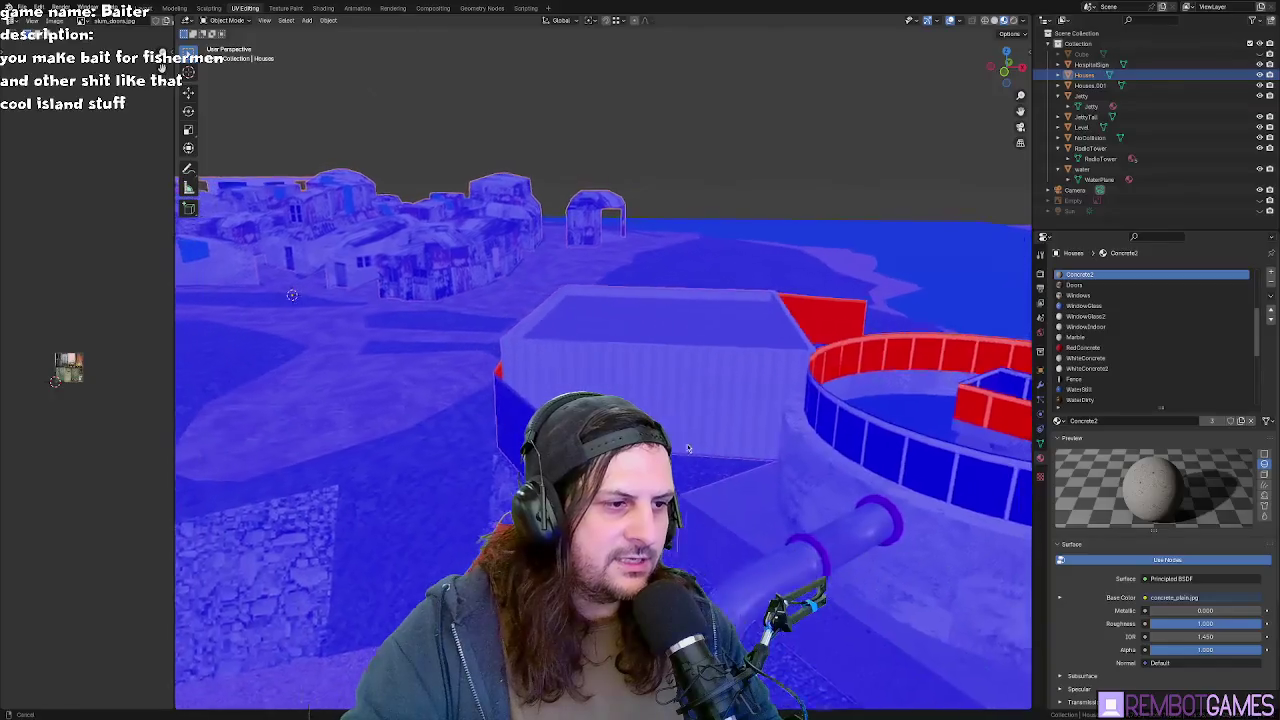
Step: Walk-navigate to the chain-link fence, check its mesh in Edit Mode, and view it from both sides
key(w)
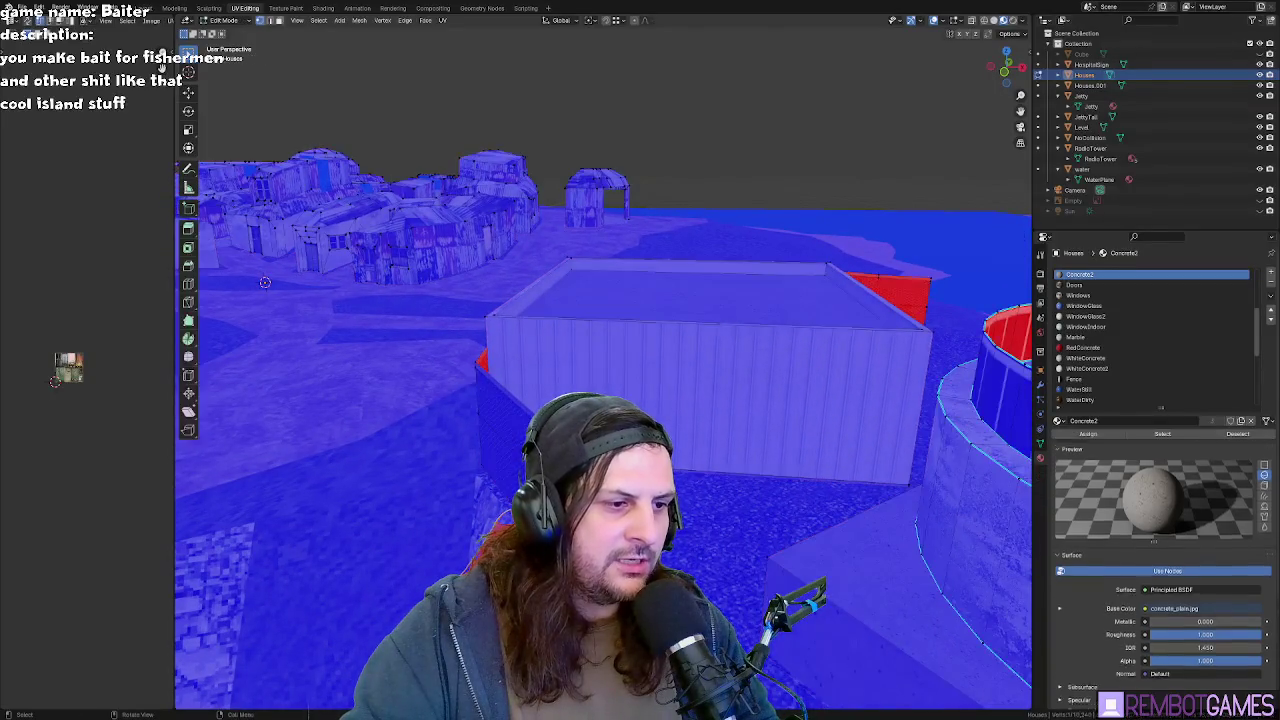
key(Tab)
key(Tab)
key(shift+grave)
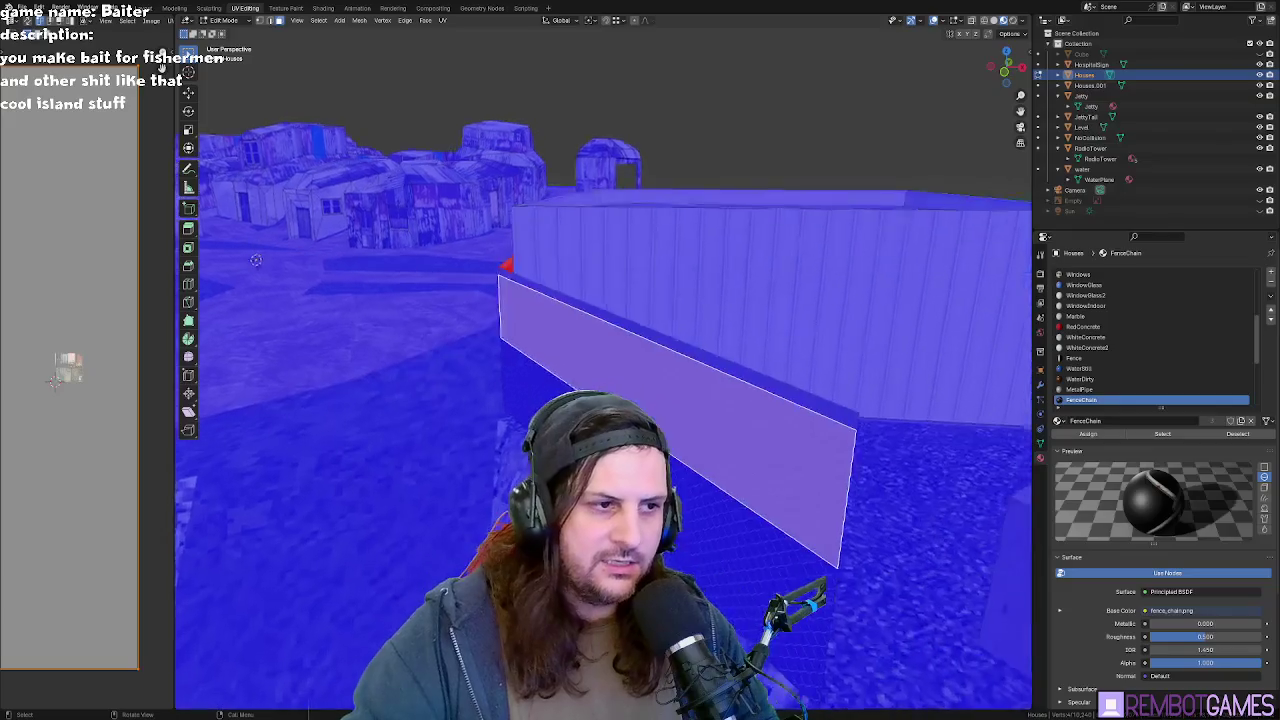
key(w)
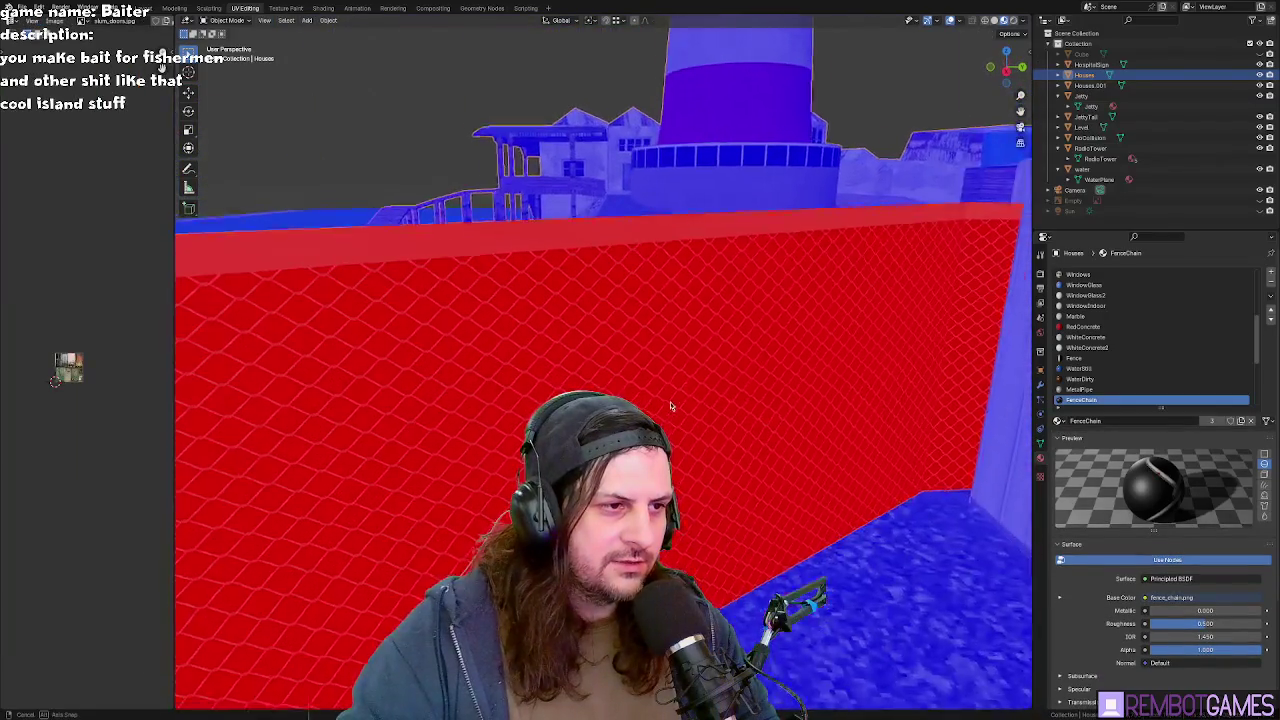
click(709, 405)
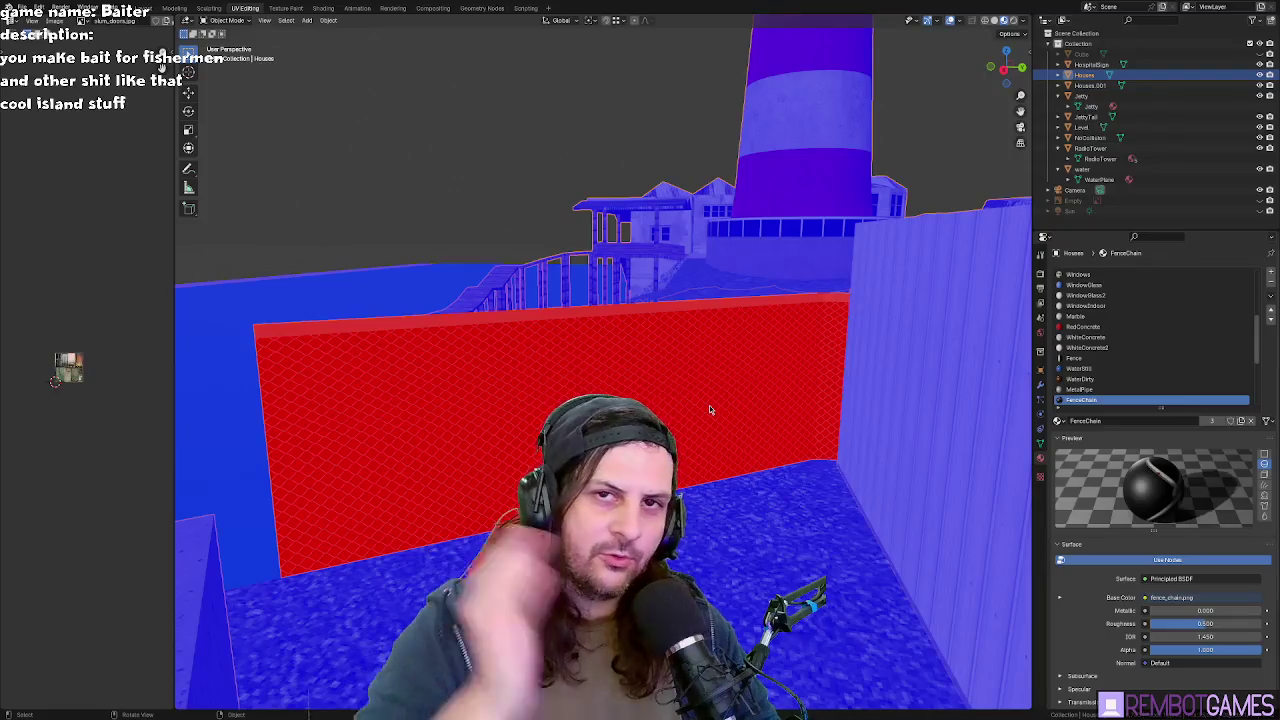
key(shift+grave)
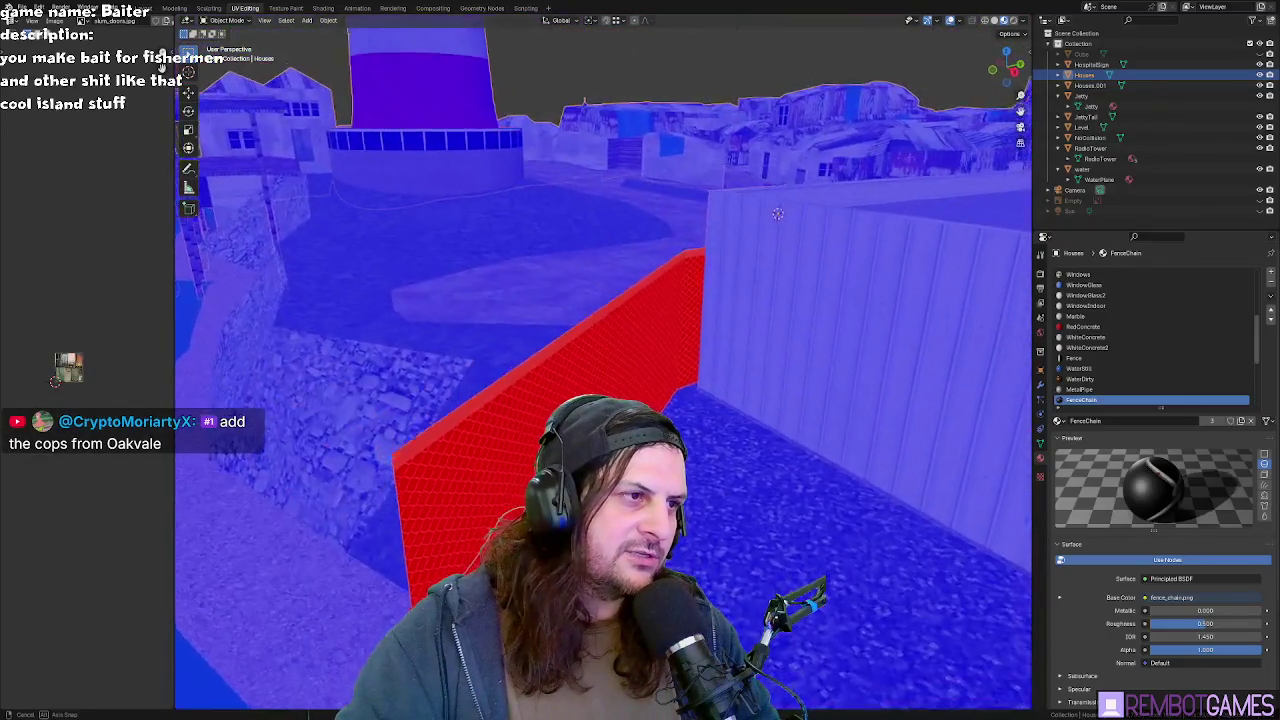
click(653, 393)
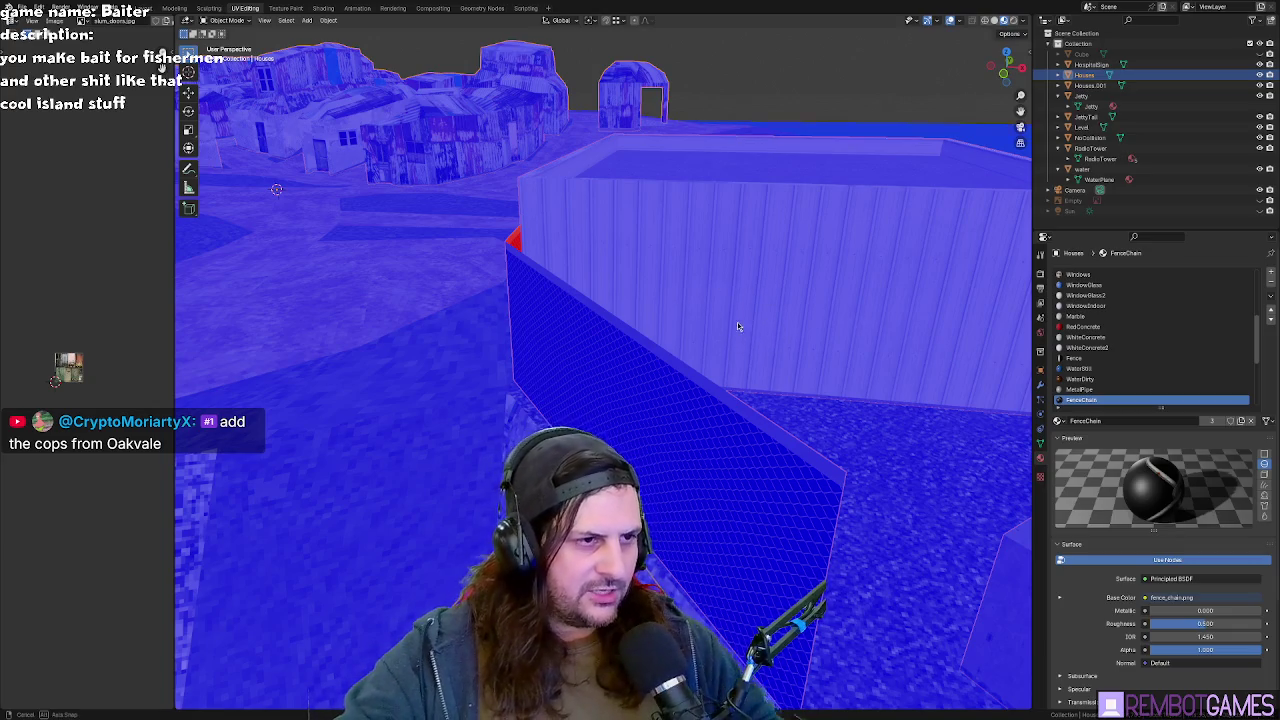
drag(737, 322, 670, 317)
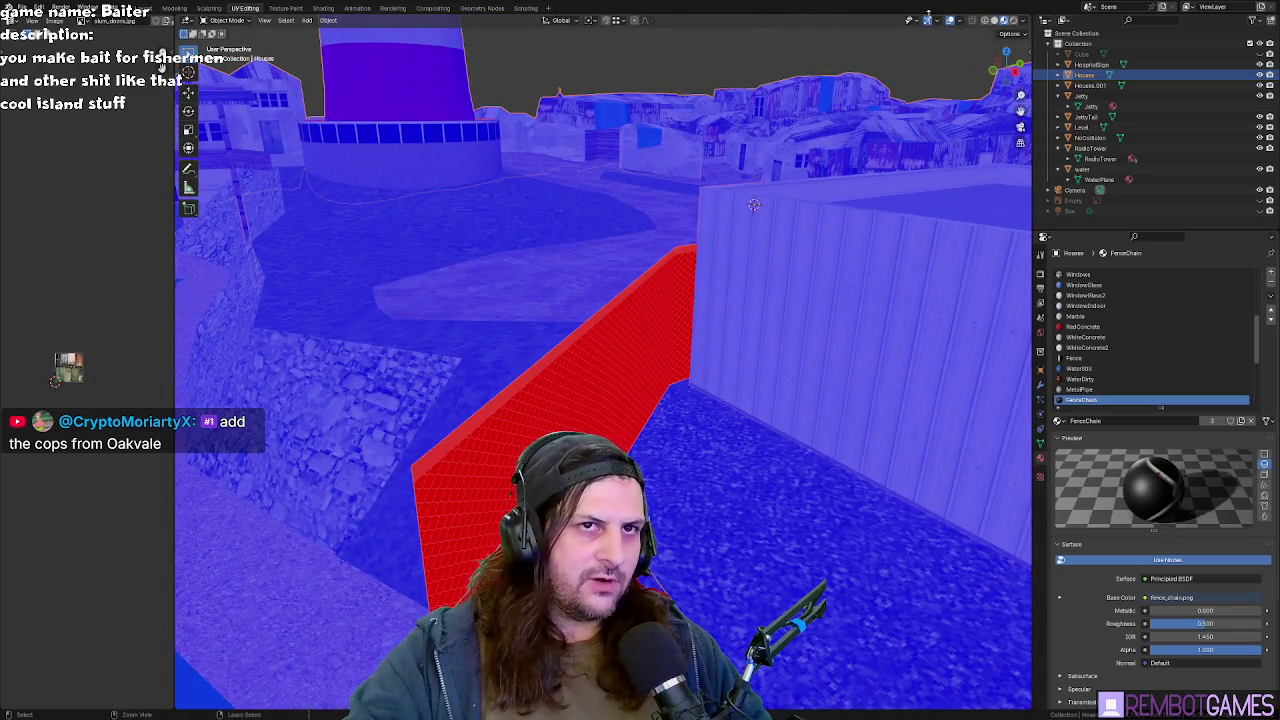
Step: Turn off the Face Orientation viewport overlay and return to Godot
click(948, 24)
click(936, 234)
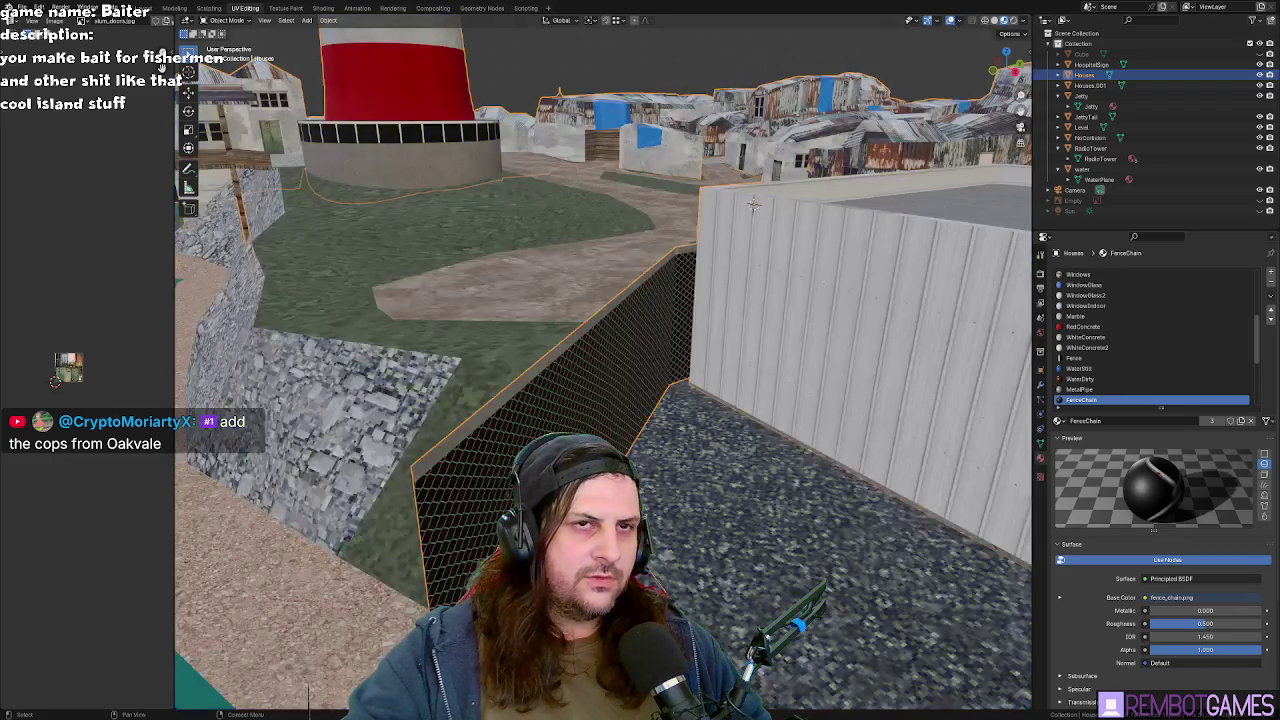
key(alt+Tab)
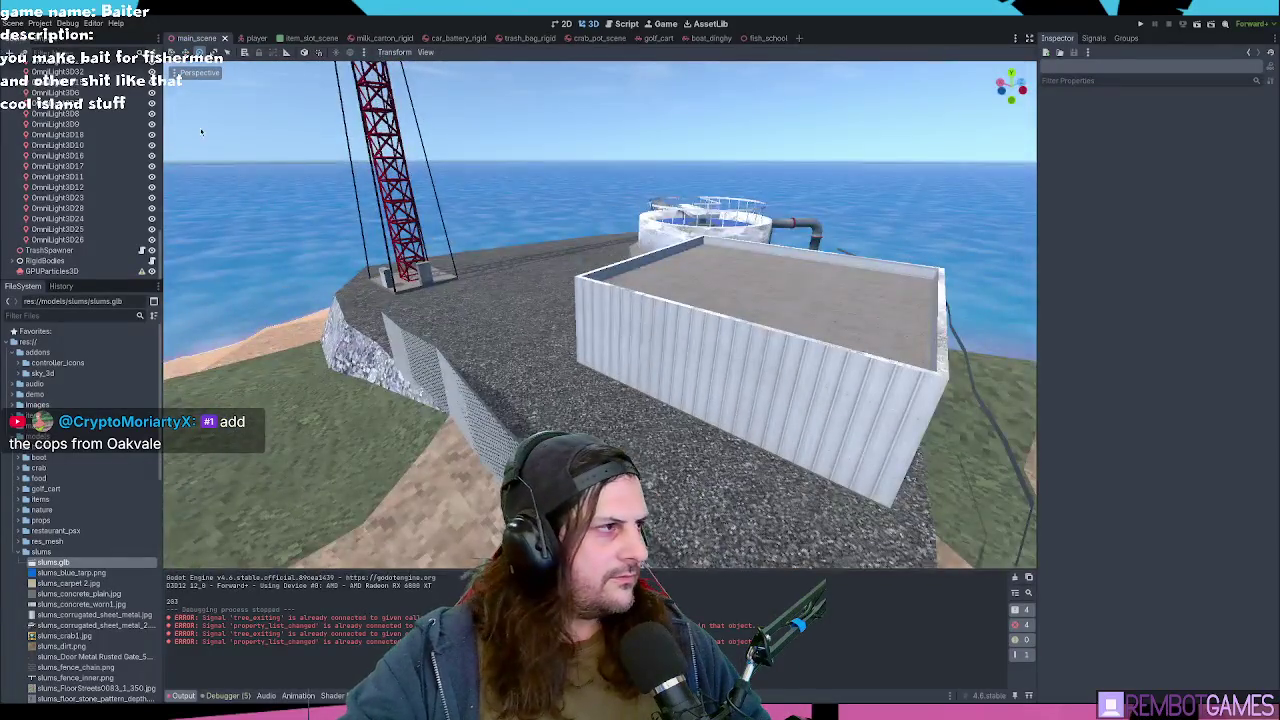
Step: Select the GPUParticles3D node while orbiting the view toward the lighthouse and village
click(50, 271)
scroll(463, 289, down, 3)
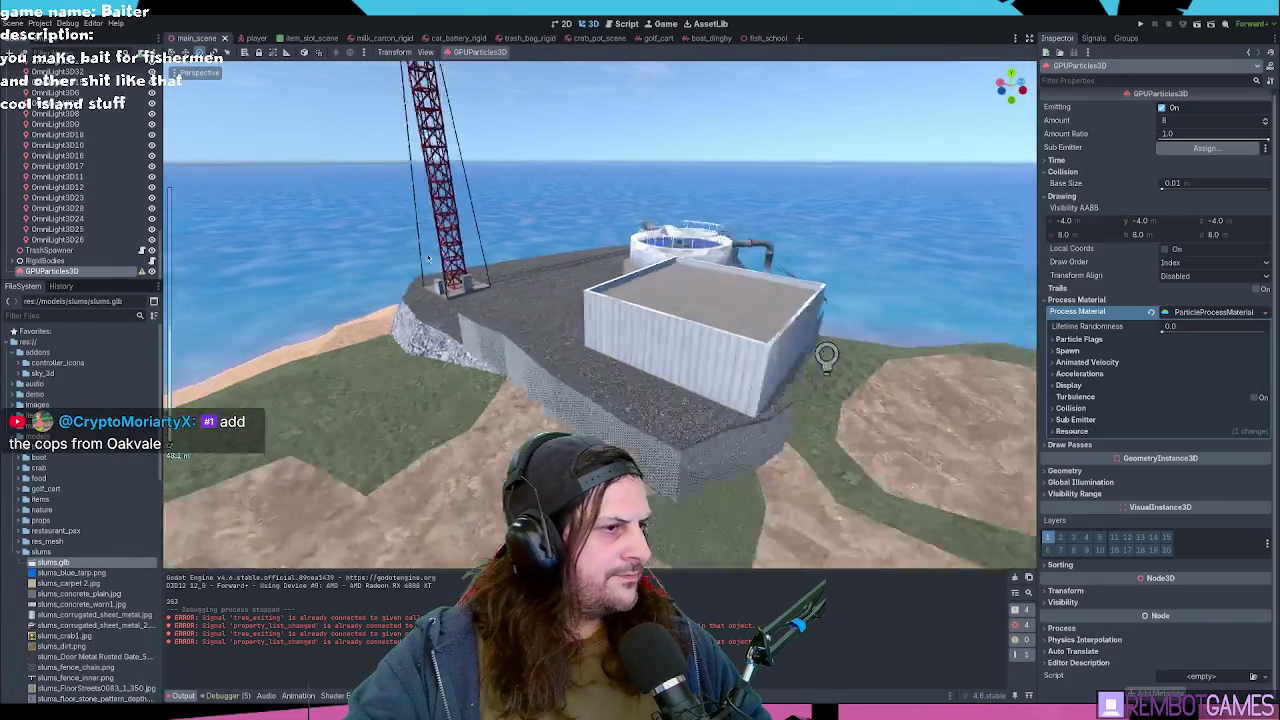
mouse_move(463, 289)
mouse_down()
mouse_move(533, 283)
mouse_move(715, 315)
mouse_move(715, 348)
mouse_up()
scroll(533, 283, down, 3)
scroll(590, 288, up, 5)
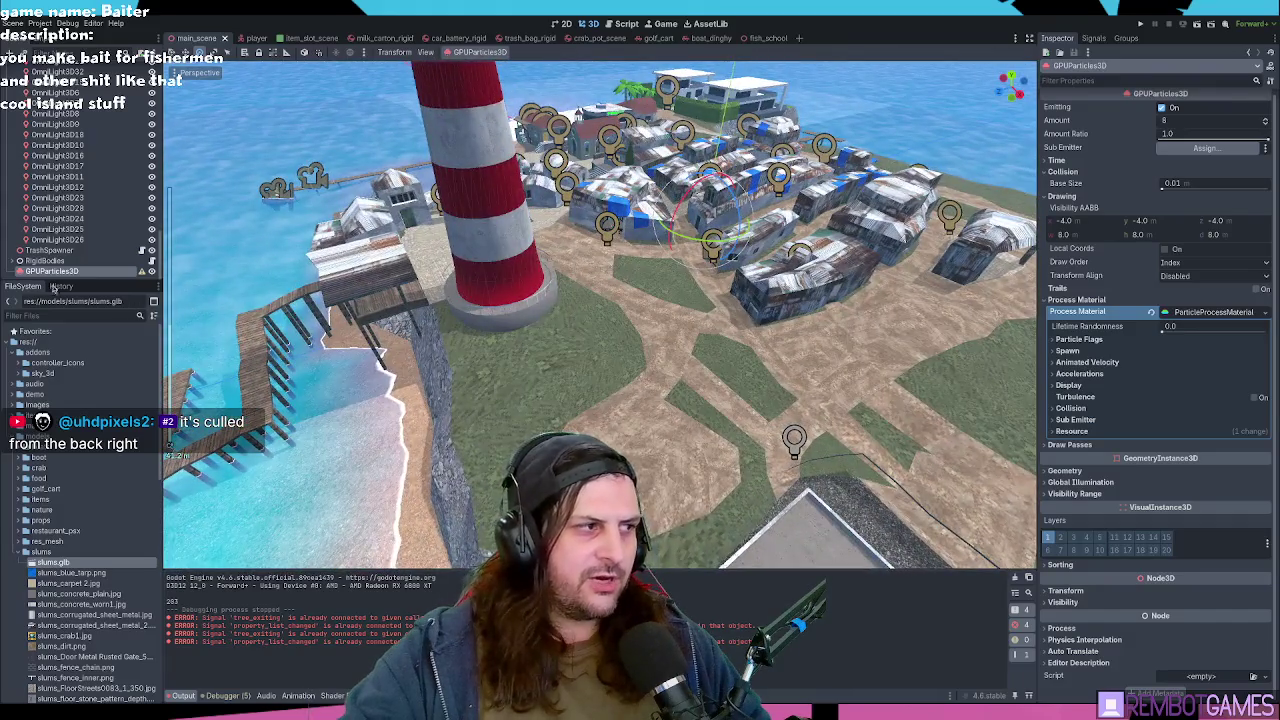
click(48, 261)
click(50, 271)
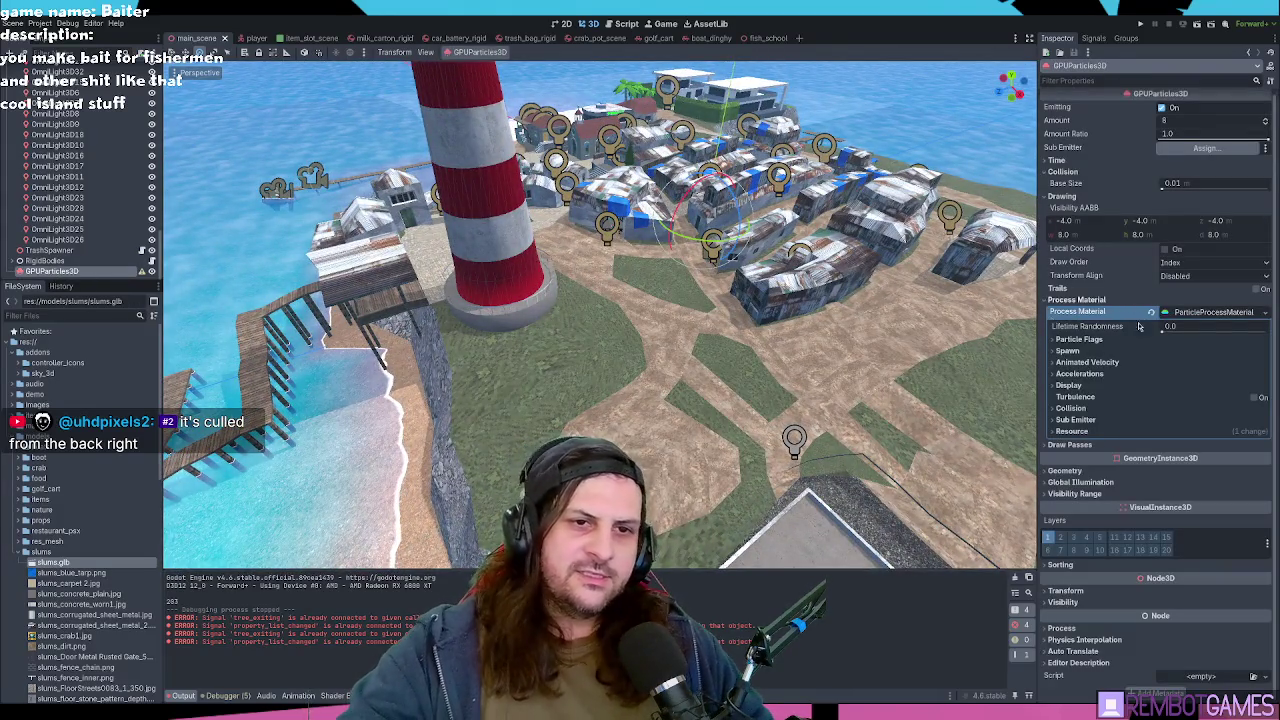
Step: Expand Particle Flags and Spawn > Position, keeping Emission Shape as Point
click(1060, 340)
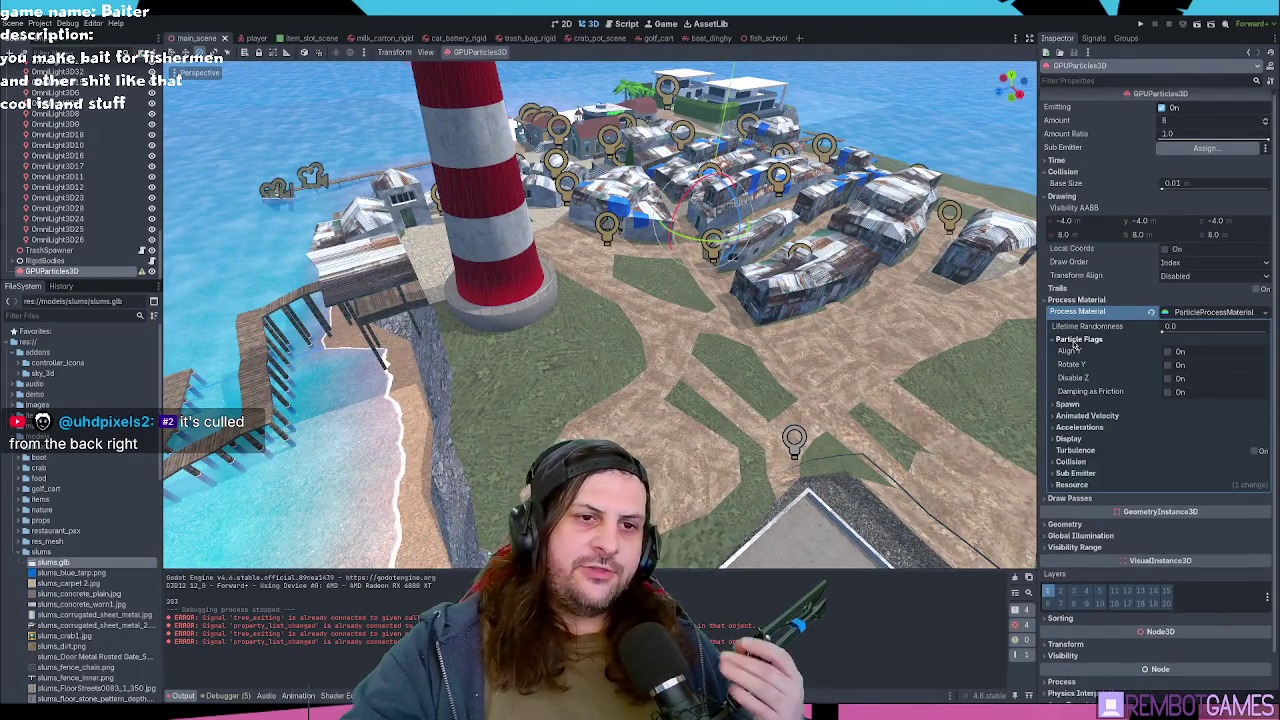
click(1068, 404)
click(1076, 415)
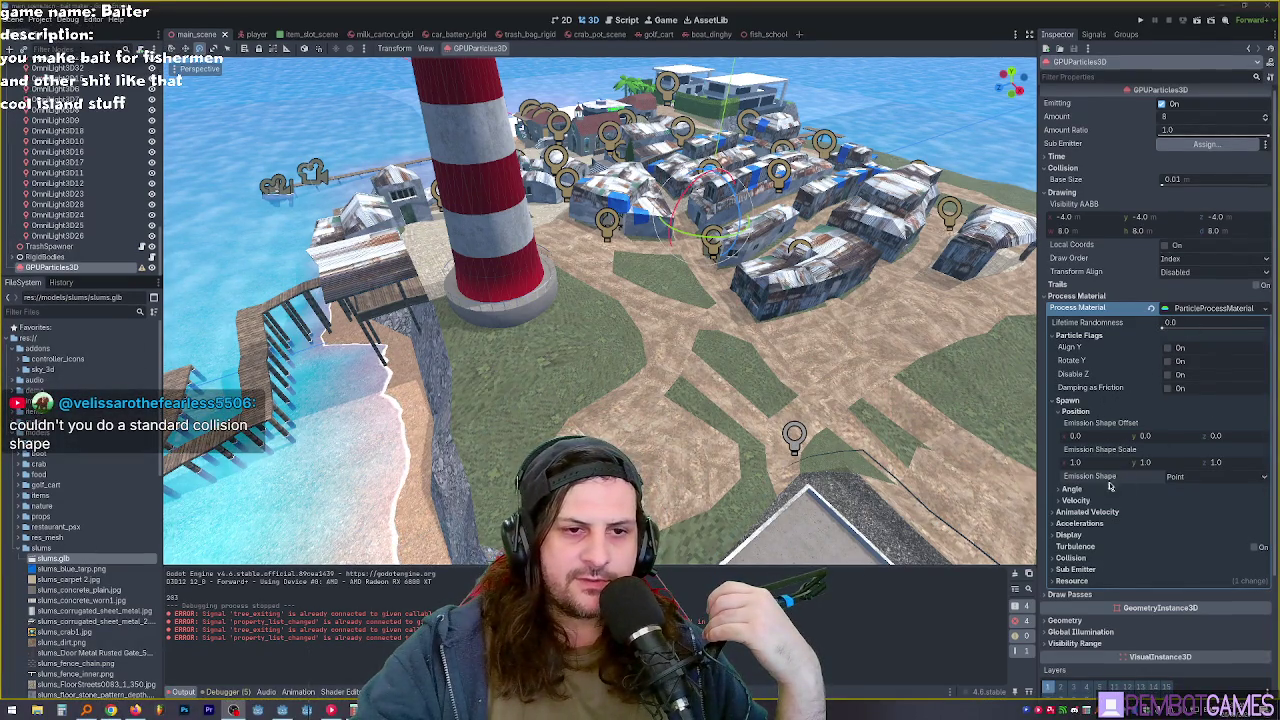
click(1190, 477)
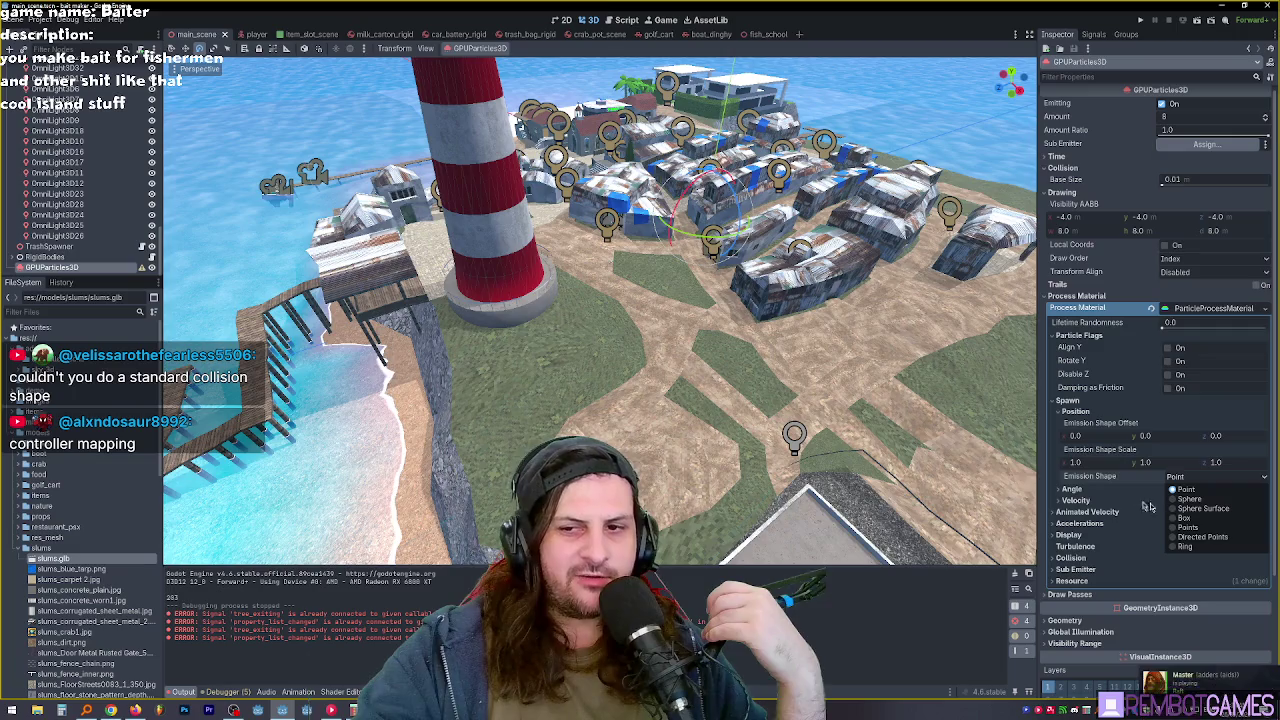
click(876, 422)
drag(876, 422, 483, 277)
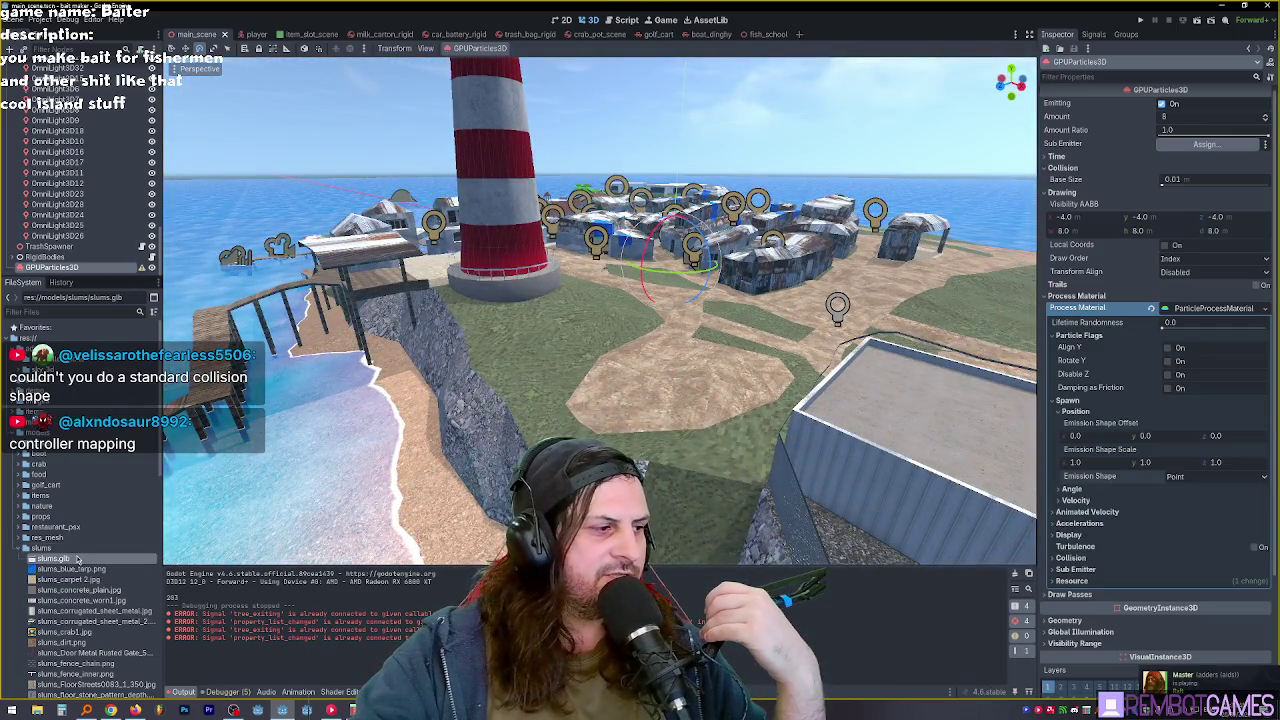
Step: Open the Advanced Import Settings for slums.glb and orbit the preview to a low angle
double_click(77, 559)
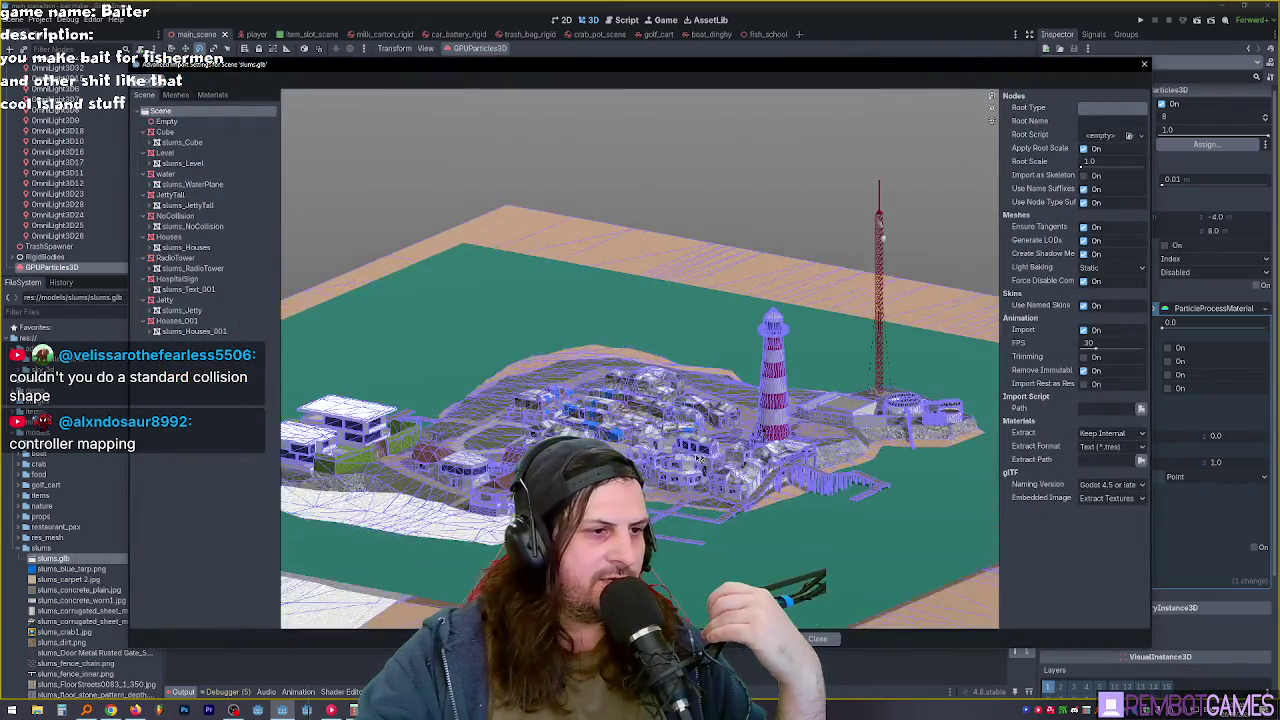
mouse_move(697, 457)
mouse_down()
mouse_move(640, 440)
mouse_move(640, 360)
mouse_up()
scroll(640, 440, up, 5)
scroll(640, 360, down, 3)
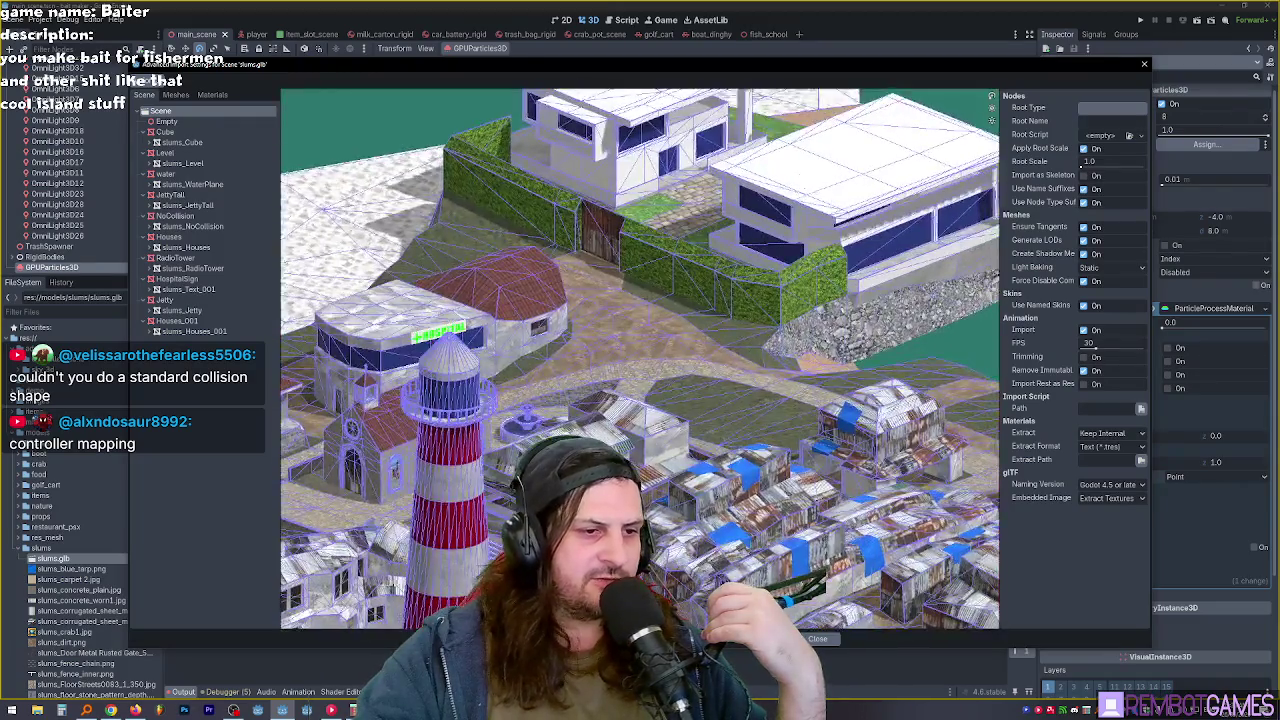
scroll(675, 518, down, 5)
scroll(681, 516, up, 2)
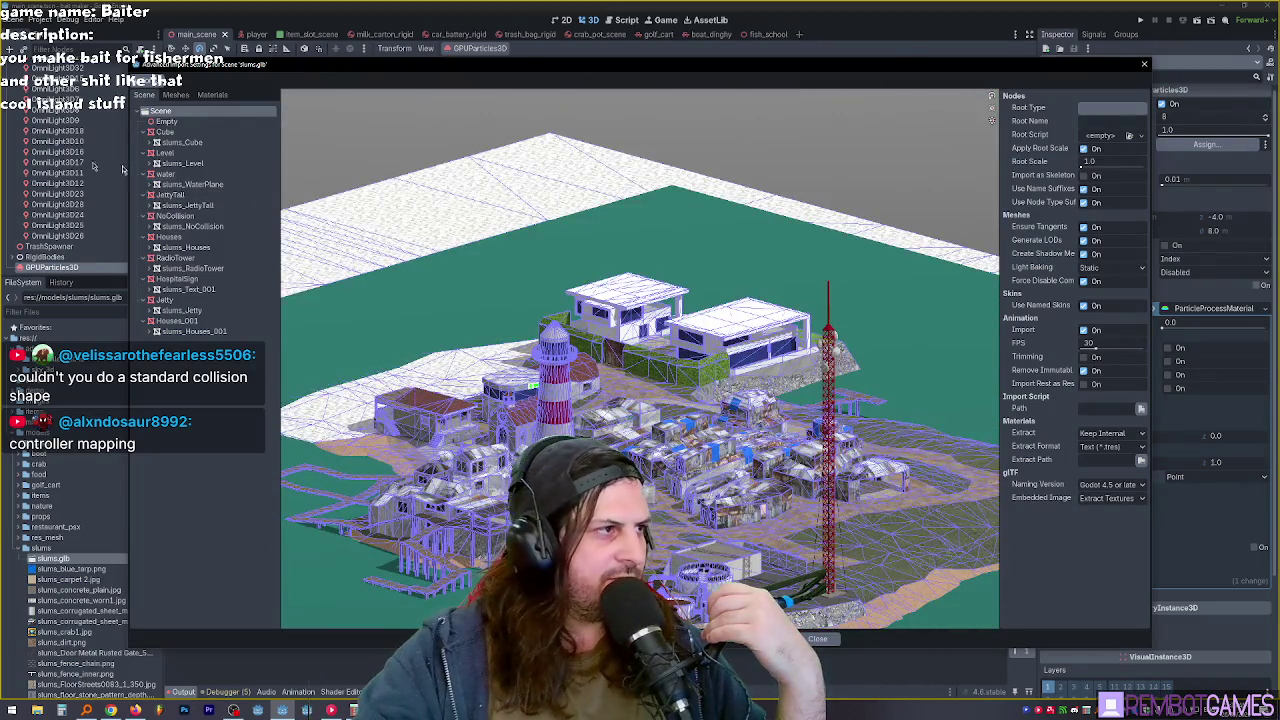
Step: Collapse the Cube, Level, water, JettyTall and Houses nodes, expand NoCollision, then close the dialog
click(180, 142)
click(147, 131)
click(147, 142)
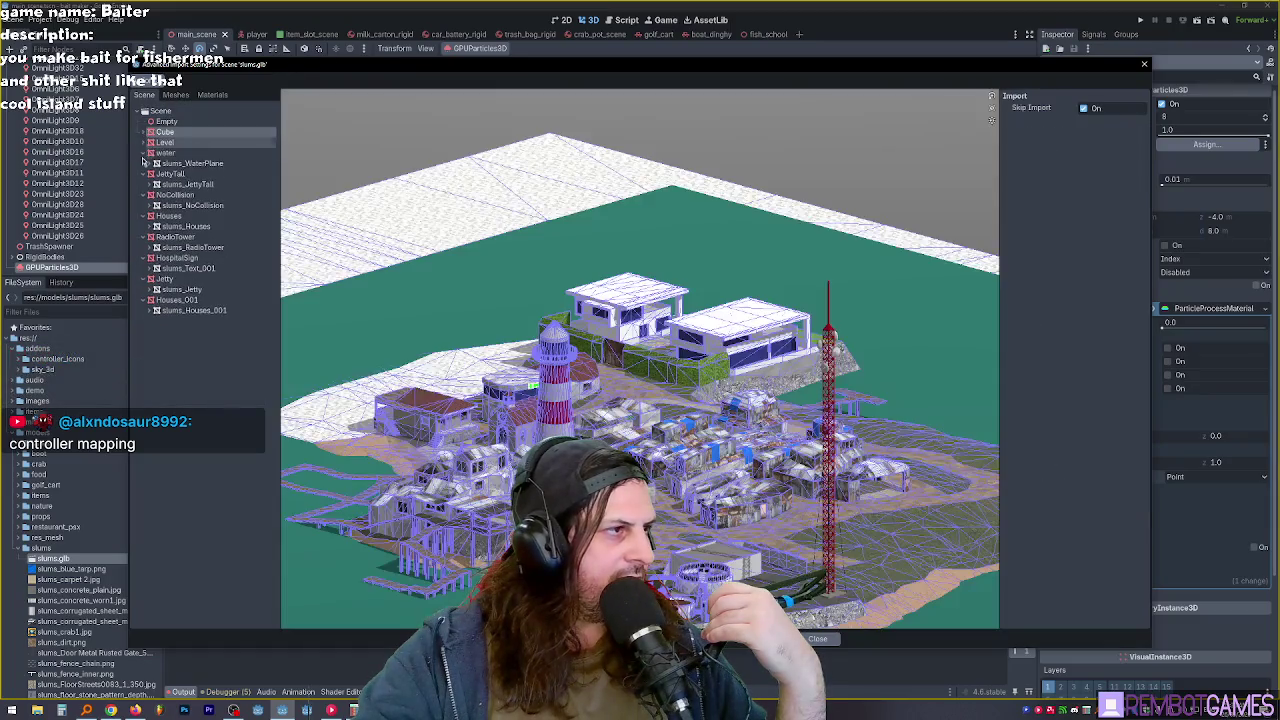
click(147, 152)
click(147, 162)
click(147, 194)
click(147, 173)
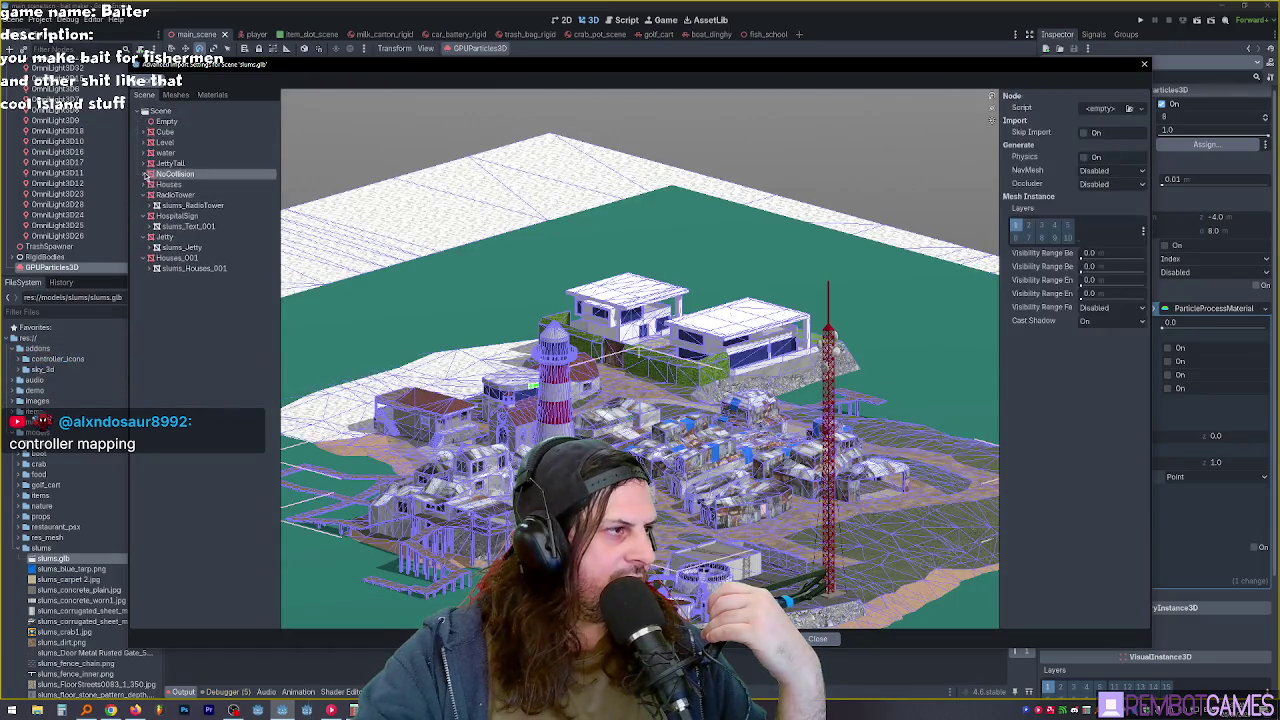
click(147, 174)
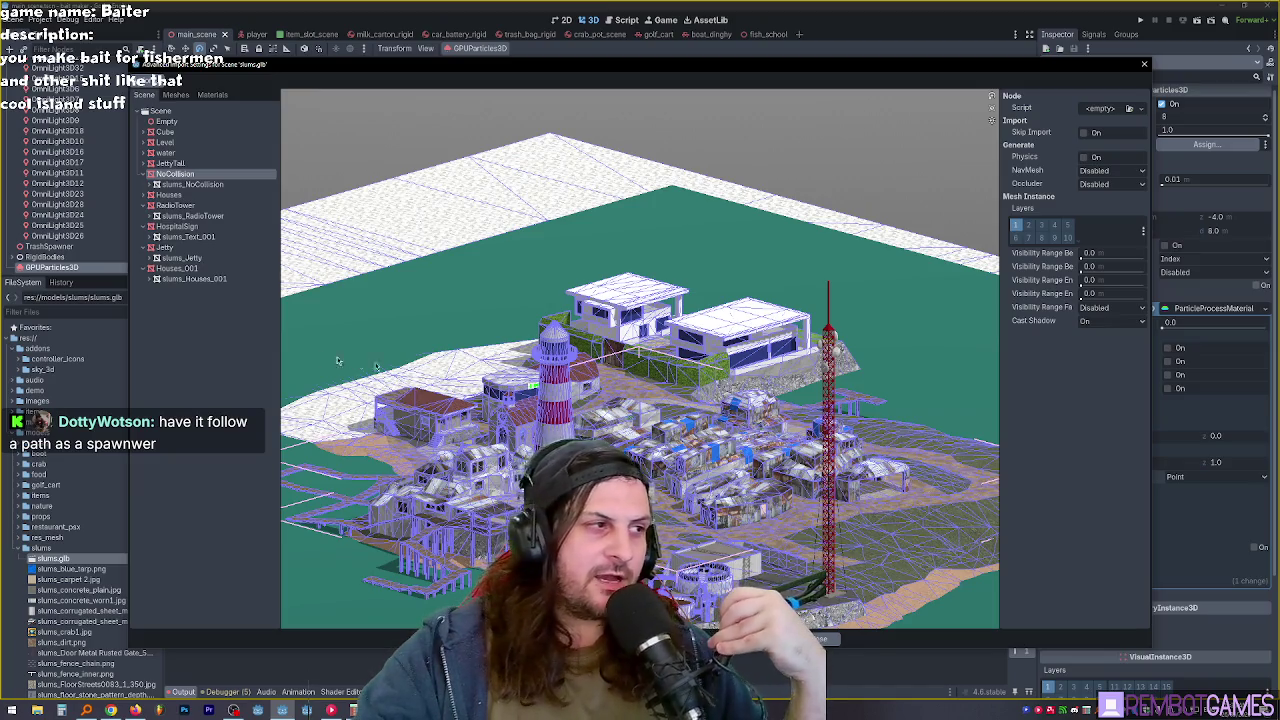
click(818, 638)
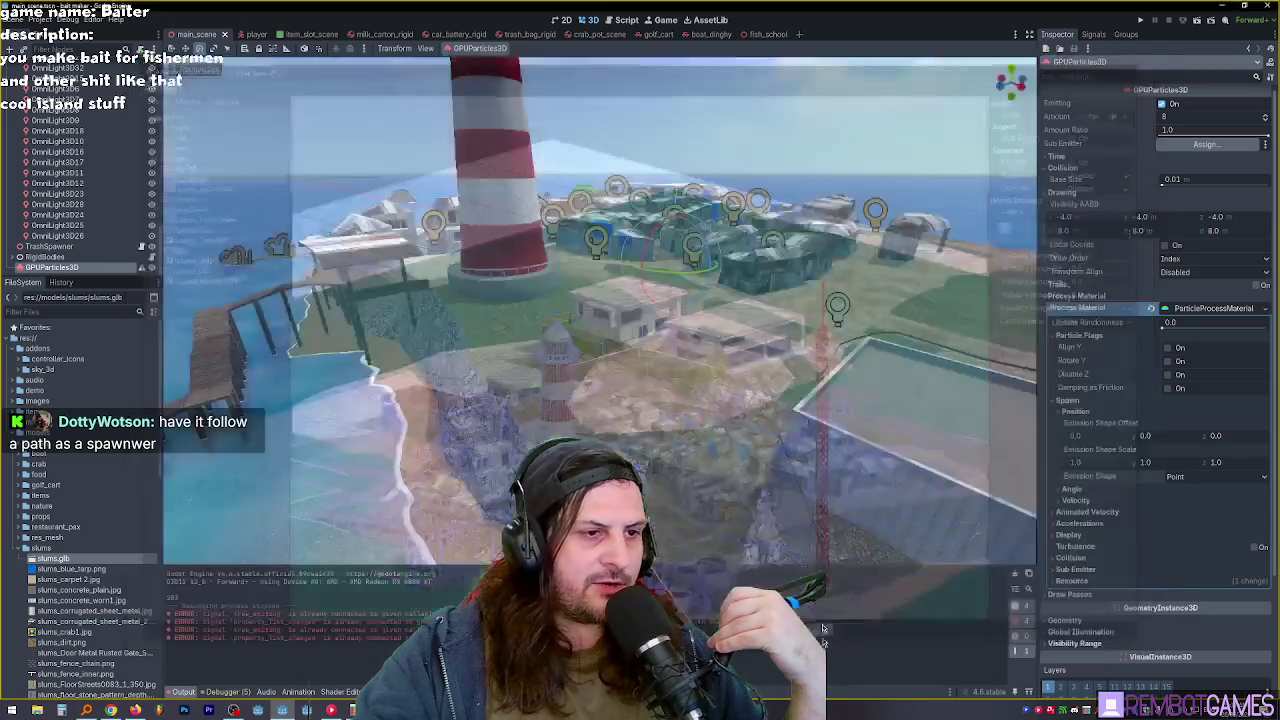
Step: Orbit over the village down to the beach, select GPUParticles3D, then switch to the browser
scroll(913, 413, up, 5)
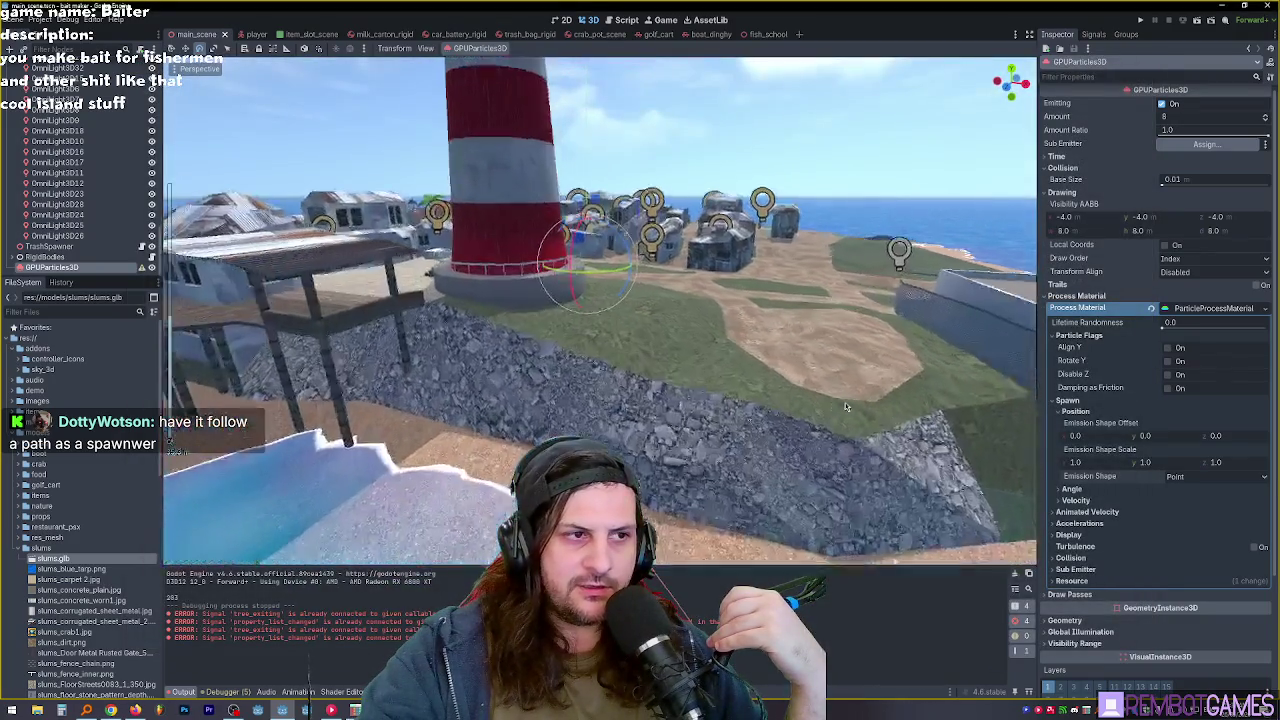
drag(805, 427, 460, 445)
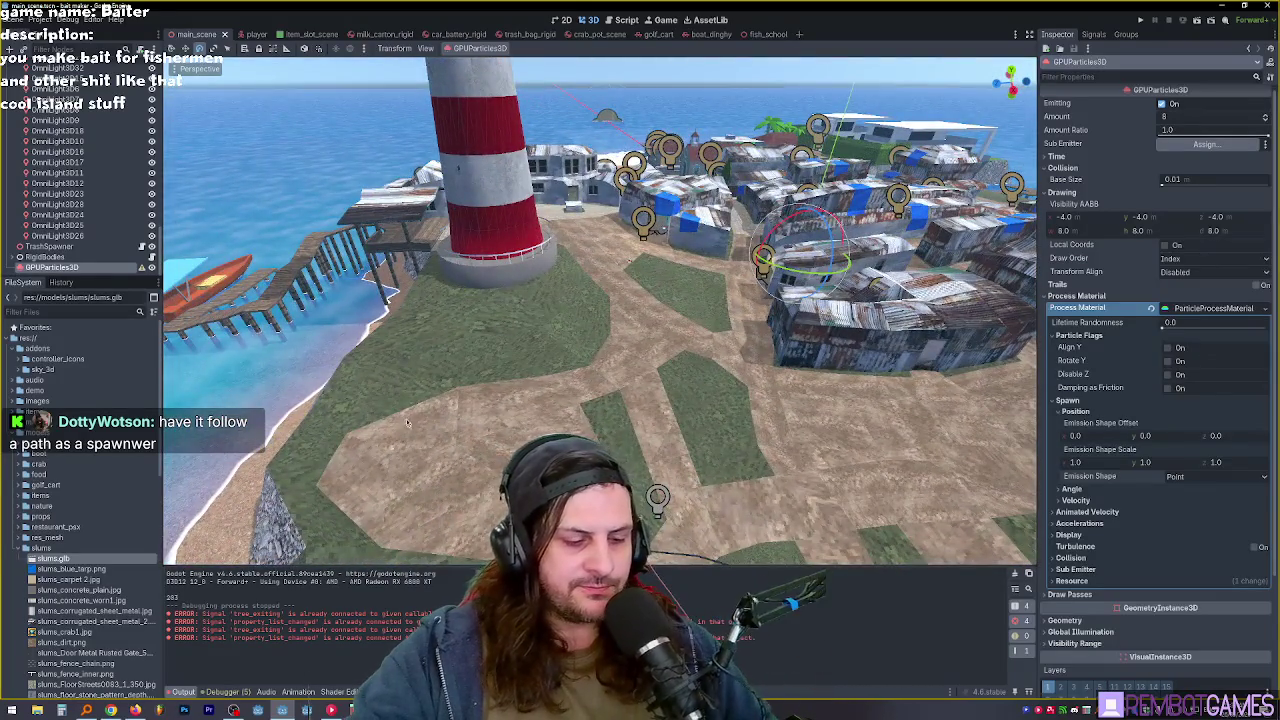
drag(425, 392, 619, 348)
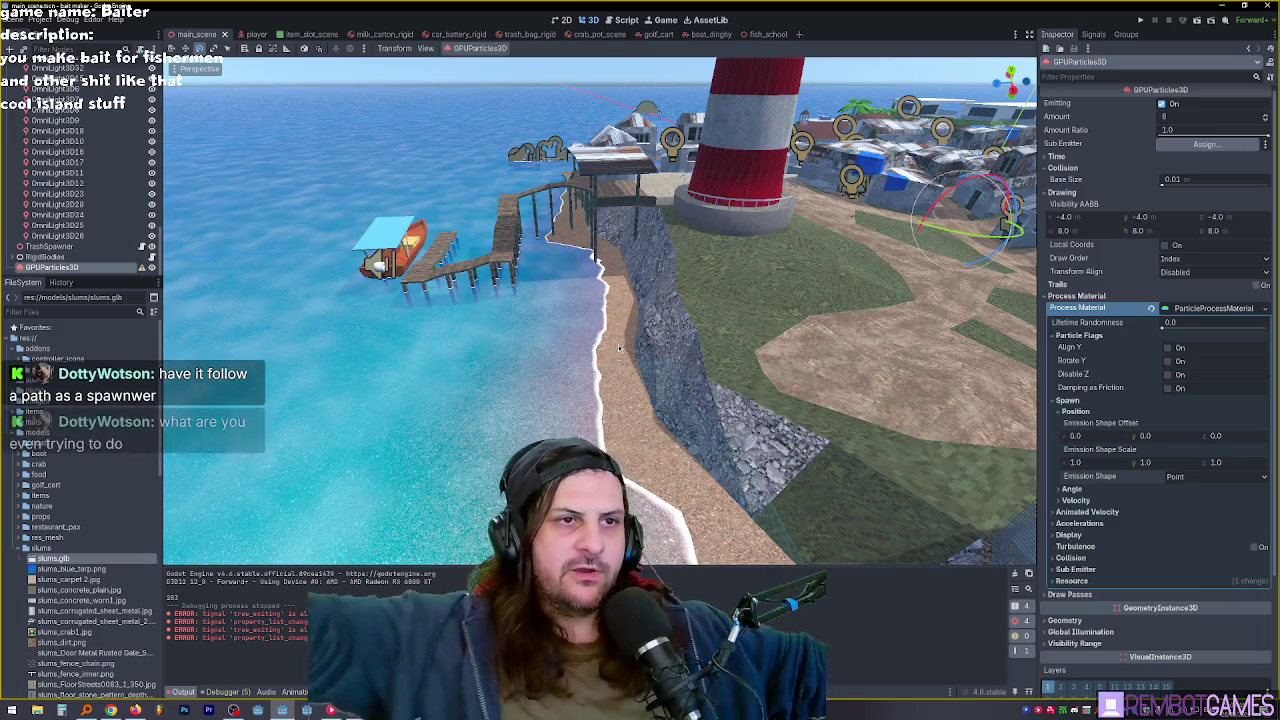
mouse_move(720, 288)
mouse_down()
mouse_move(830, 322)
mouse_move(640, 314)
mouse_up()
click(96, 268)
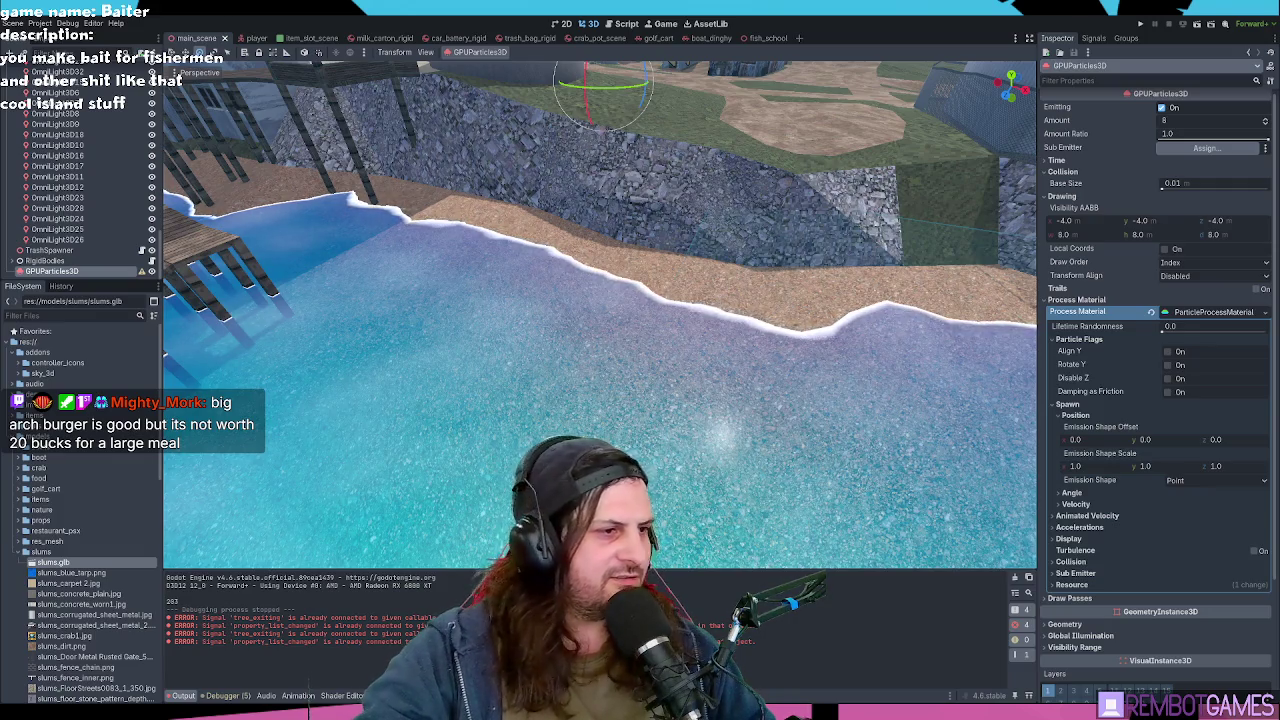
key(alt+Tab)
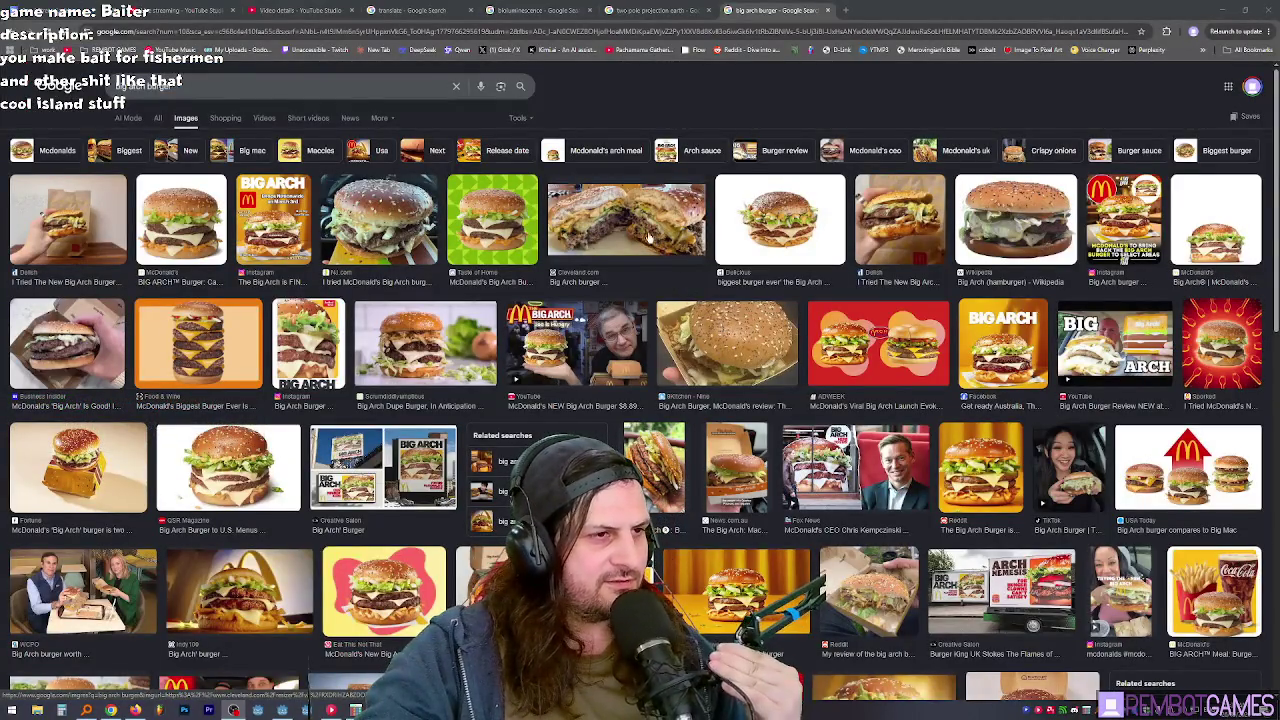
Step: Preview the Big Arch video, orange stacked-burger, 10-patty burger and taste-test image results
click(605, 343)
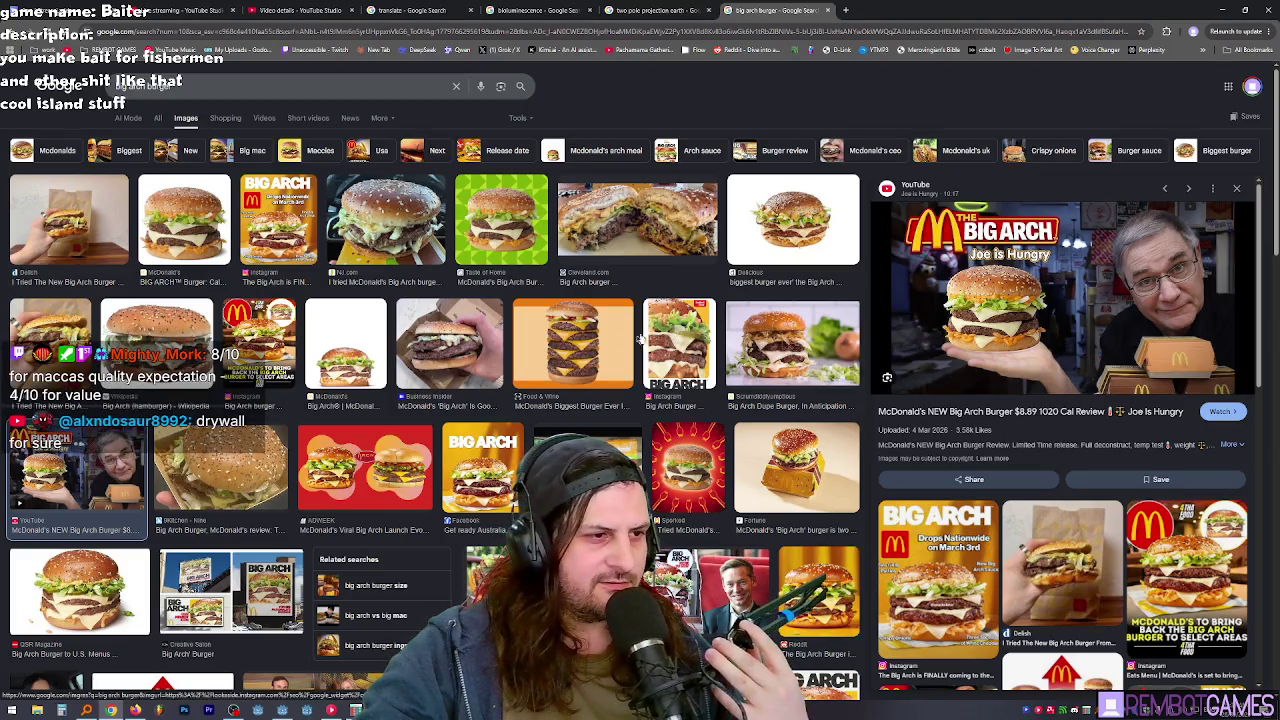
click(598, 350)
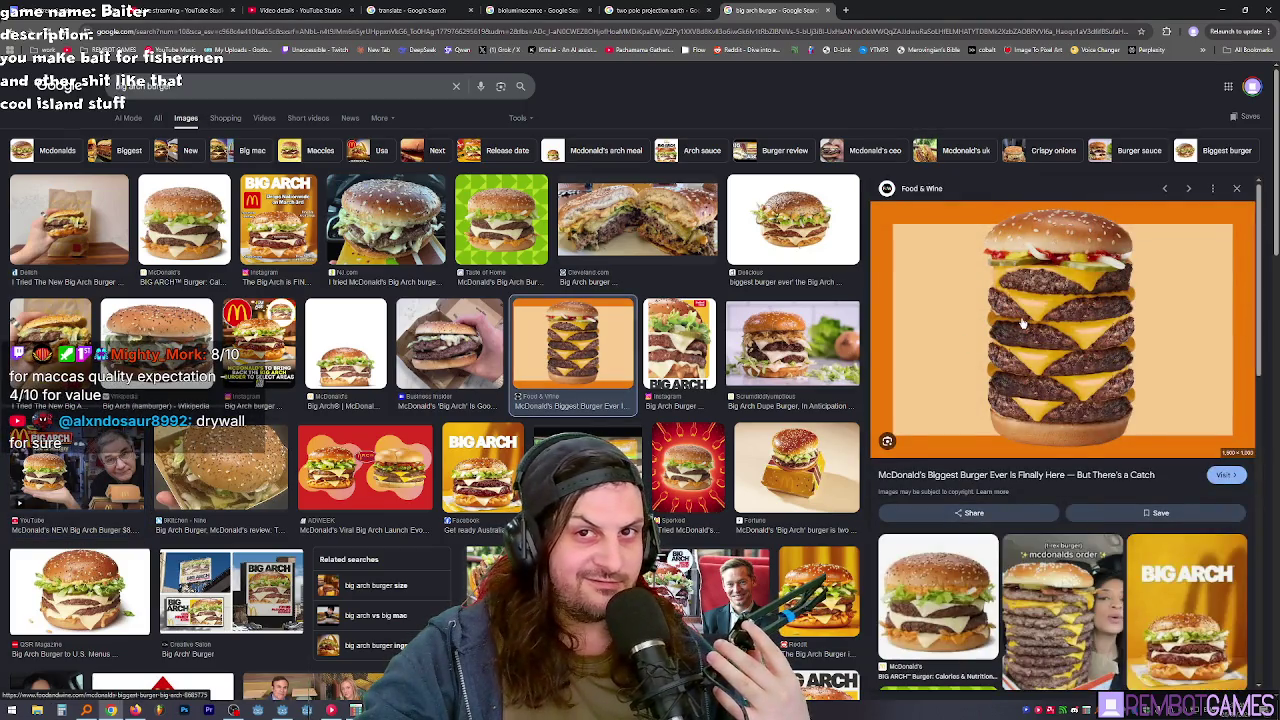
scroll(779, 372, down, 1)
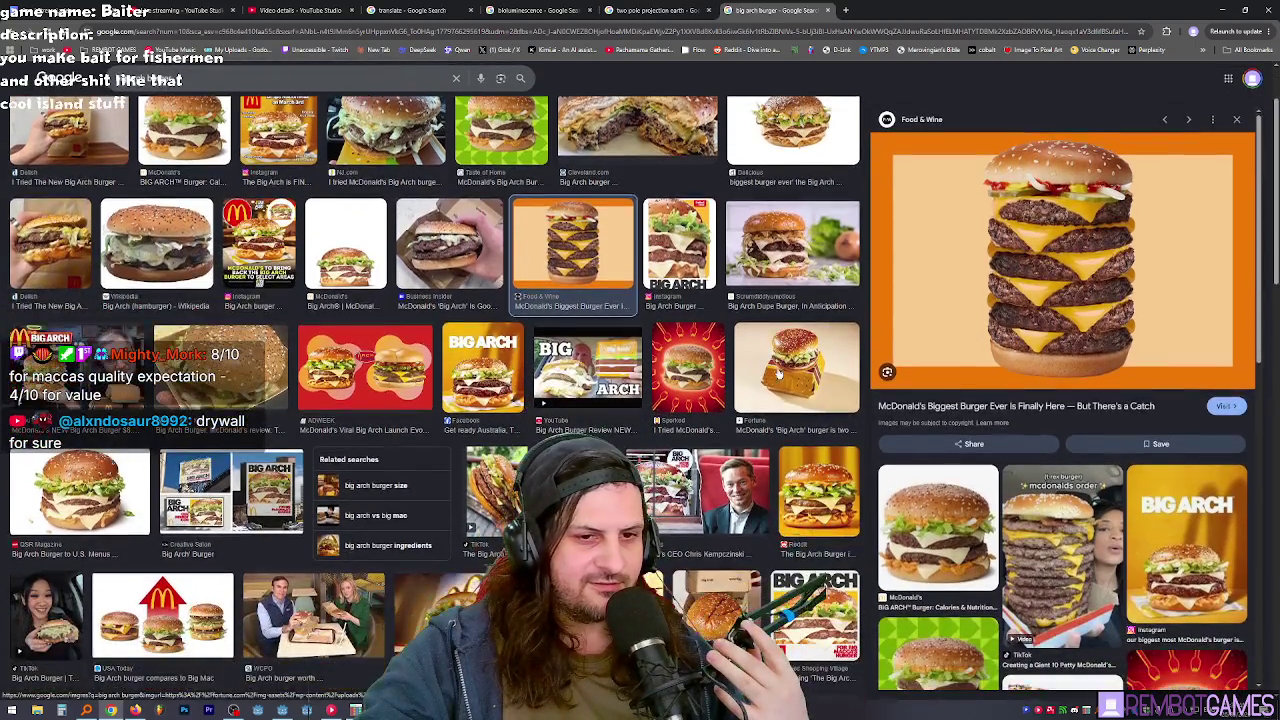
click(1068, 525)
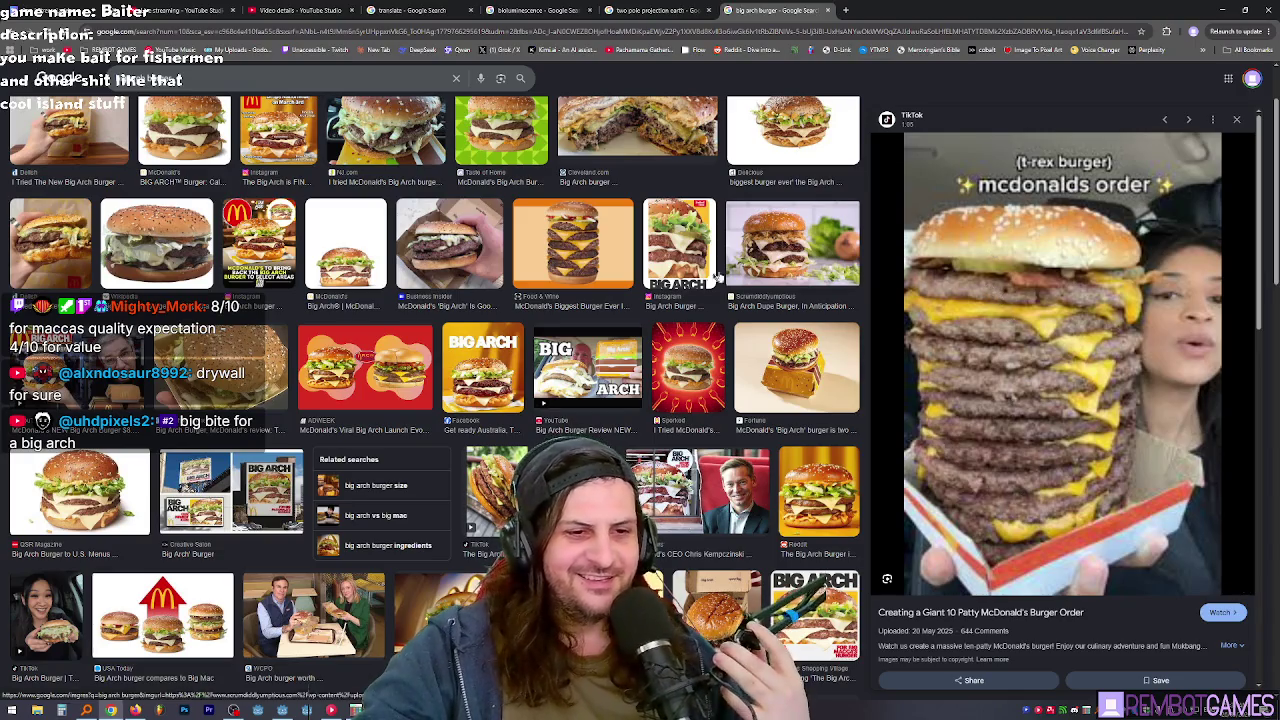
scroll(665, 287, down, 1)
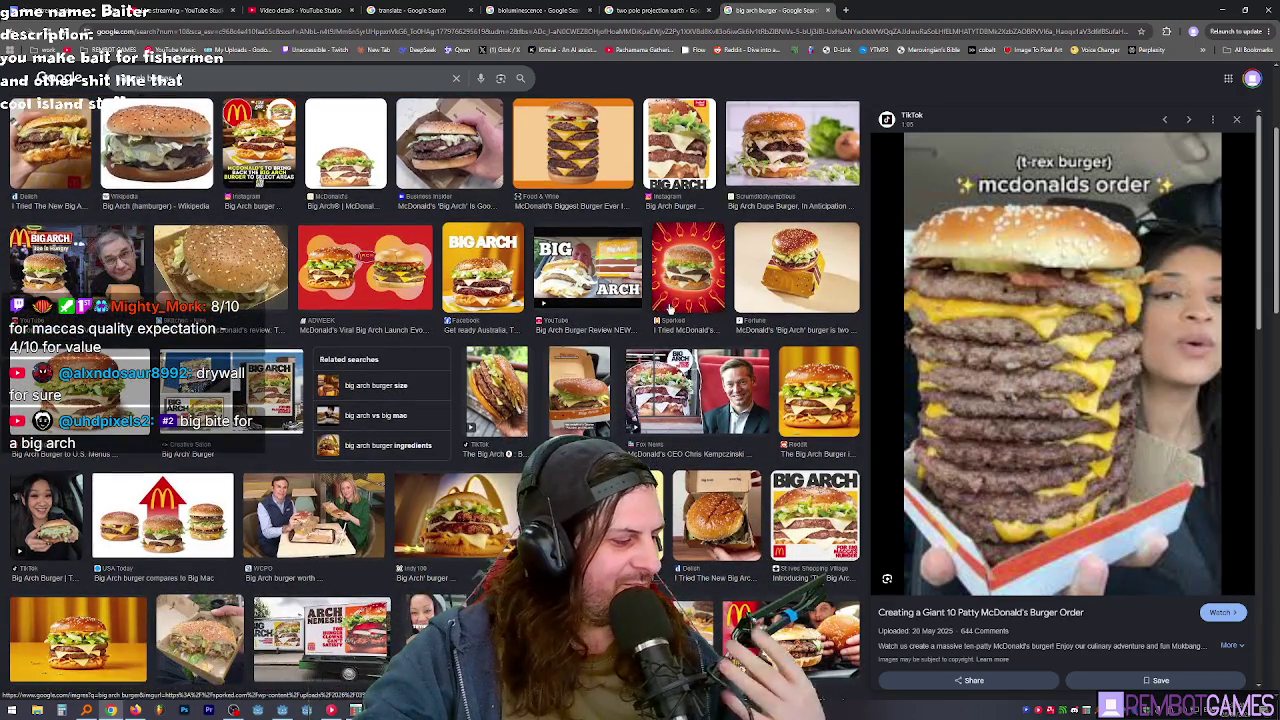
scroll(655, 356, down, 3)
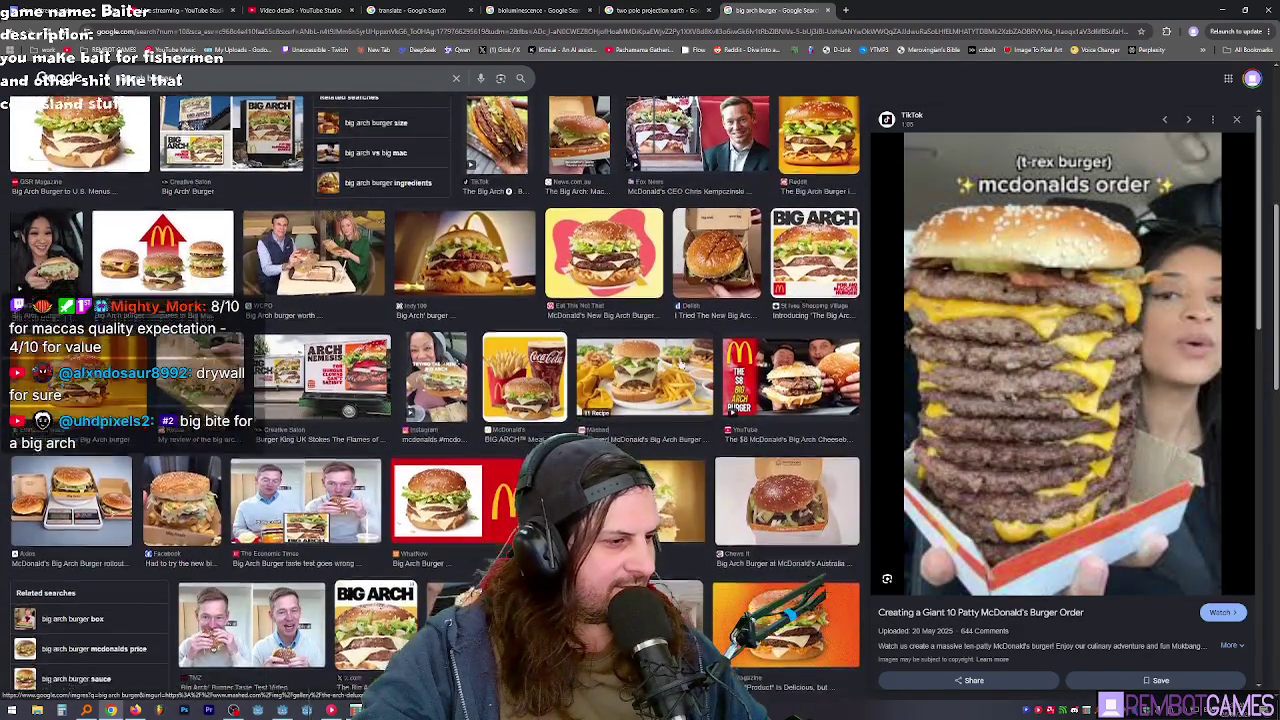
scroll(681, 363, down, 1)
click(326, 420)
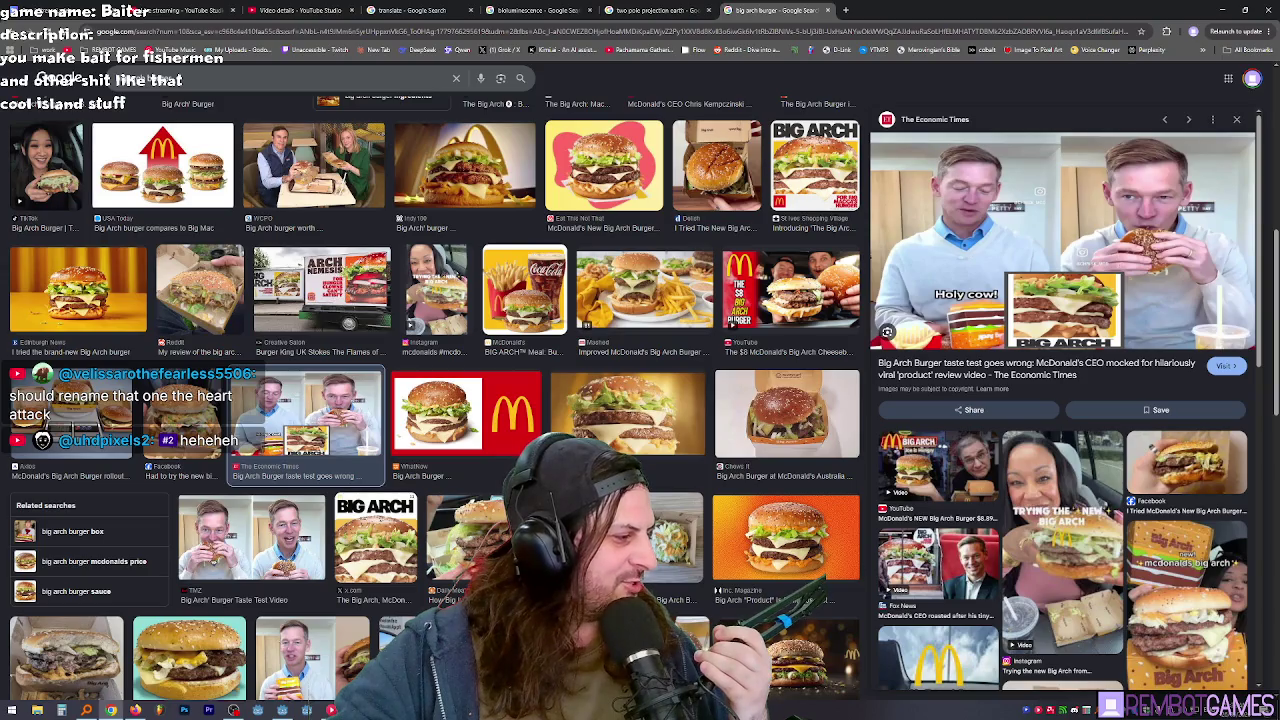
Step: Switch from Chrome back to the Godot editor
key(alt+Tab)
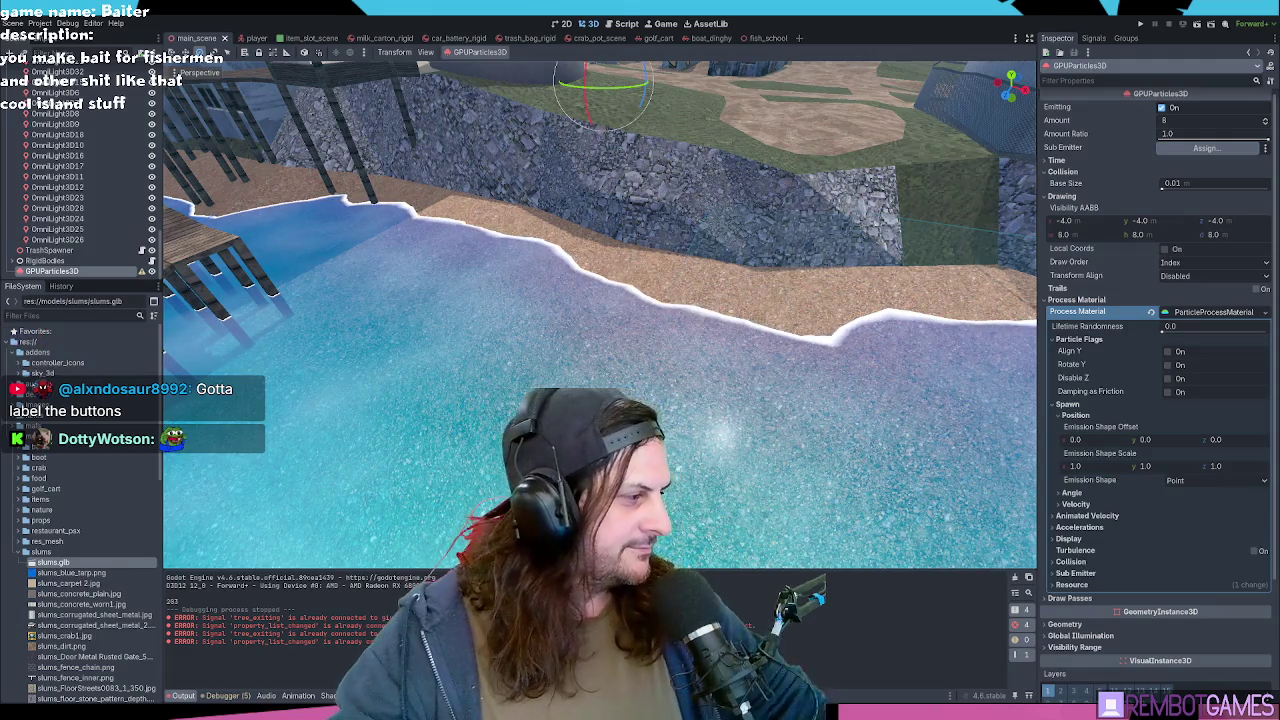
Step: Run the game with F5 and walk from the dock along the boardwalk toward the church
drag(541, 250, 541, 250)
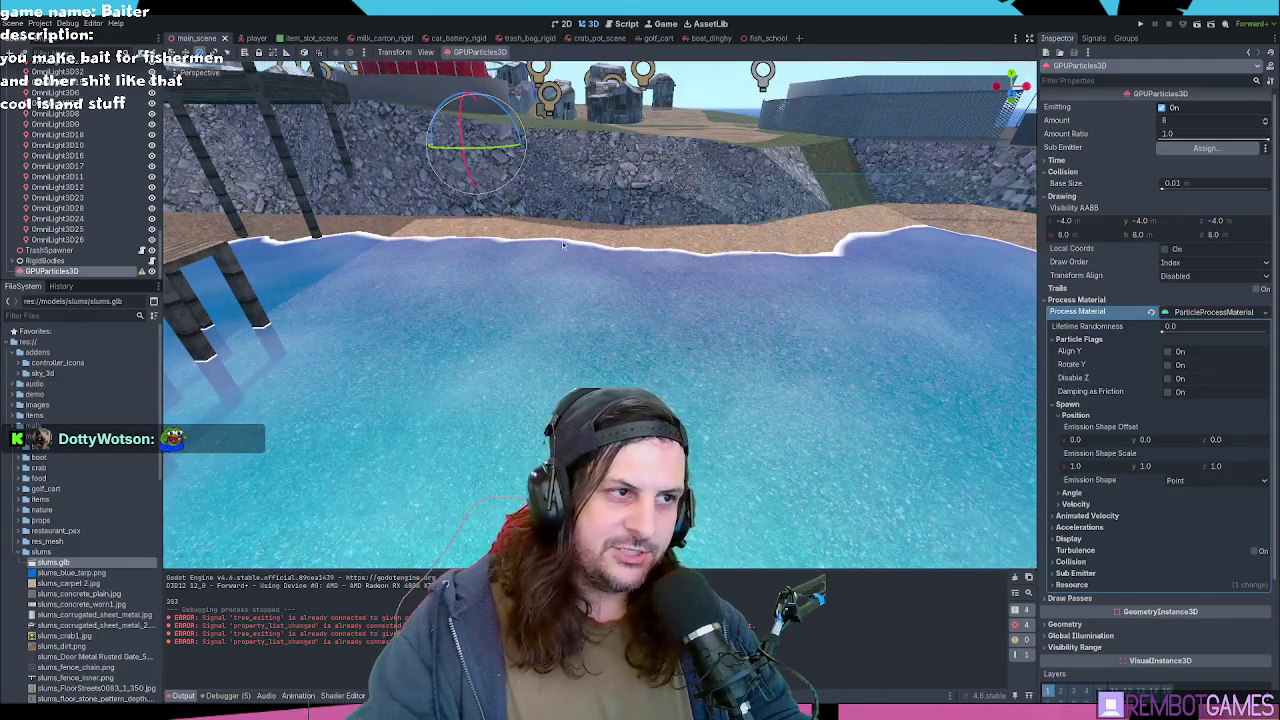
key(F5)
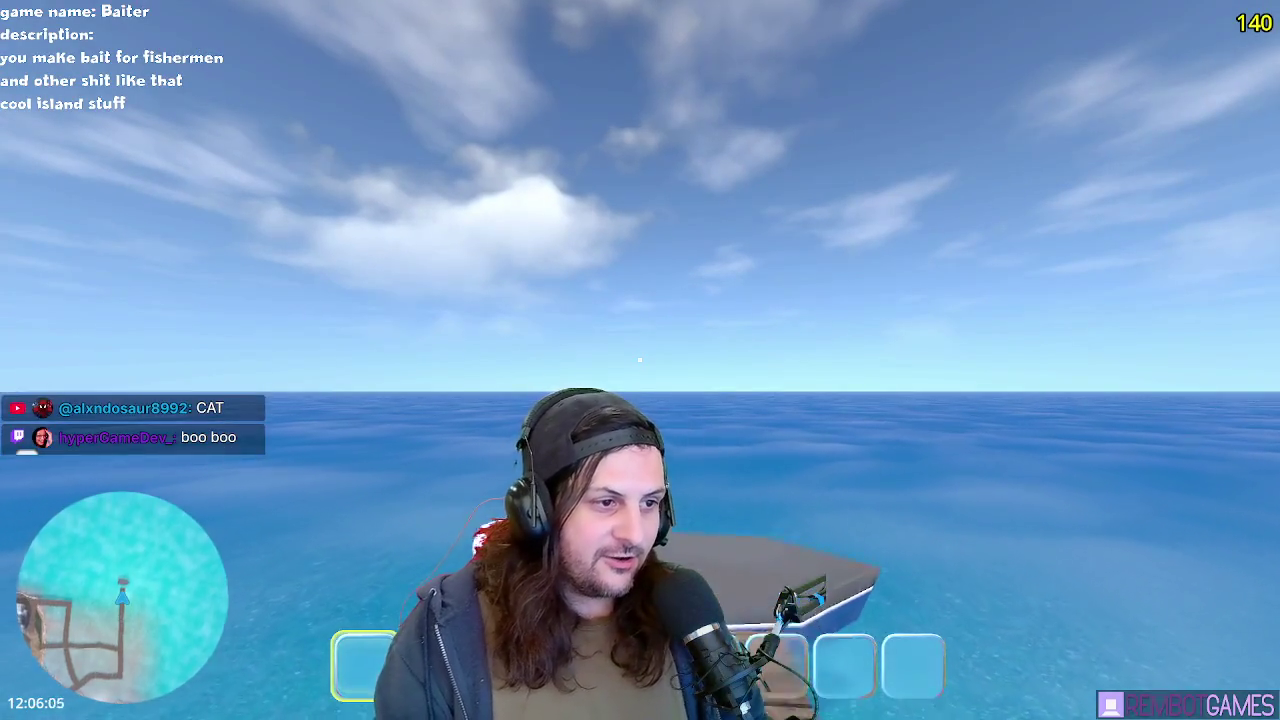
key(w)
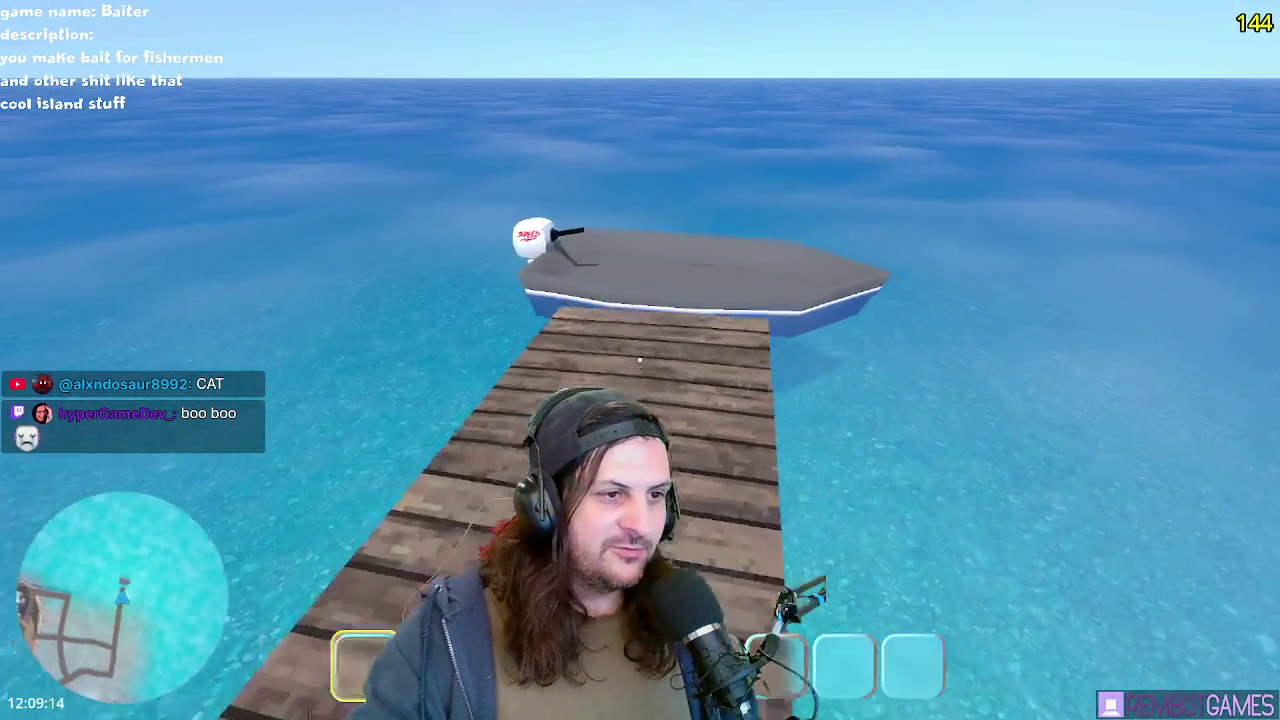
key(w)
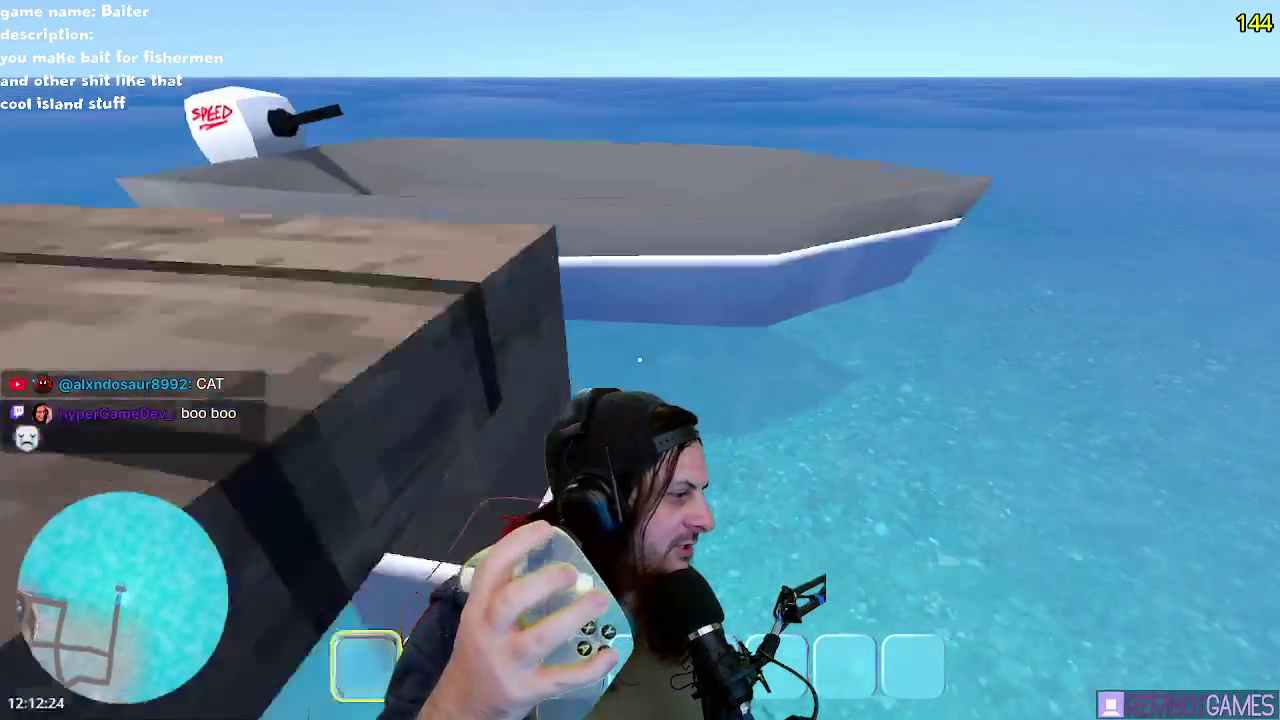
key(w)
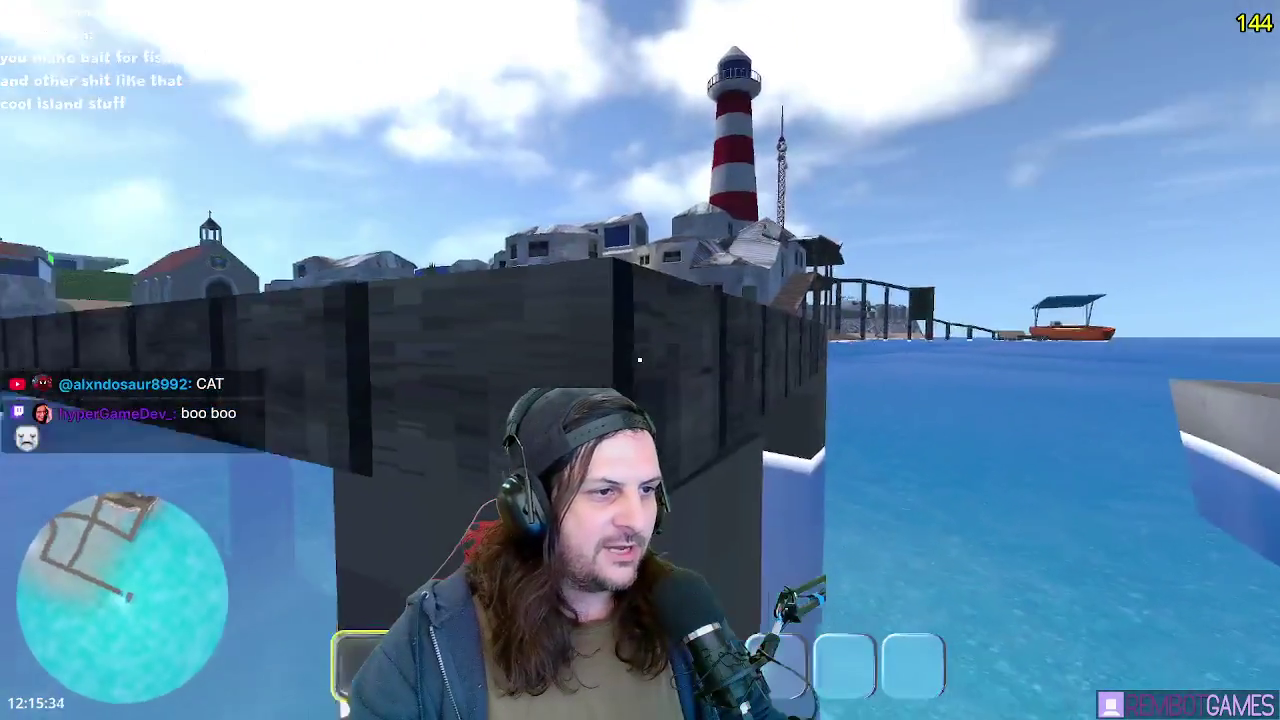
key(w)
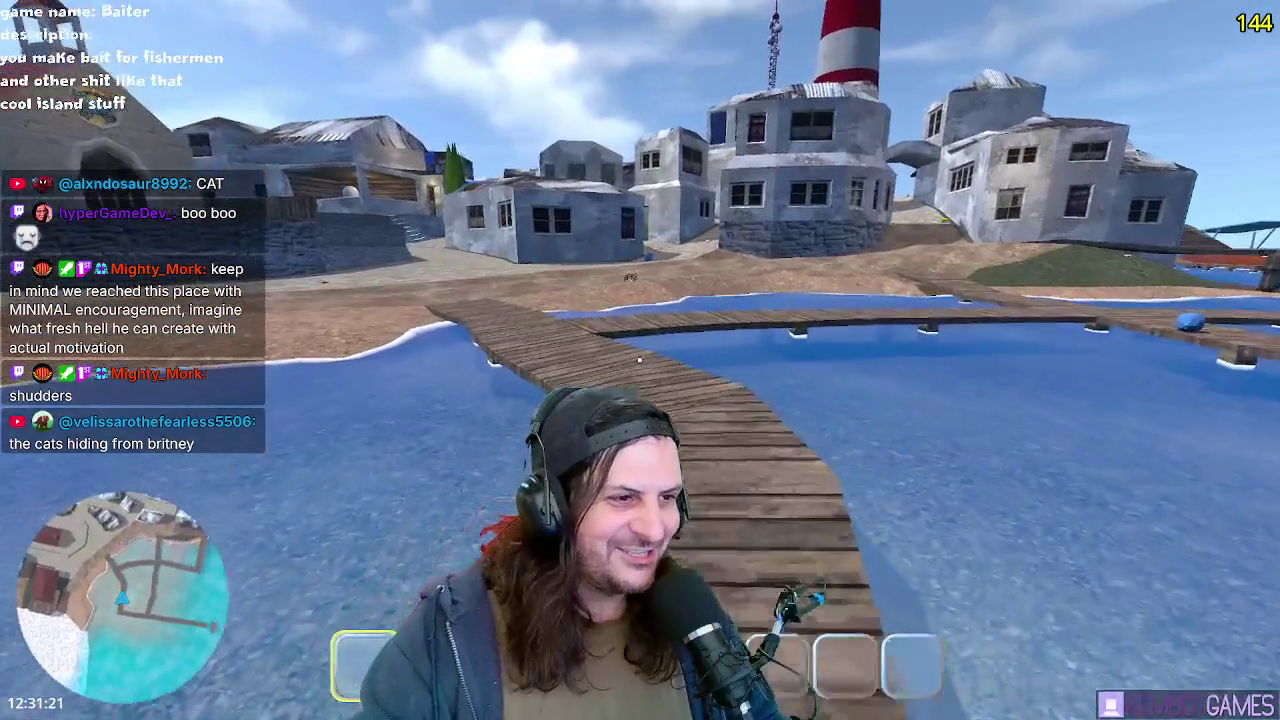
key(w)
key(w)
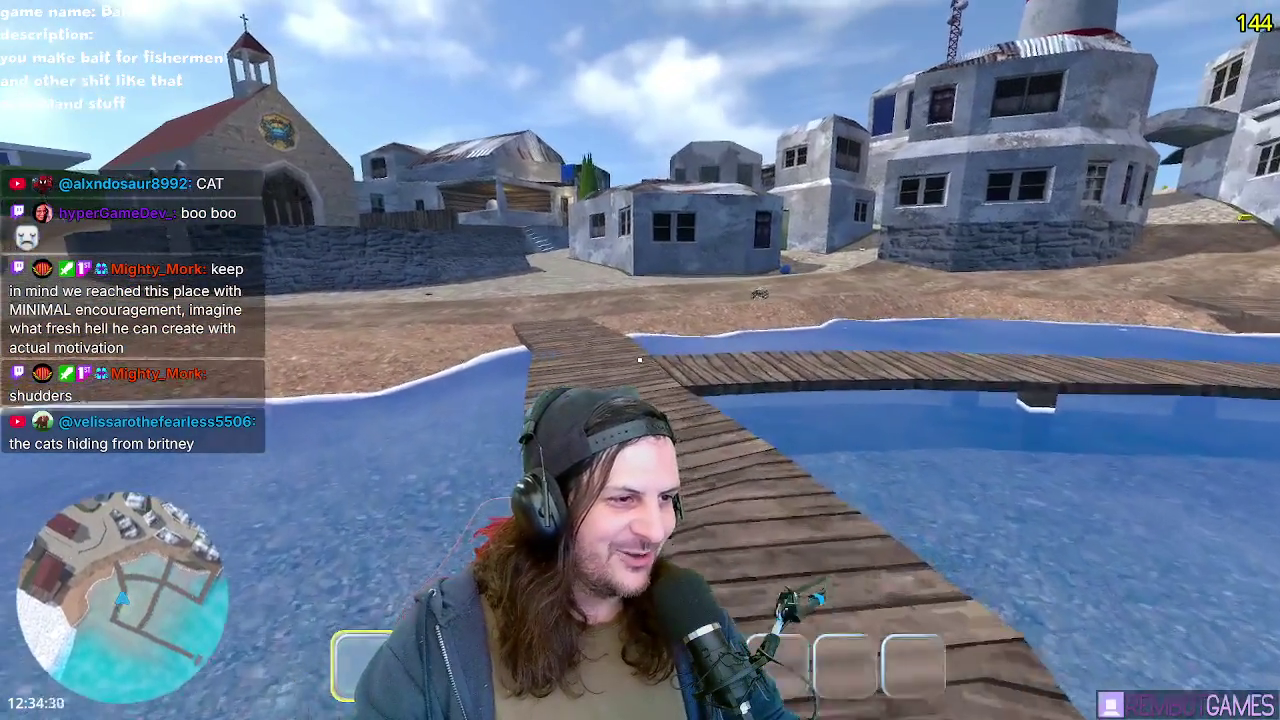
key(w)
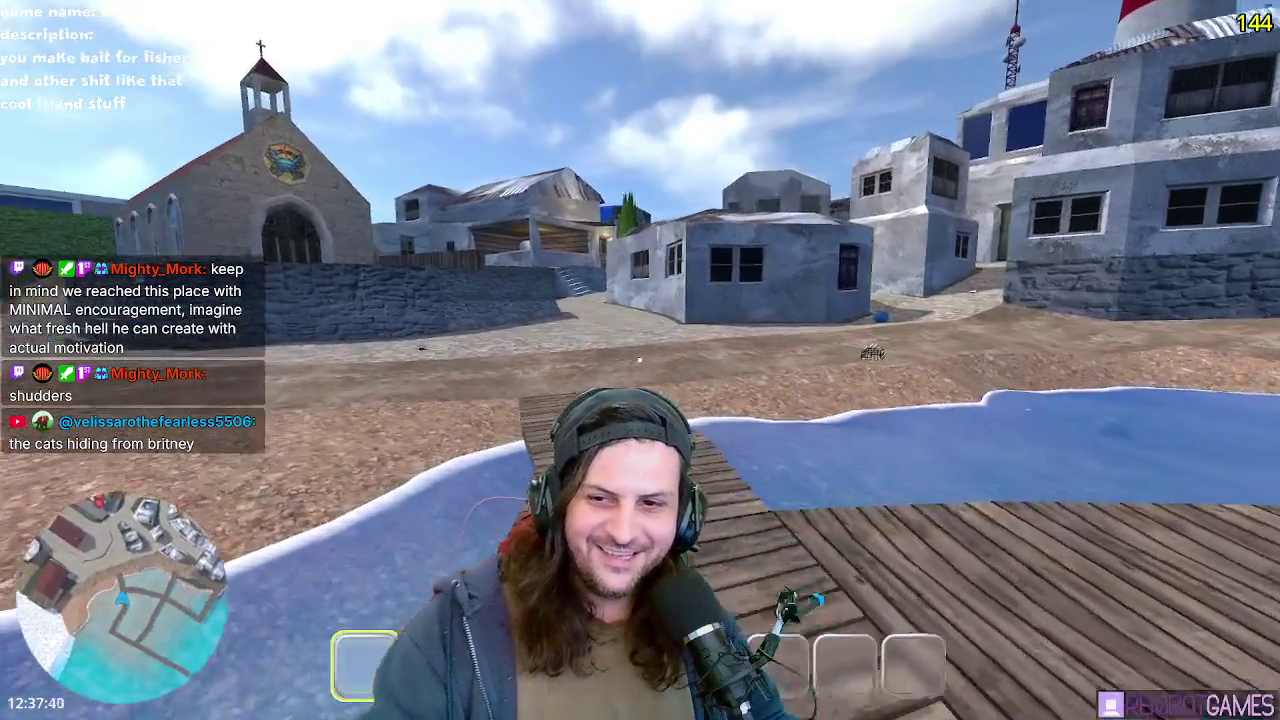
key(w)
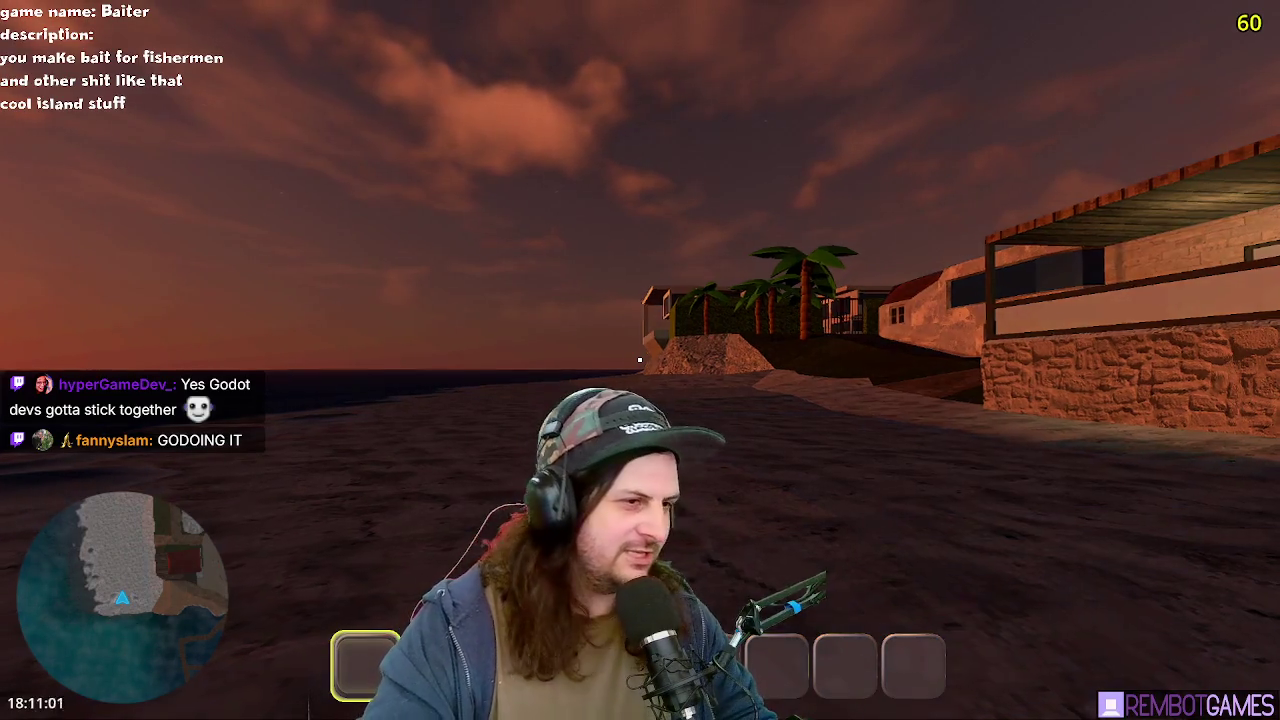
Step: Walk along the beach past the beach house, palm trees and cliff, then face the sunset sea
key(w)
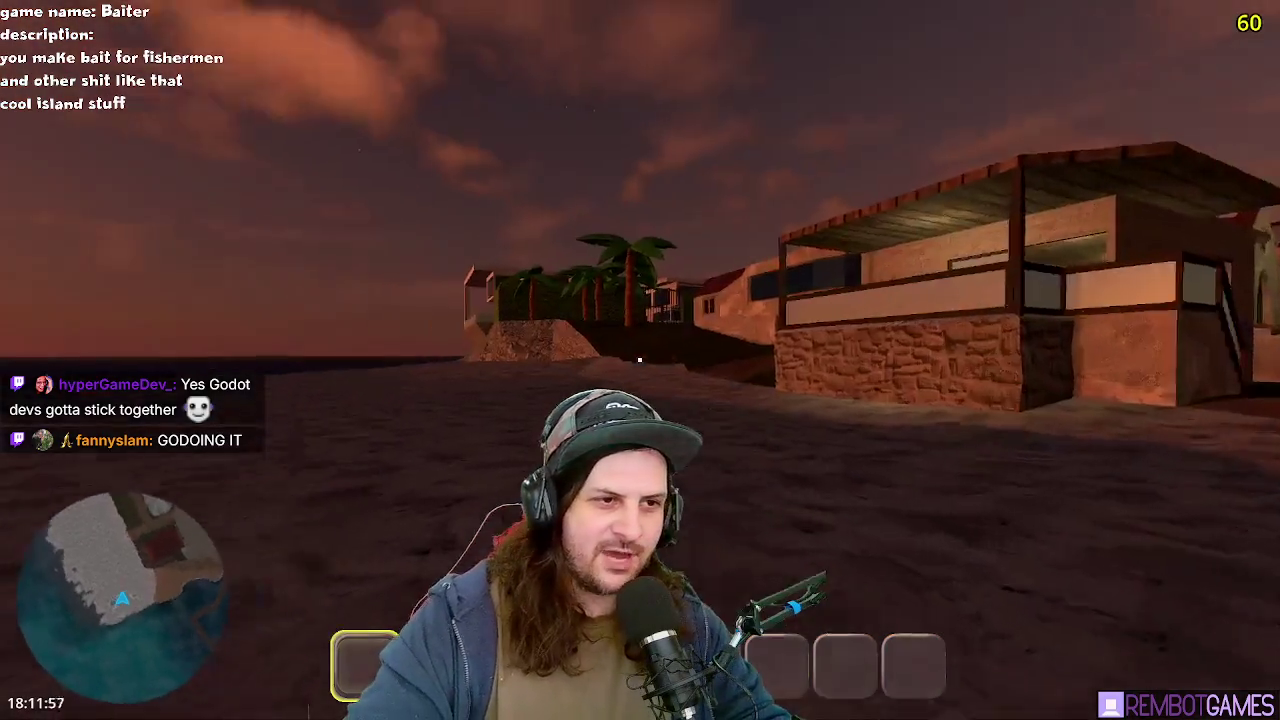
key(w)
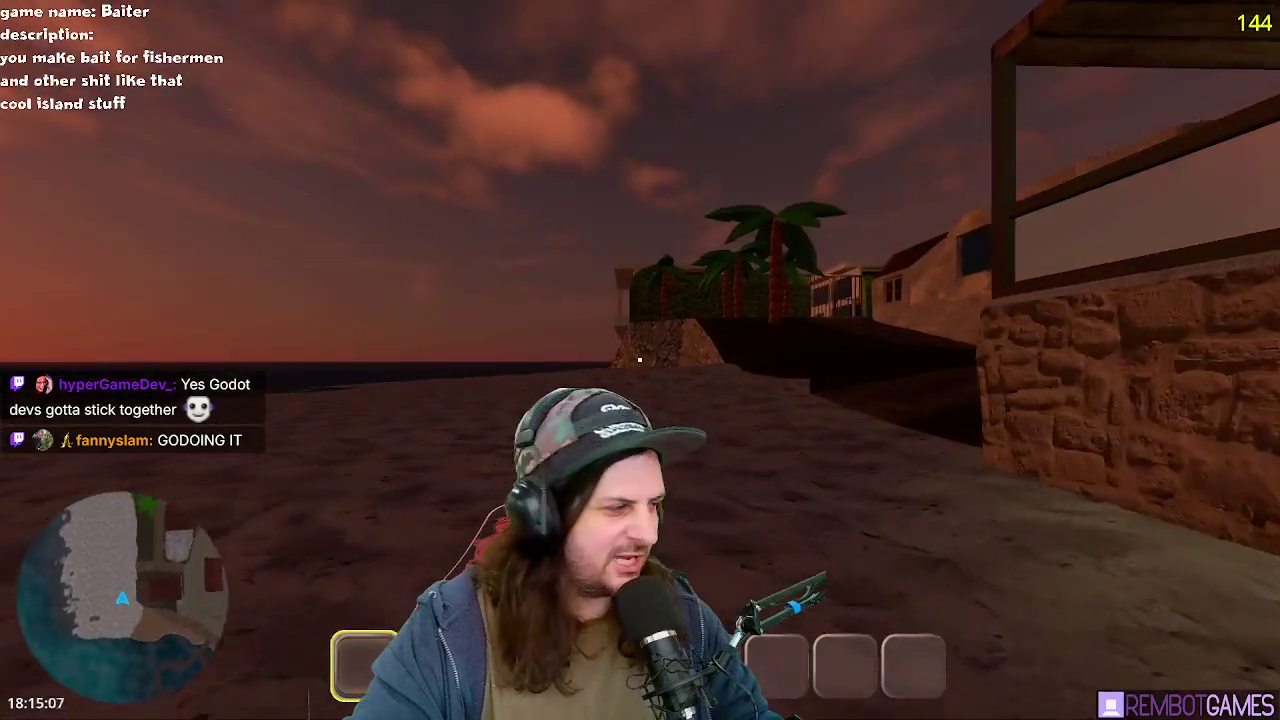
key(w)
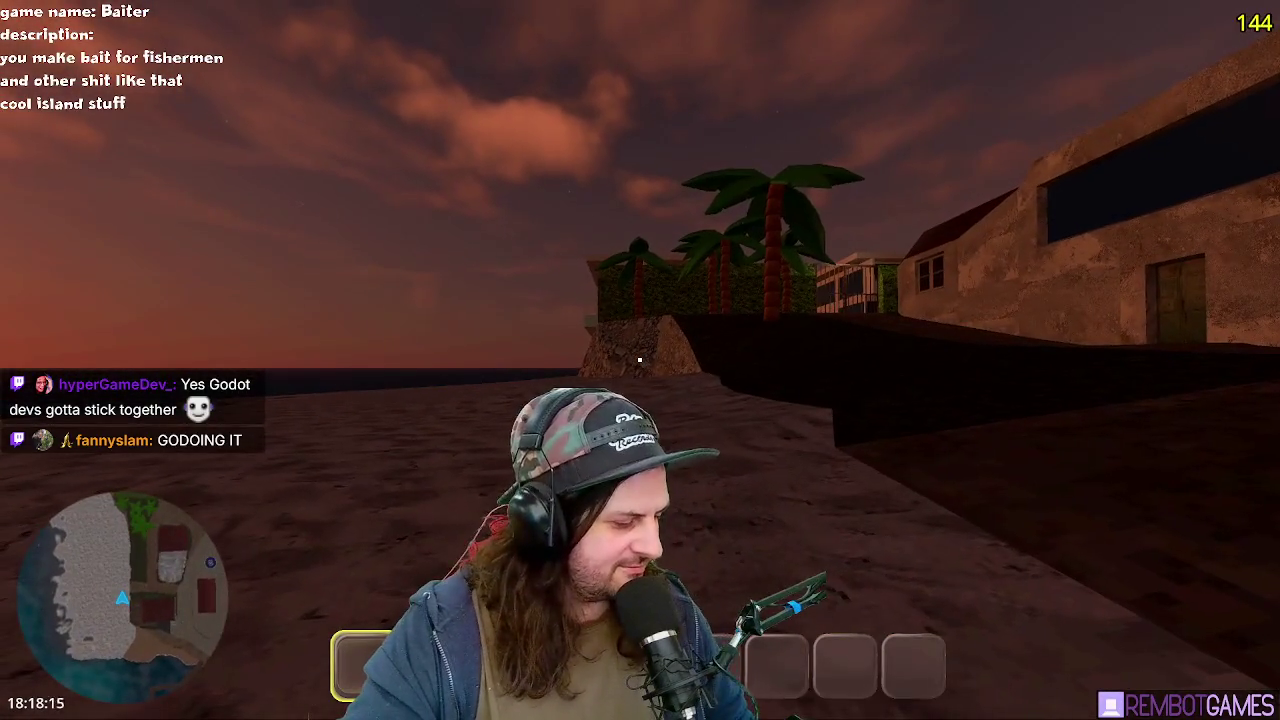
key(w)
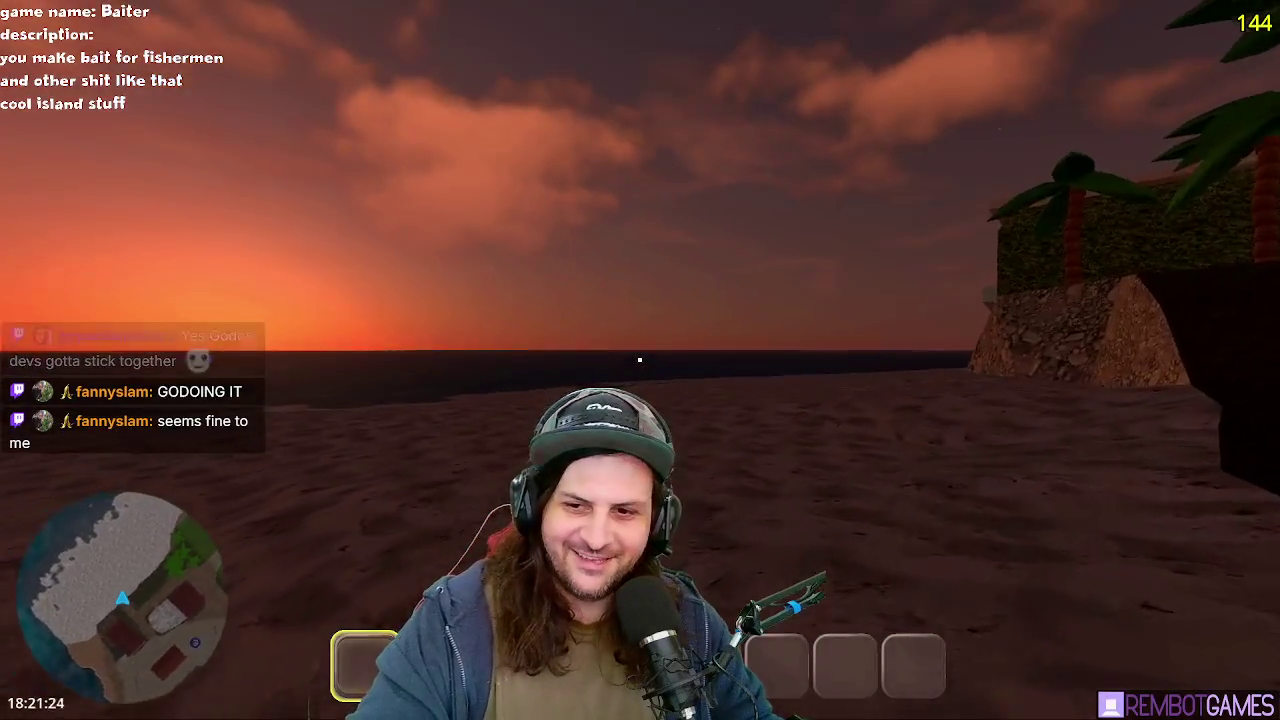
key(w)
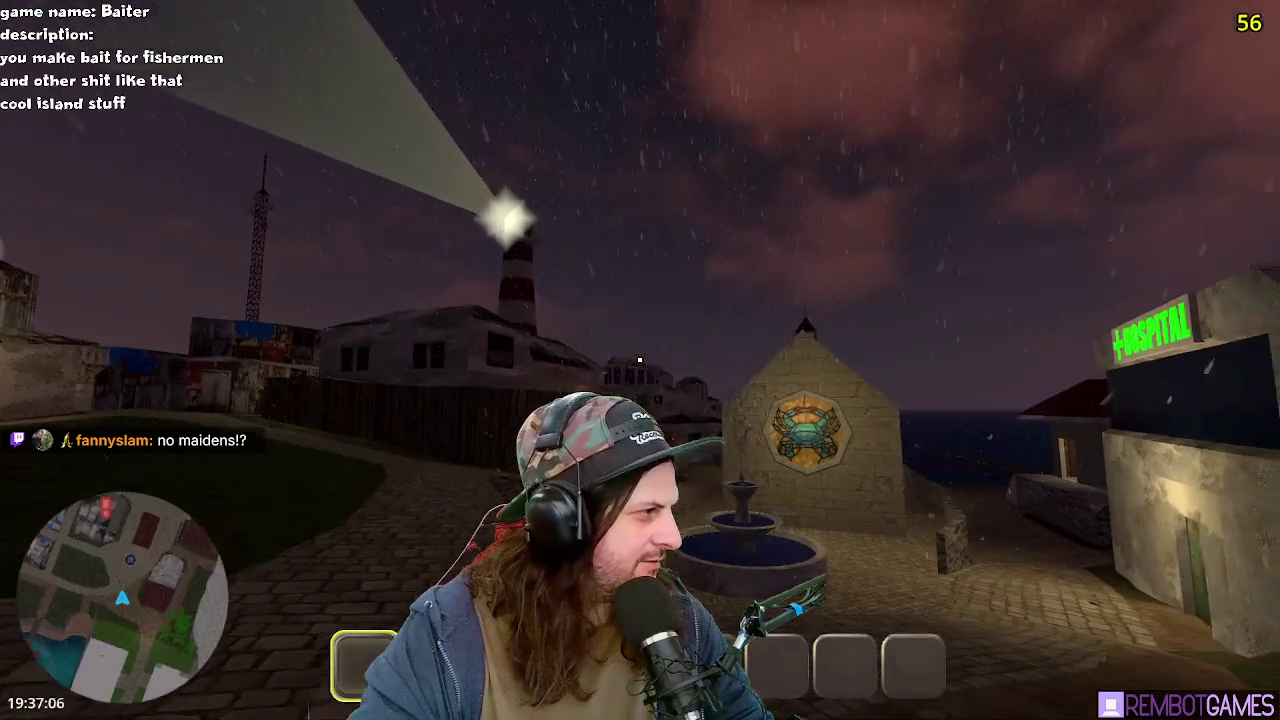
Step: Walk the player along the fence through town toward the lighthouse and white building
key(w)
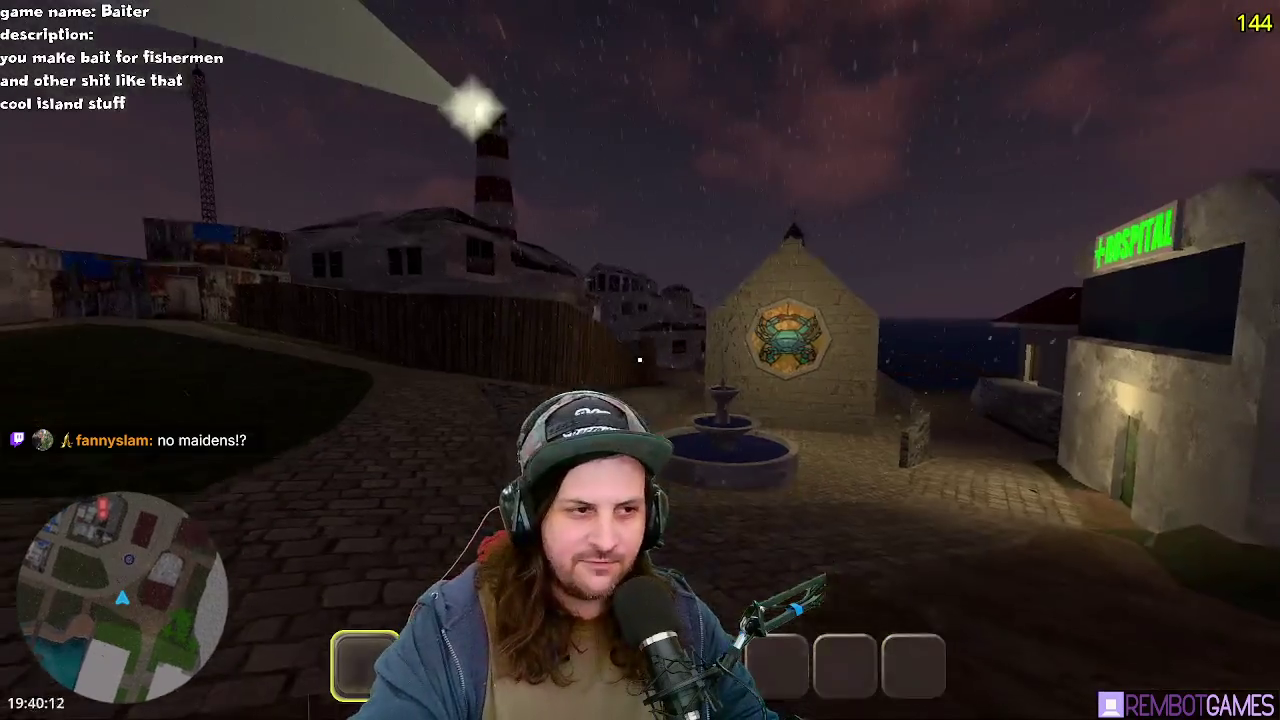
key(w)
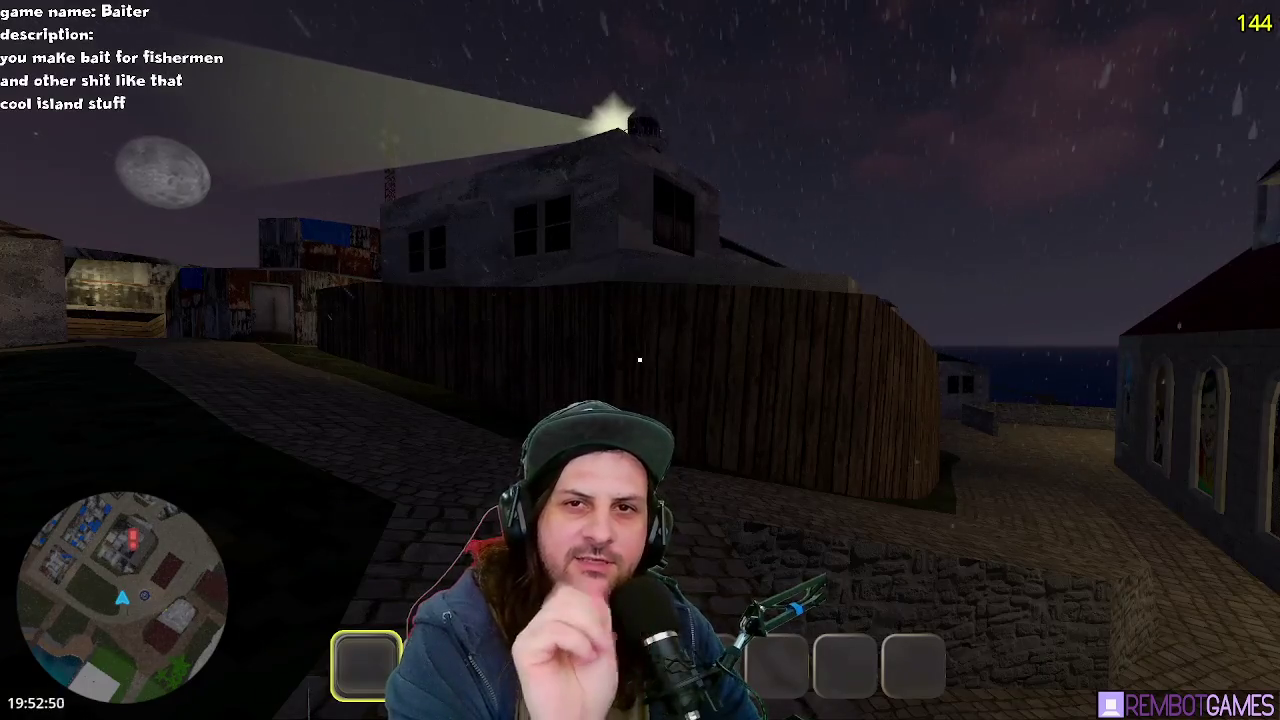
key(w)
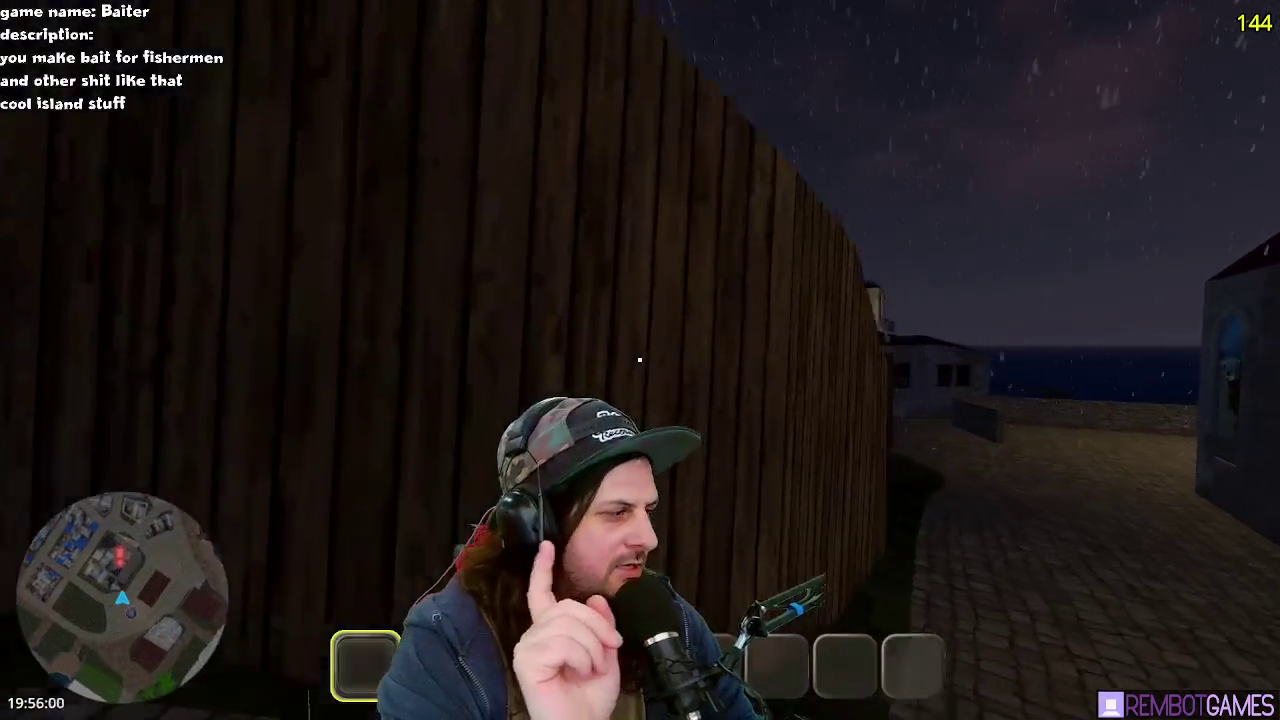
key(w)
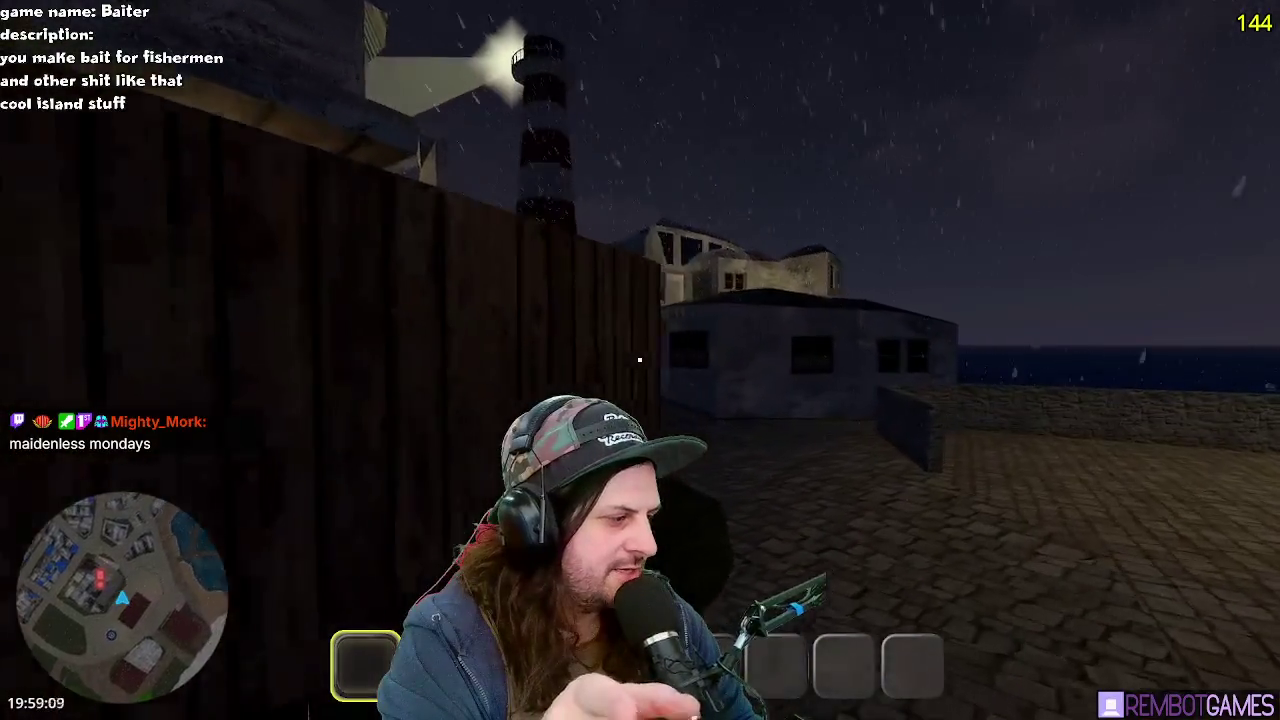
key(w)
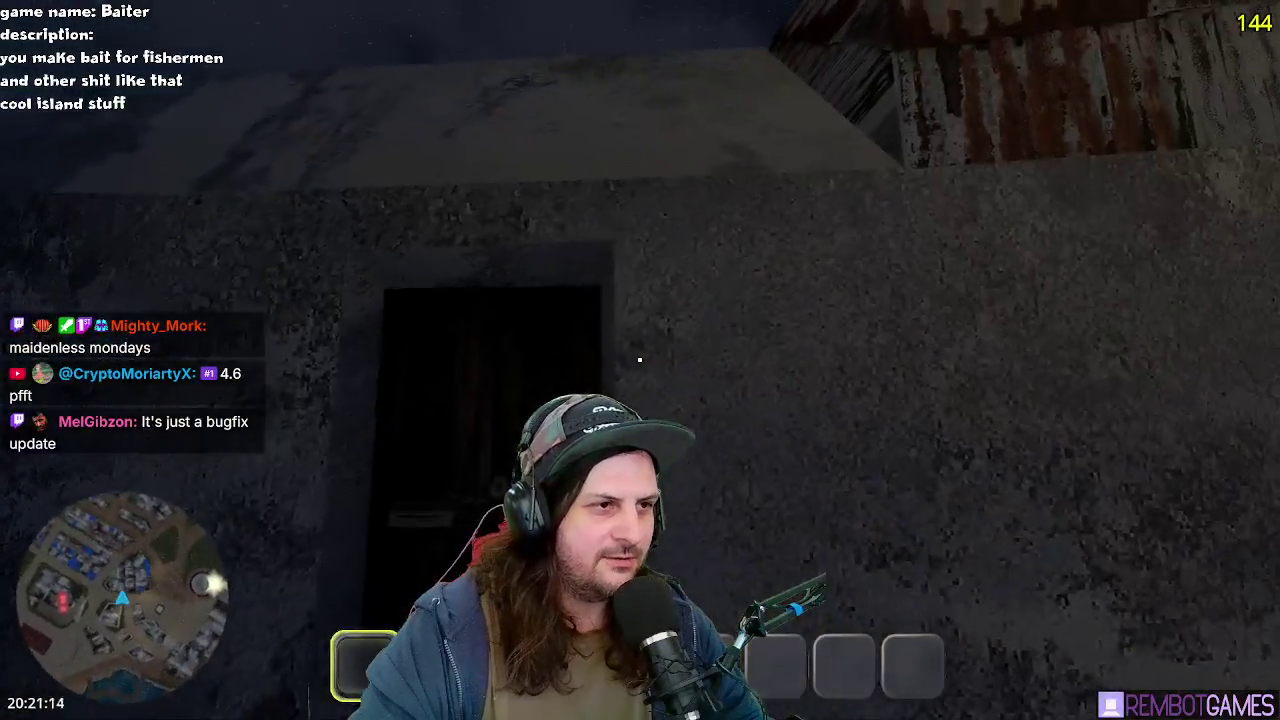
Step: Walk up to the stone building and pillar, back away, then stop the game with F8
key(w)
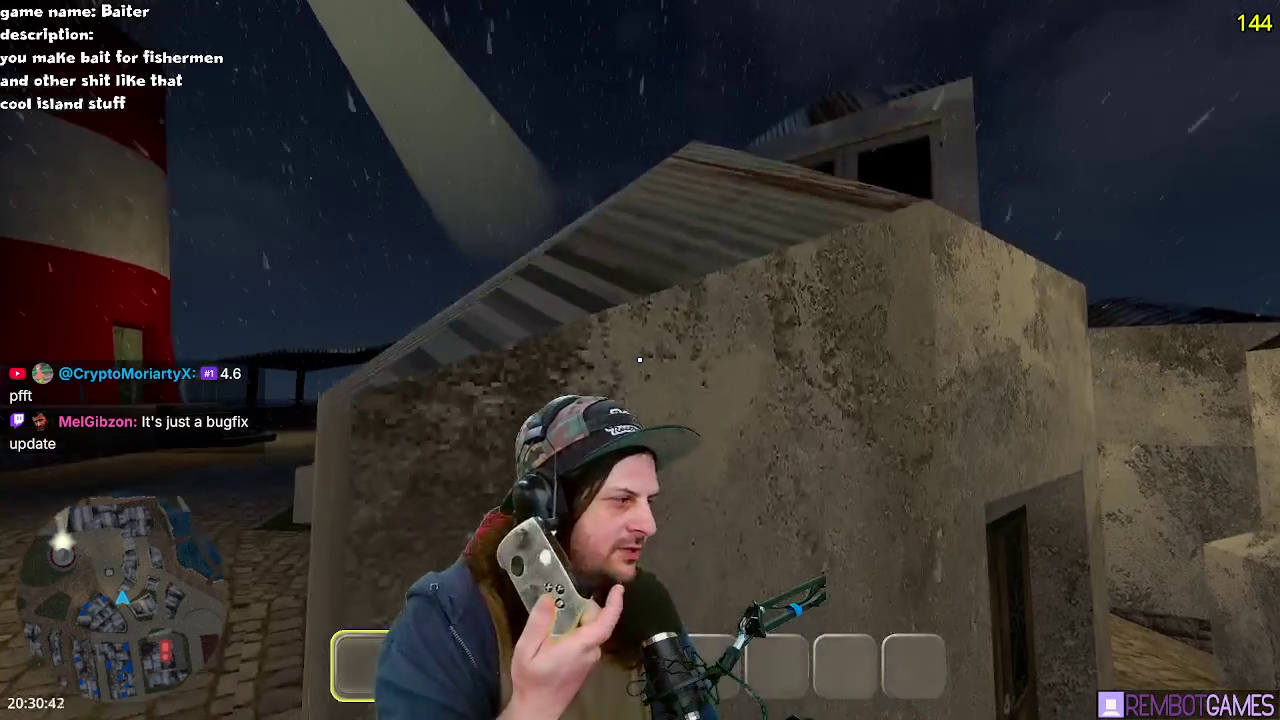
key(w)
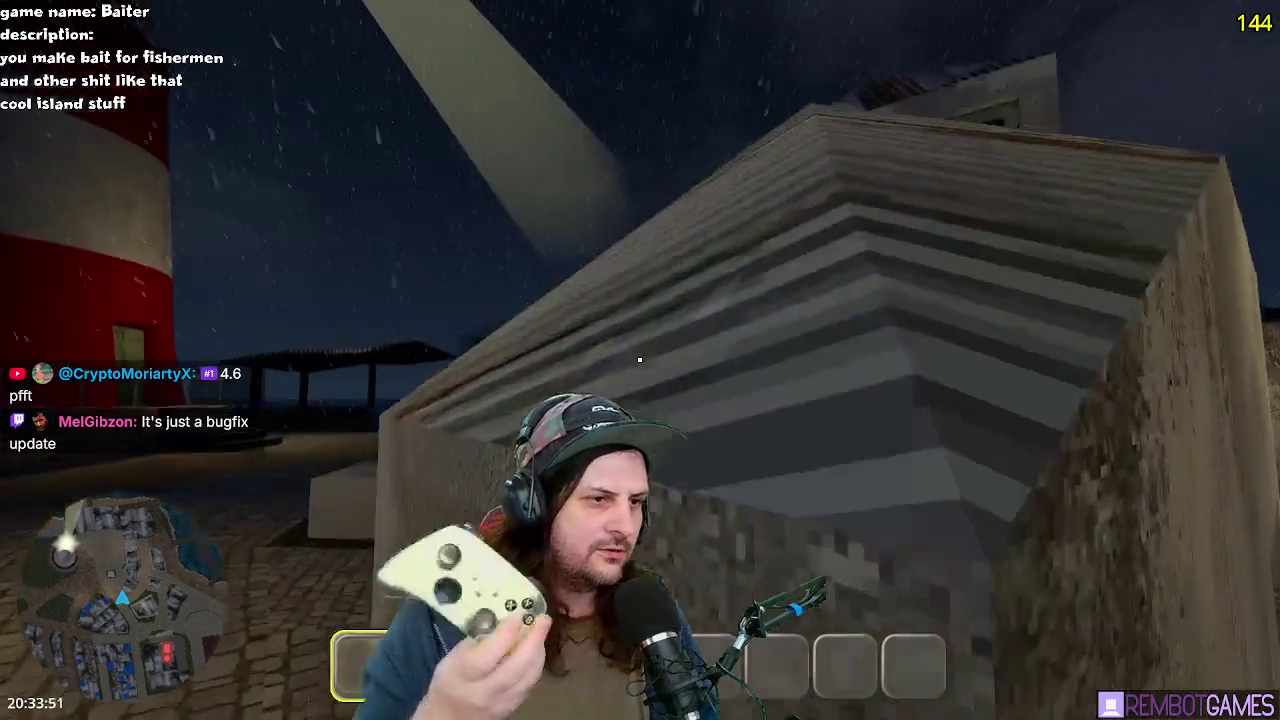
key(w)
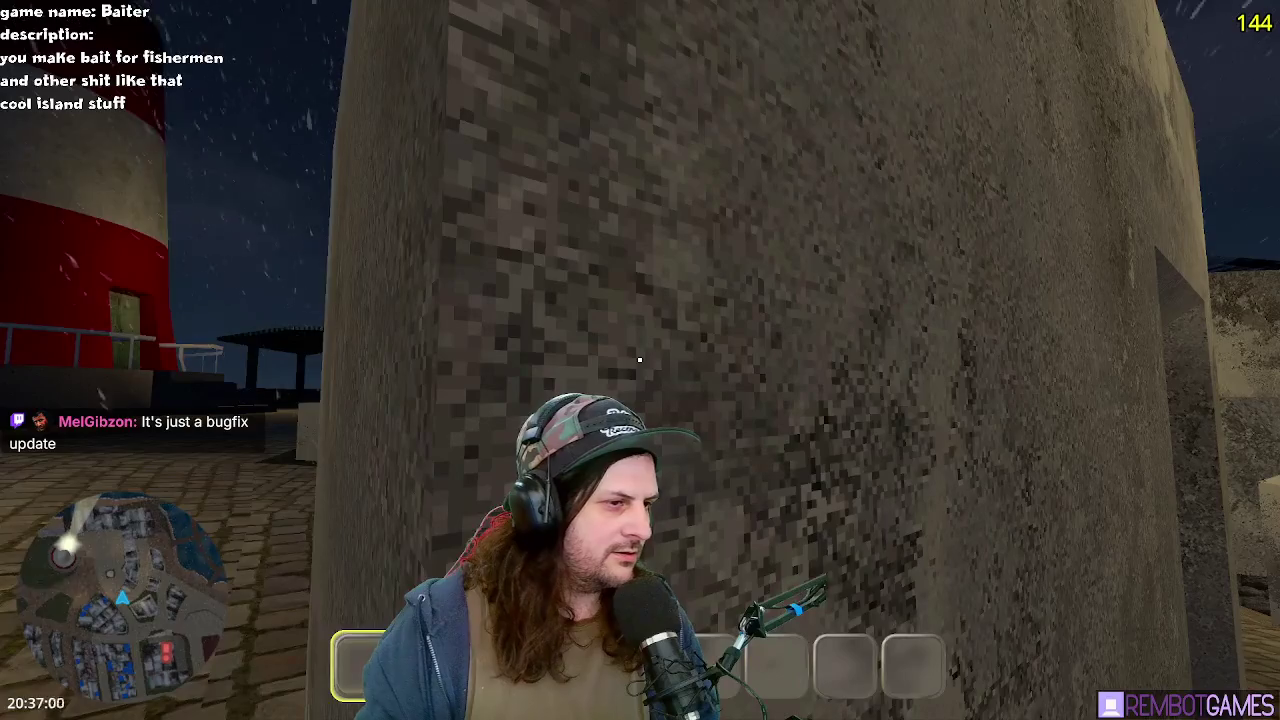
key(s)
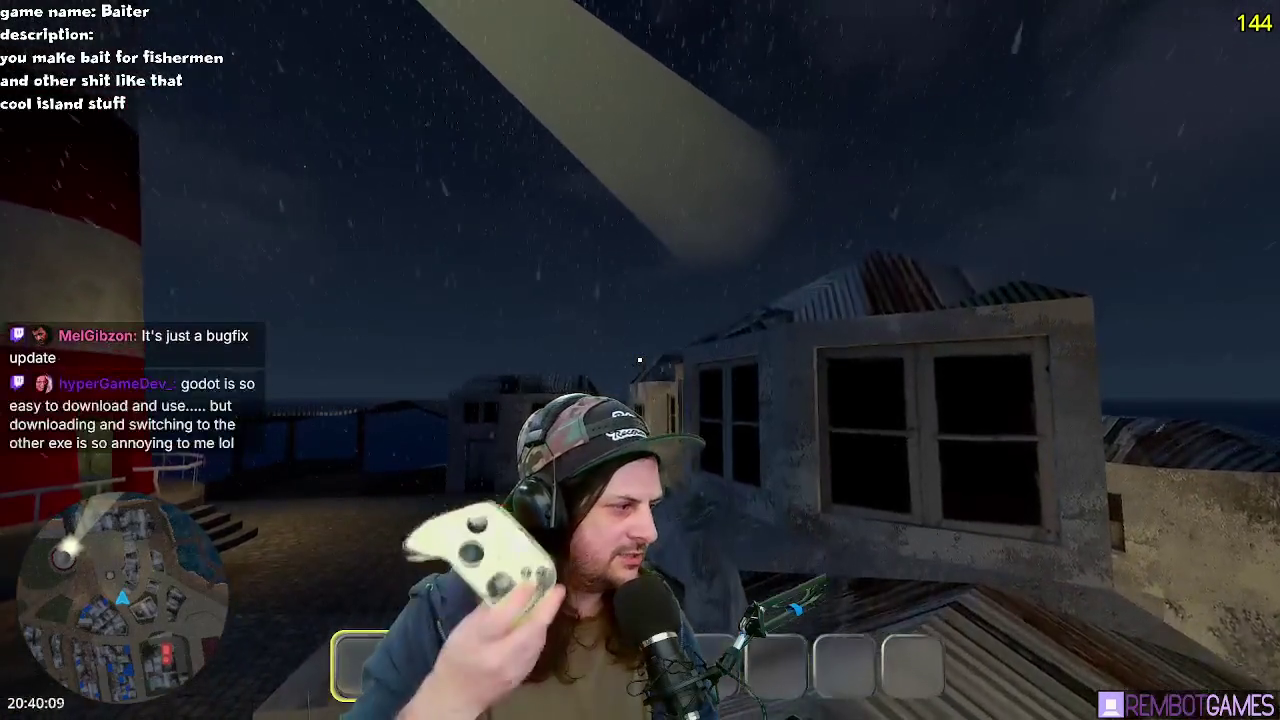
key(F8)
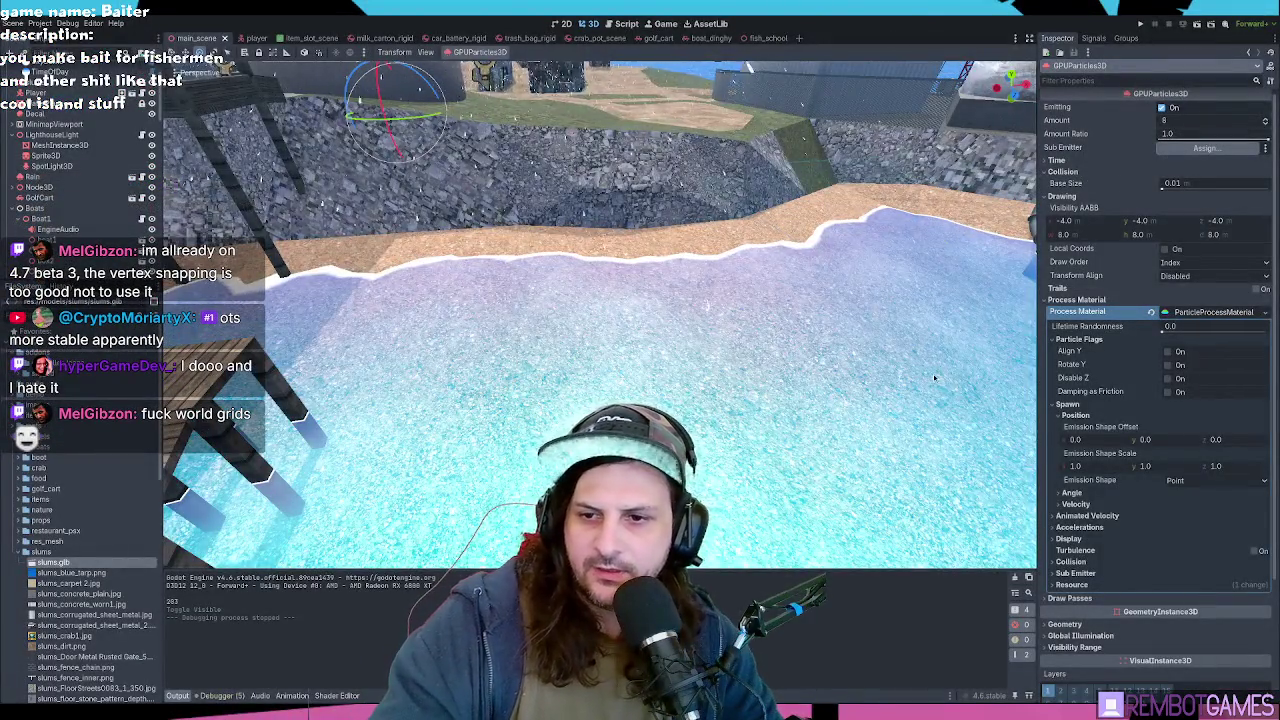
Step: Orbit, zoom and fly the 3D view down to the lighthouse and houses to inspect the snowfall
mouse_move(900, 360)
mouse_down()
mouse_move(920, 357)
mouse_move(884, 372)
mouse_move(752, 310)
mouse_up()
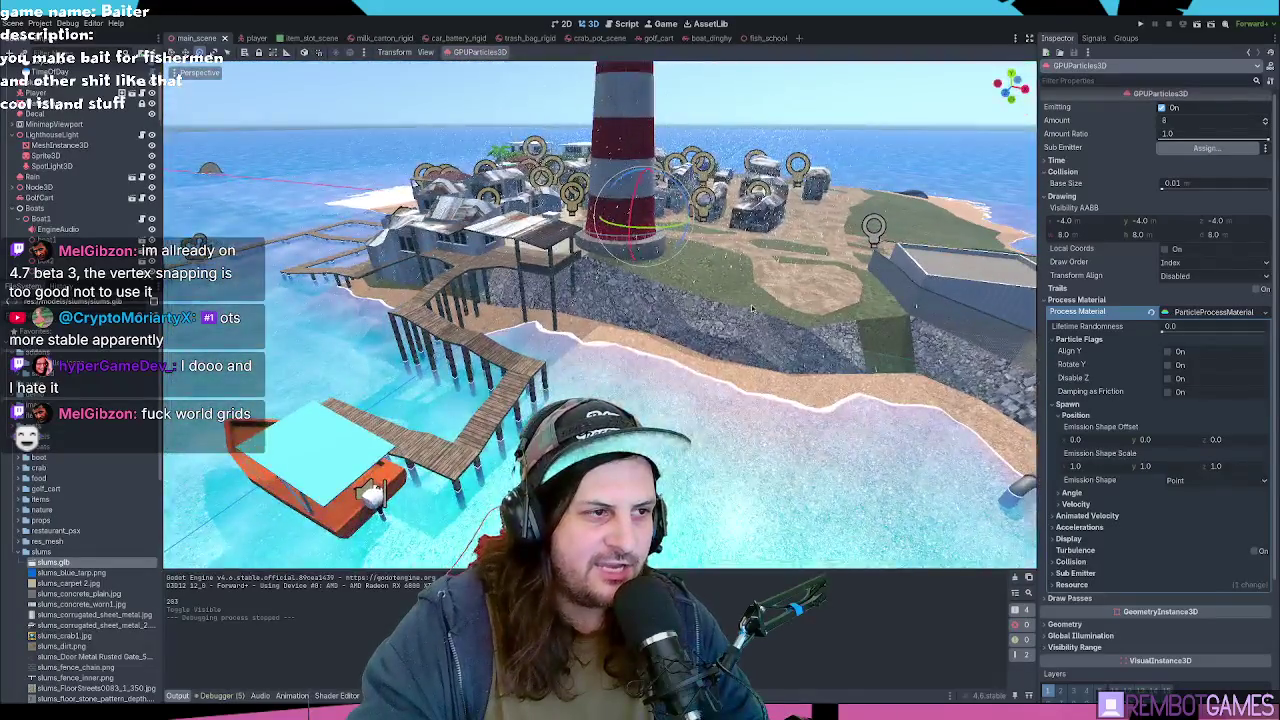
drag(722, 258, 703, 308)
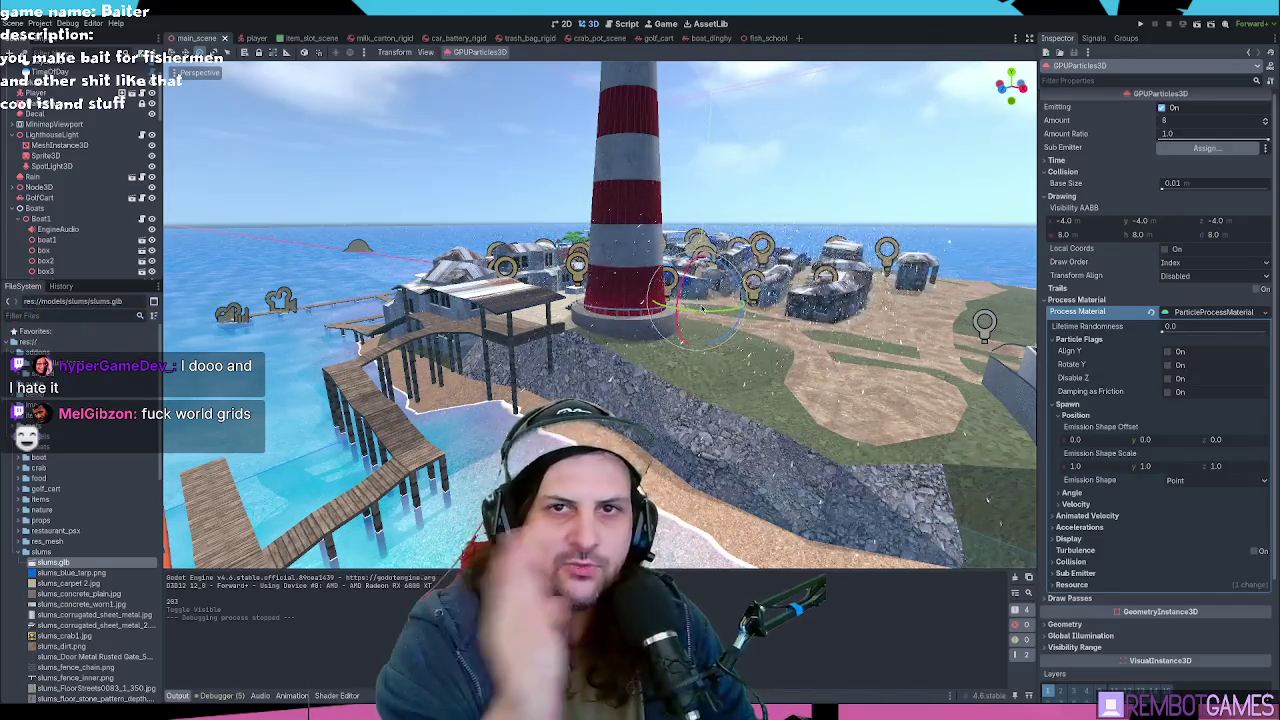
scroll(802, 316, up, 3)
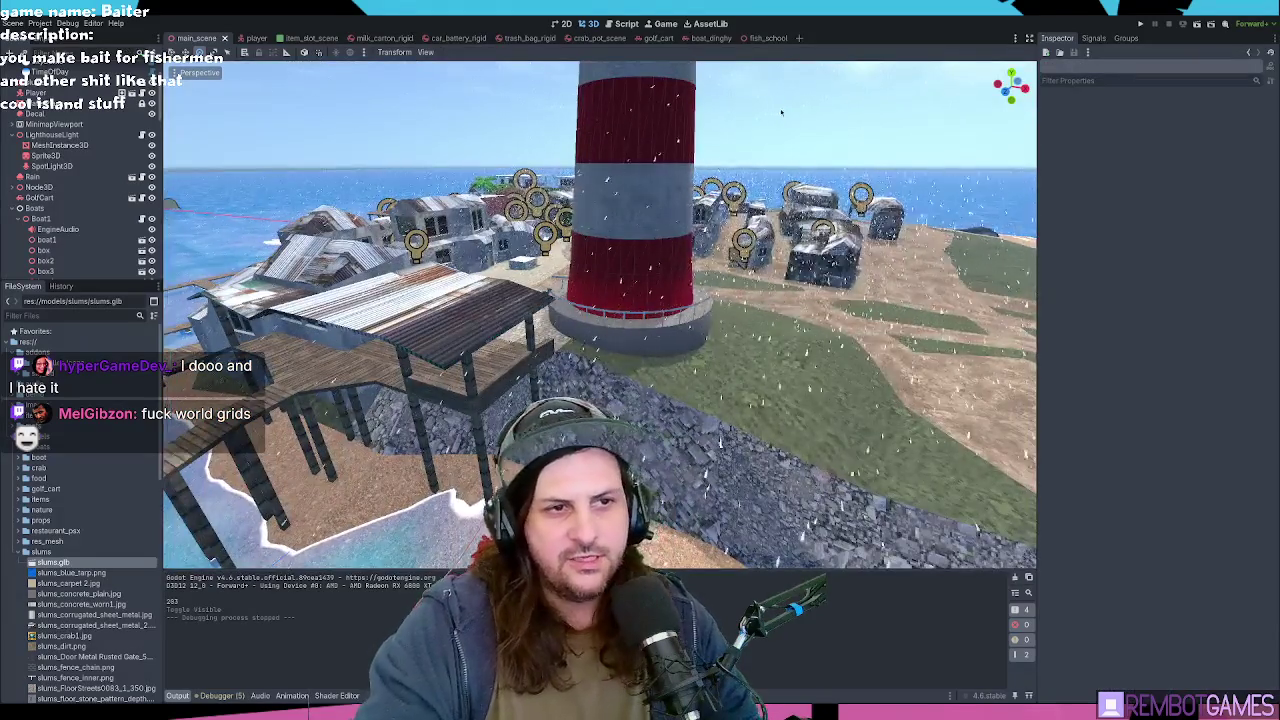
key(w)
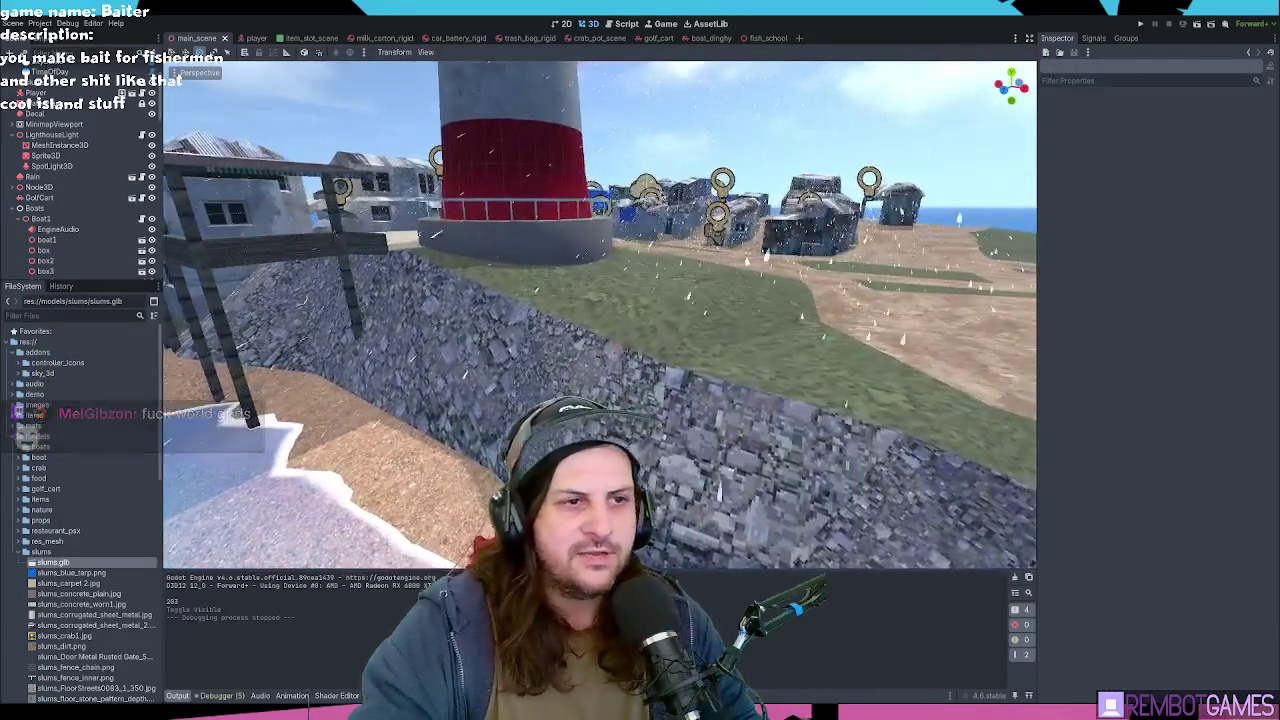
key(a)
key(a)
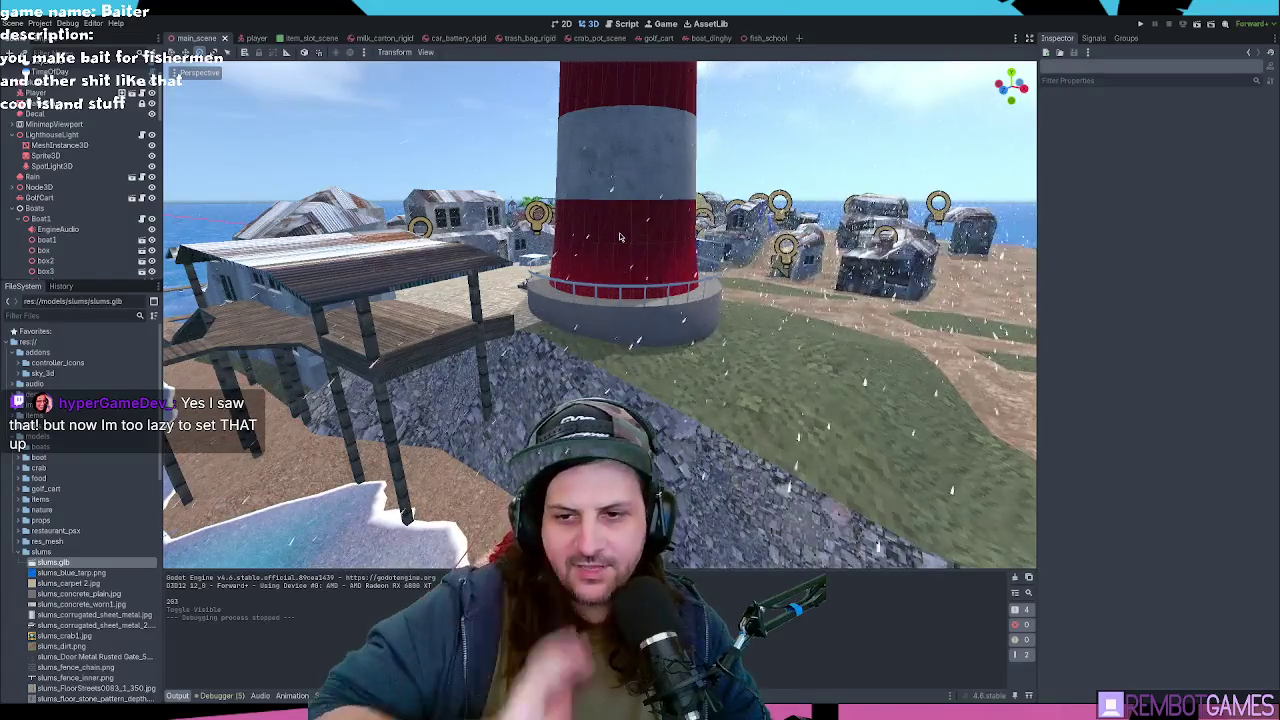
mouse_move(578, 231)
mouse_down()
mouse_move(548, 270)
mouse_move(660, 280)
mouse_up()
Step: Open the player scene and its player.gd script around line 118
click(257, 38)
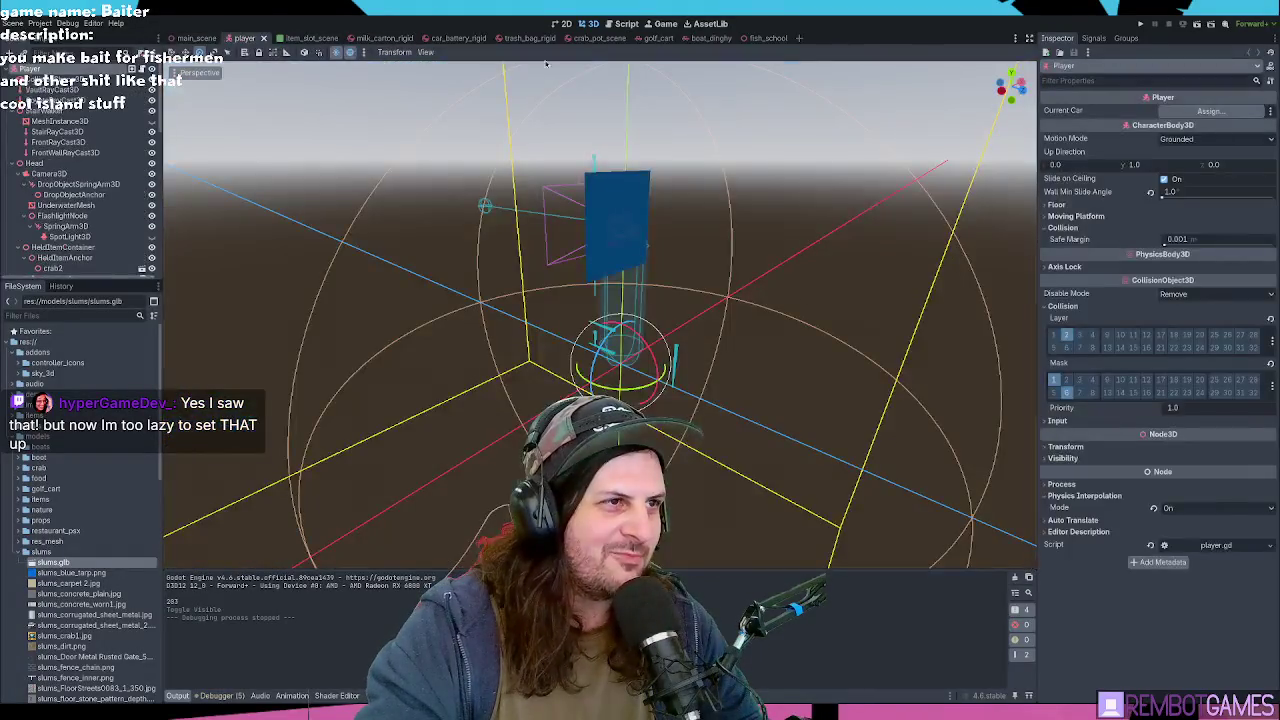
click(626, 23)
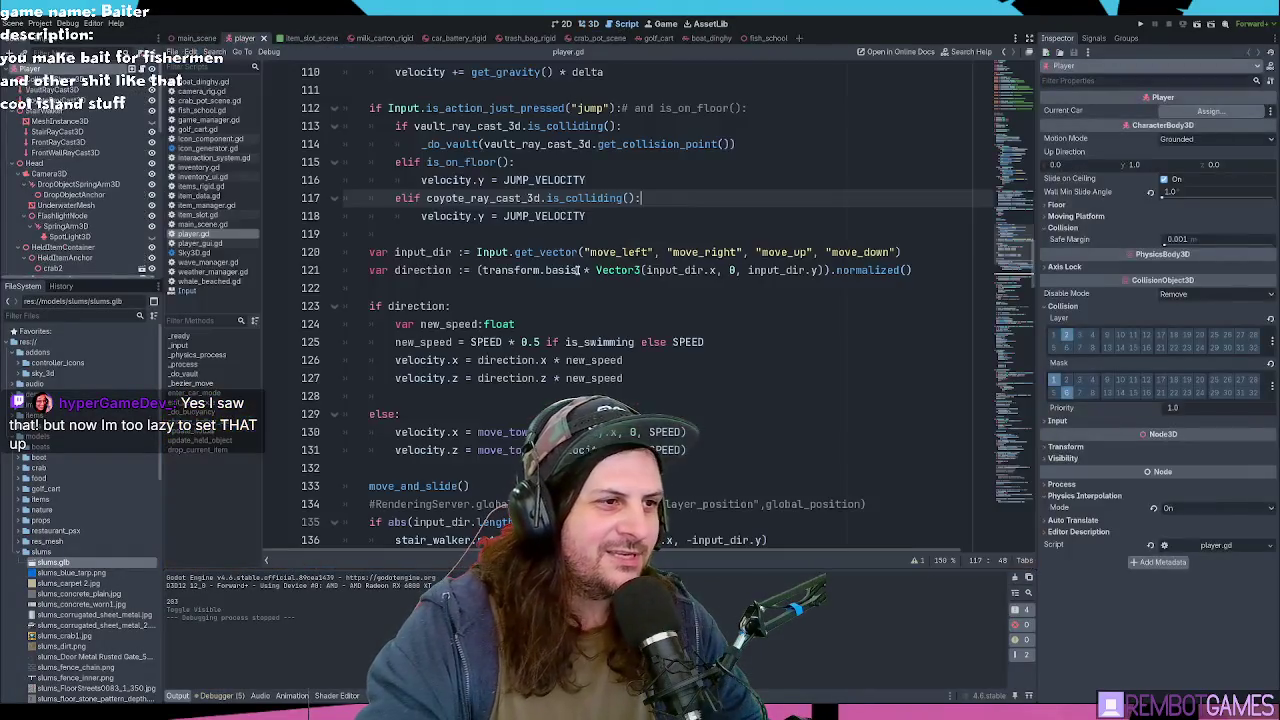
click(668, 214)
scroll(681, 238, up, 2)
scroll(681, 238, down, 7)
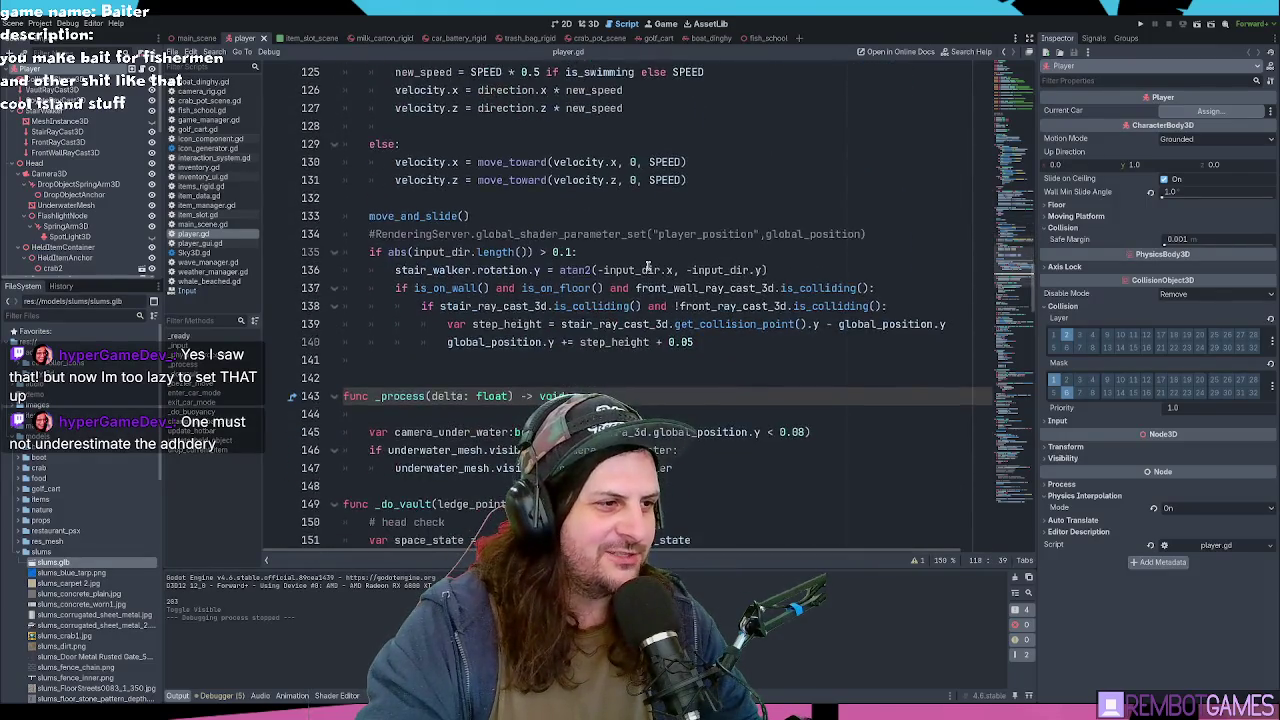
scroll(655, 258, down, 3)
Step: Read through player.gd from func _process down to the _do_buoyancy code
click(655, 240)
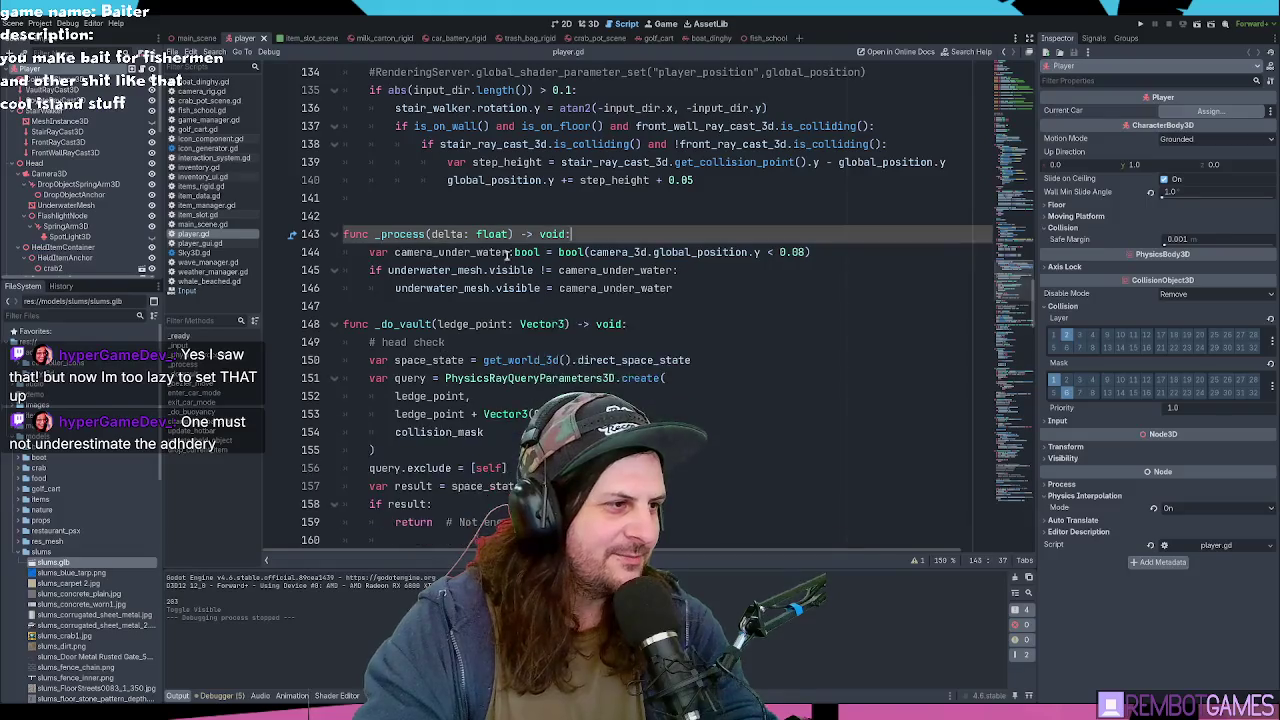
scroll(542, 242, down, 4)
scroll(549, 251, up, 8)
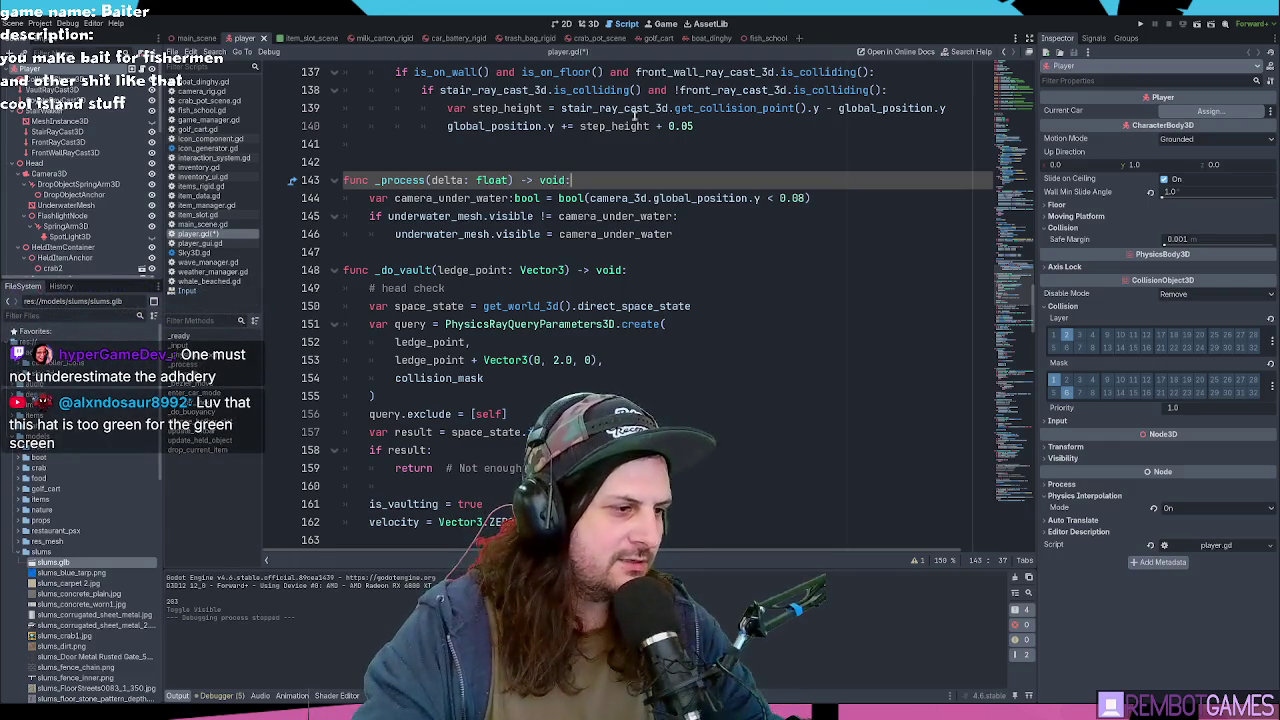
scroll(634, 116, down, 20)
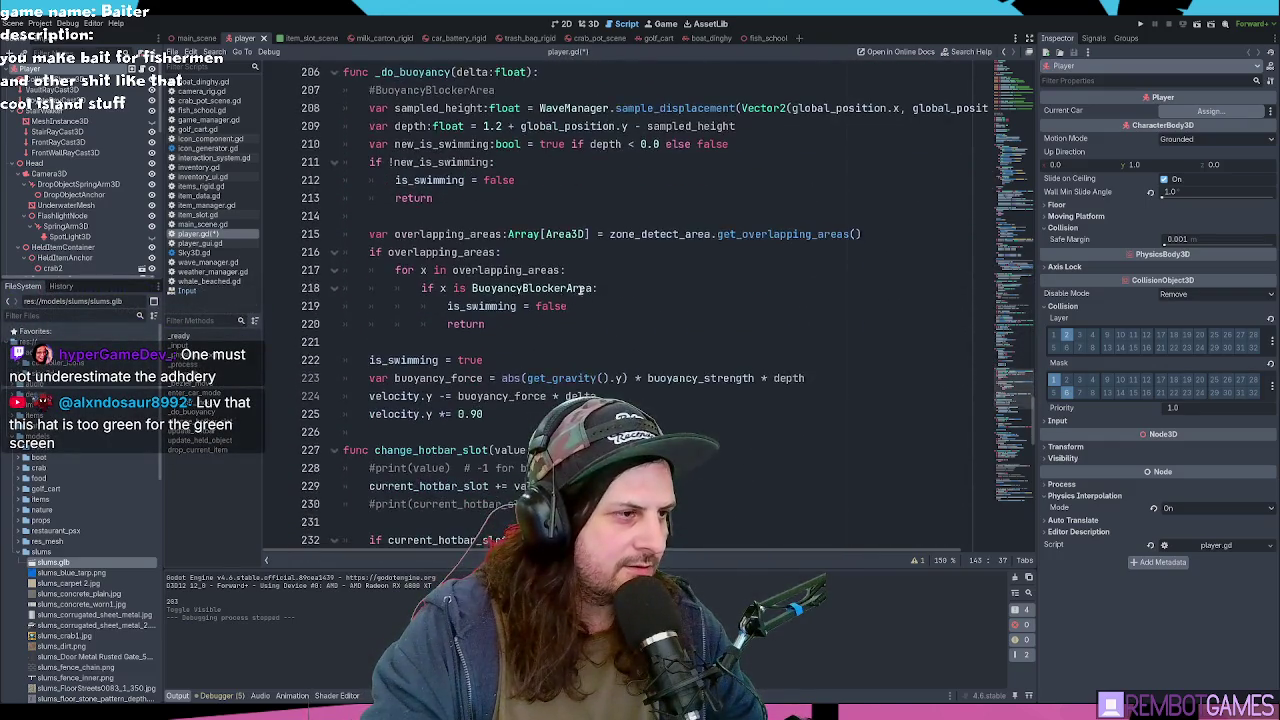
scroll(579, 289, down, 6)
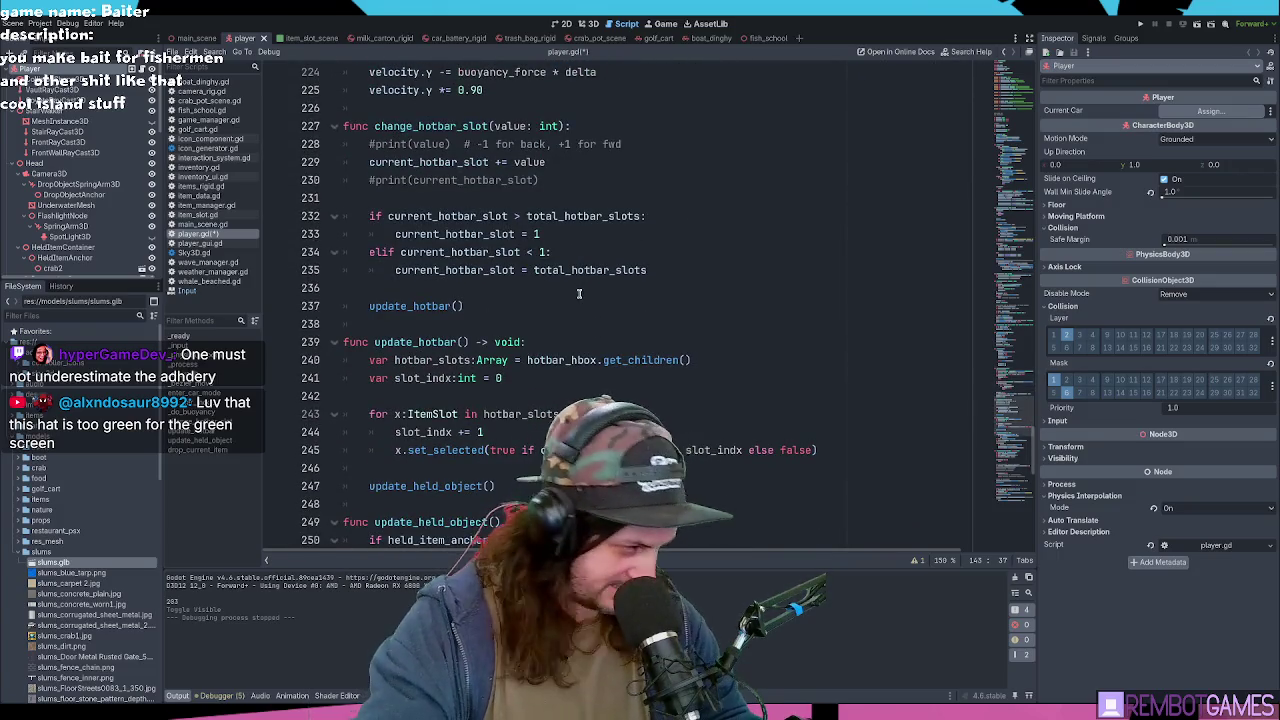
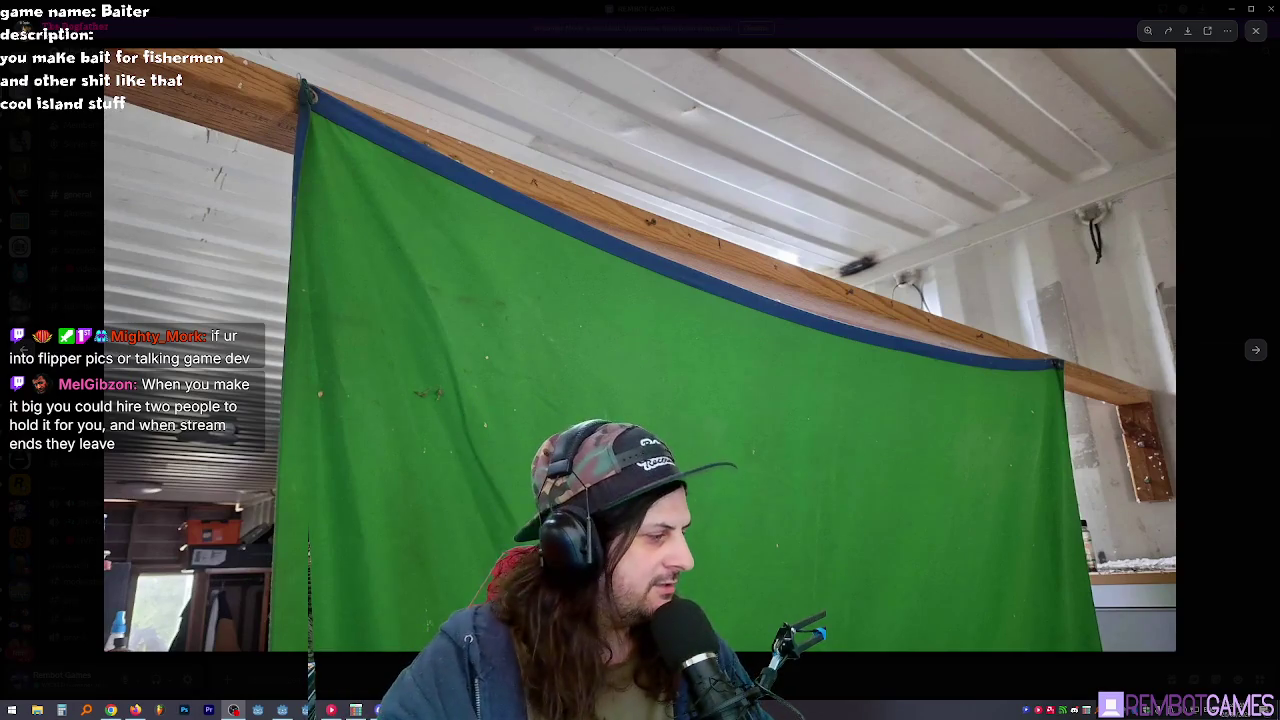
Step: Return to player.gd in the Godot script editor, on the hotbar_slots line 240
key(alt+Tab)
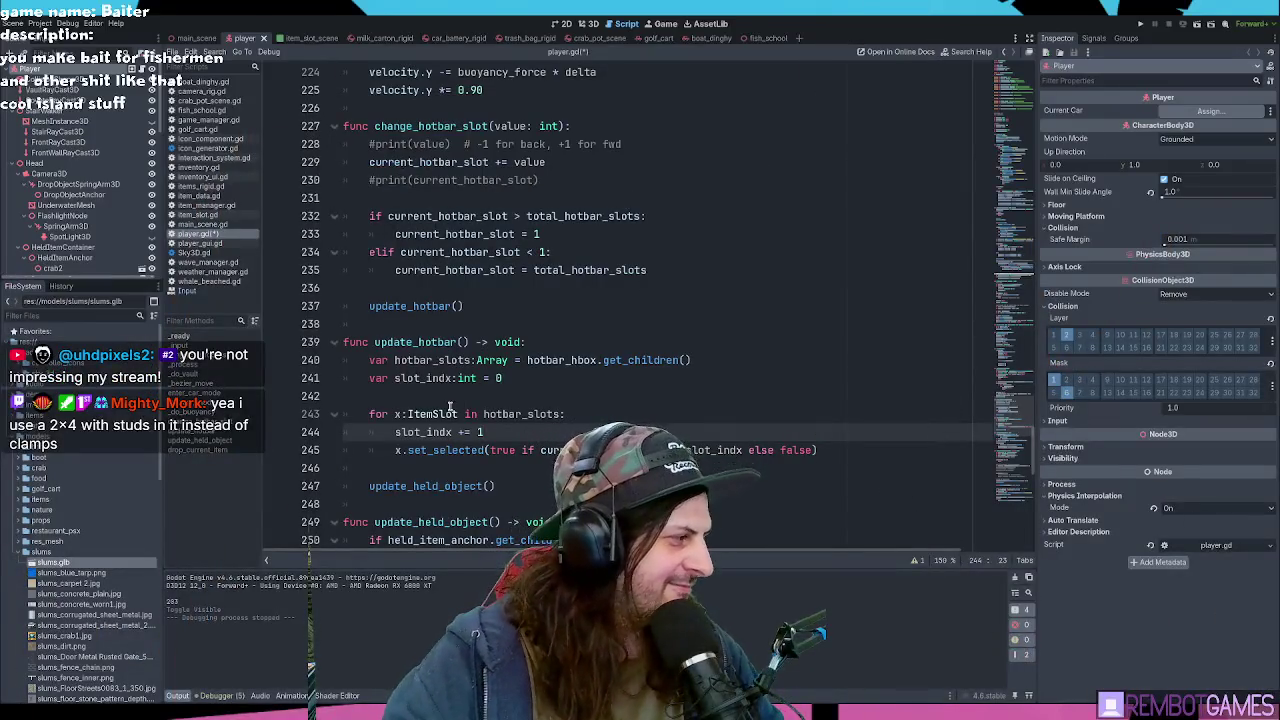
click(586, 361)
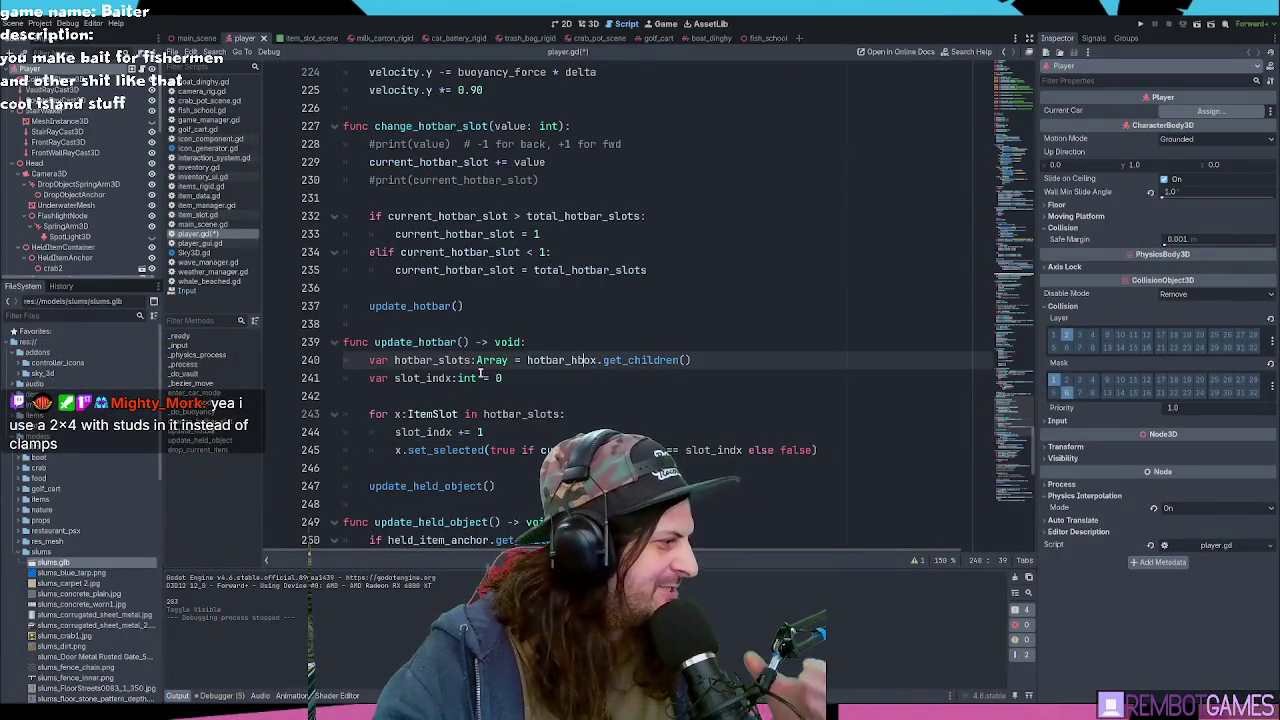
Step: Review change_hotbar_slot's wrap-around code on lines 233–239, then switch to the bunnings snag image search
click(512, 343)
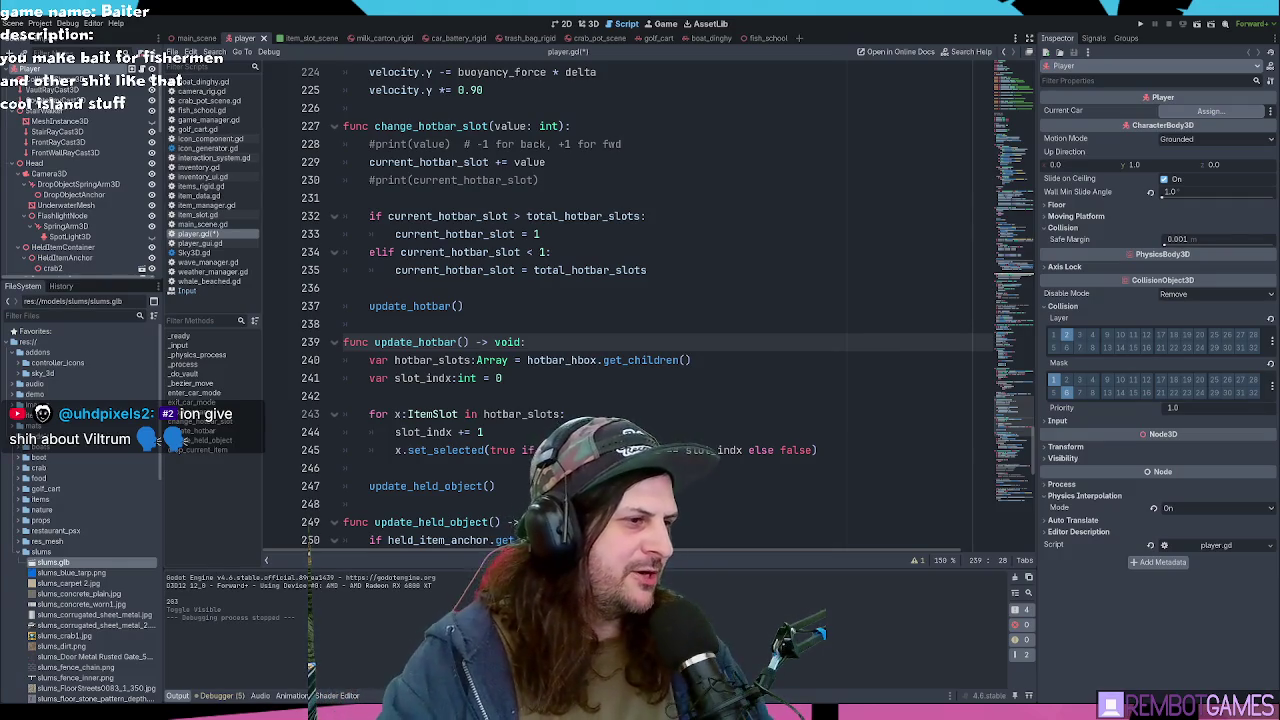
click(540, 233)
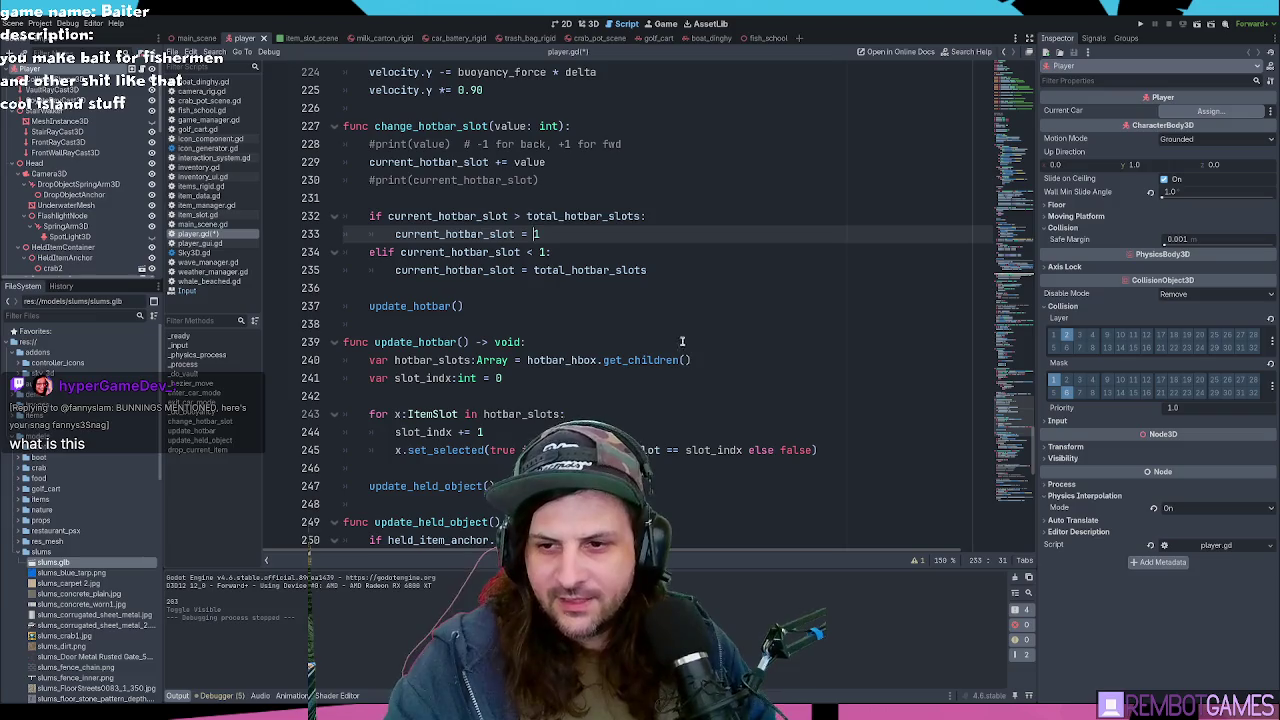
click(684, 272)
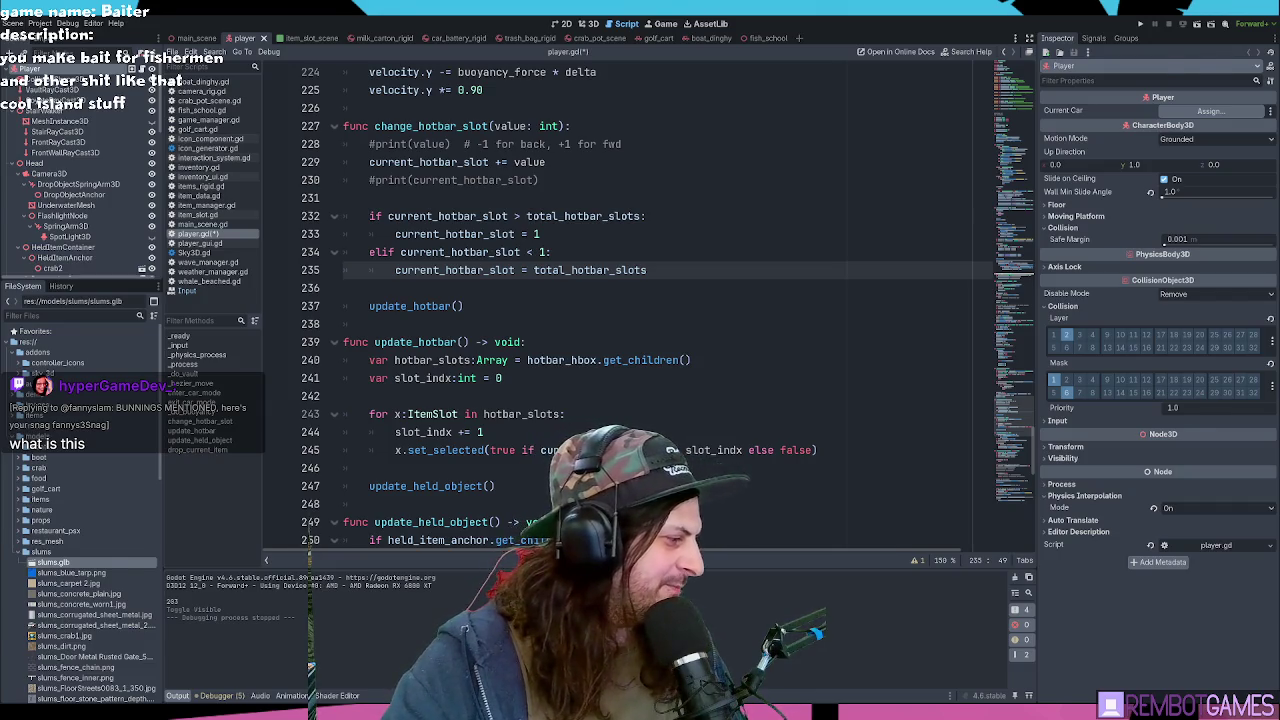
key(alt+Tab)
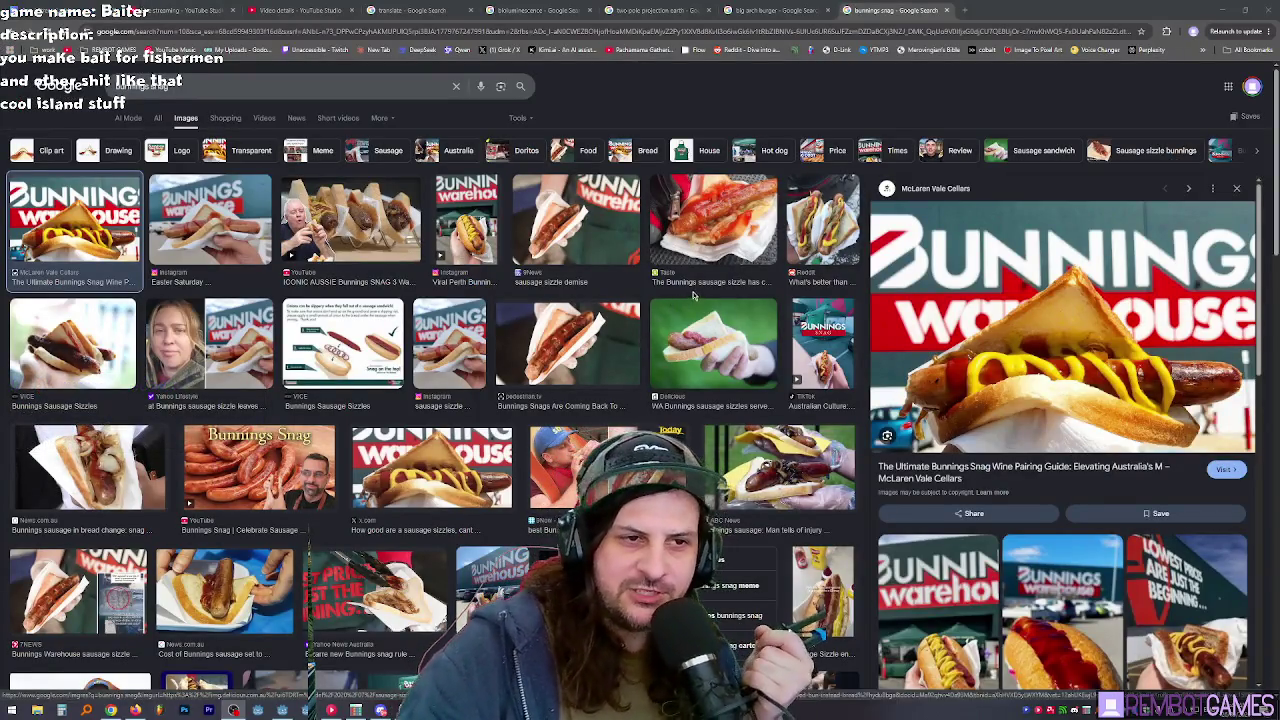
Step: Scroll through the bunnings snag image results, then return to player.gd in Godot
scroll(690, 285, down, 1)
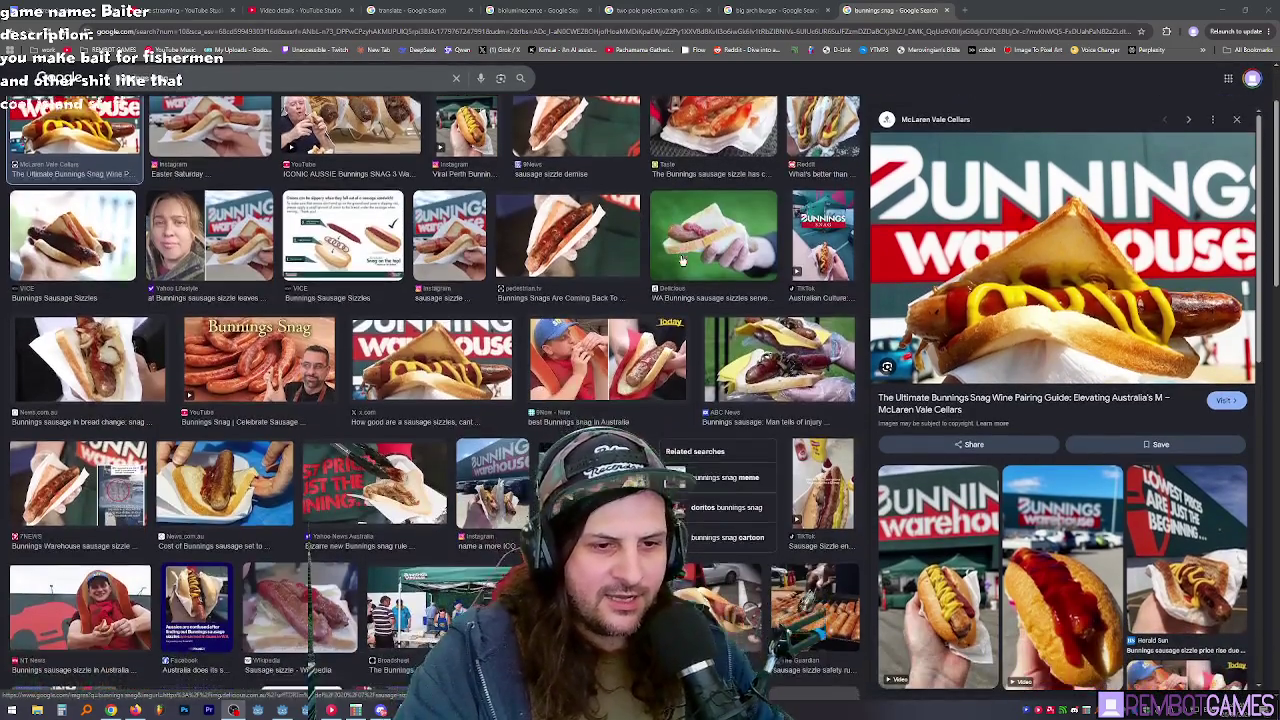
scroll(681, 259, down, 1)
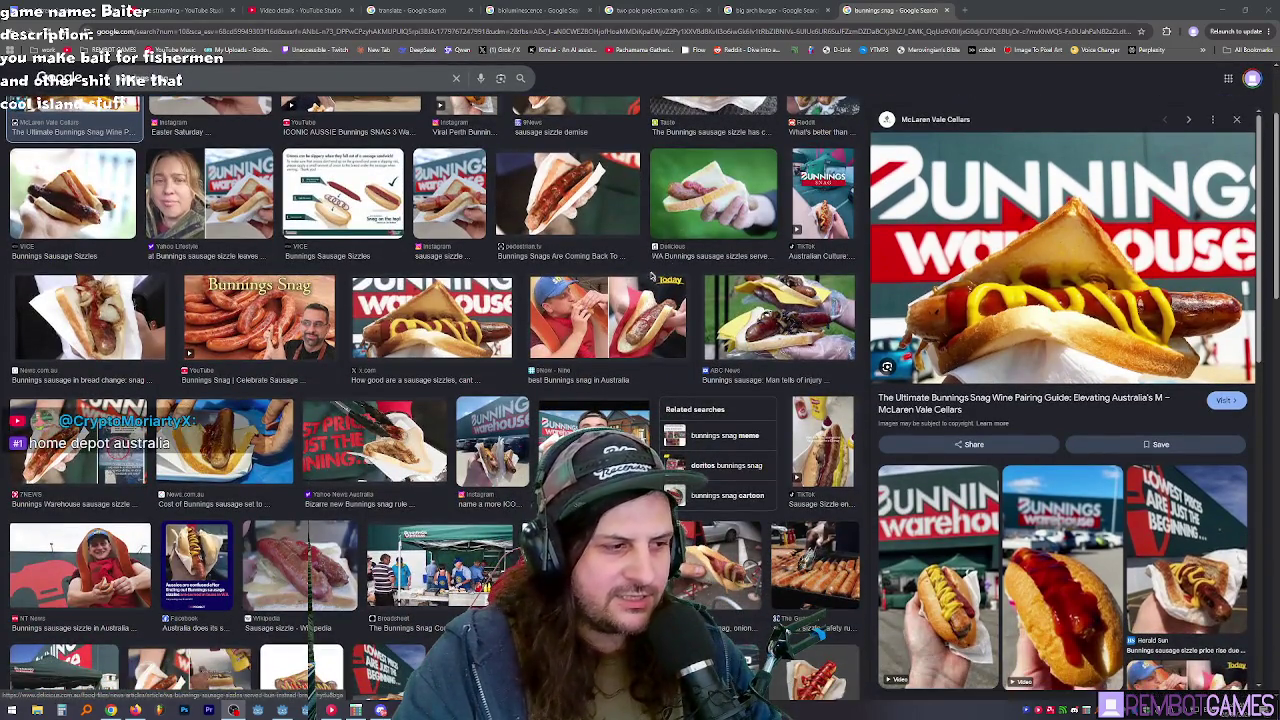
scroll(650, 275, up, 1)
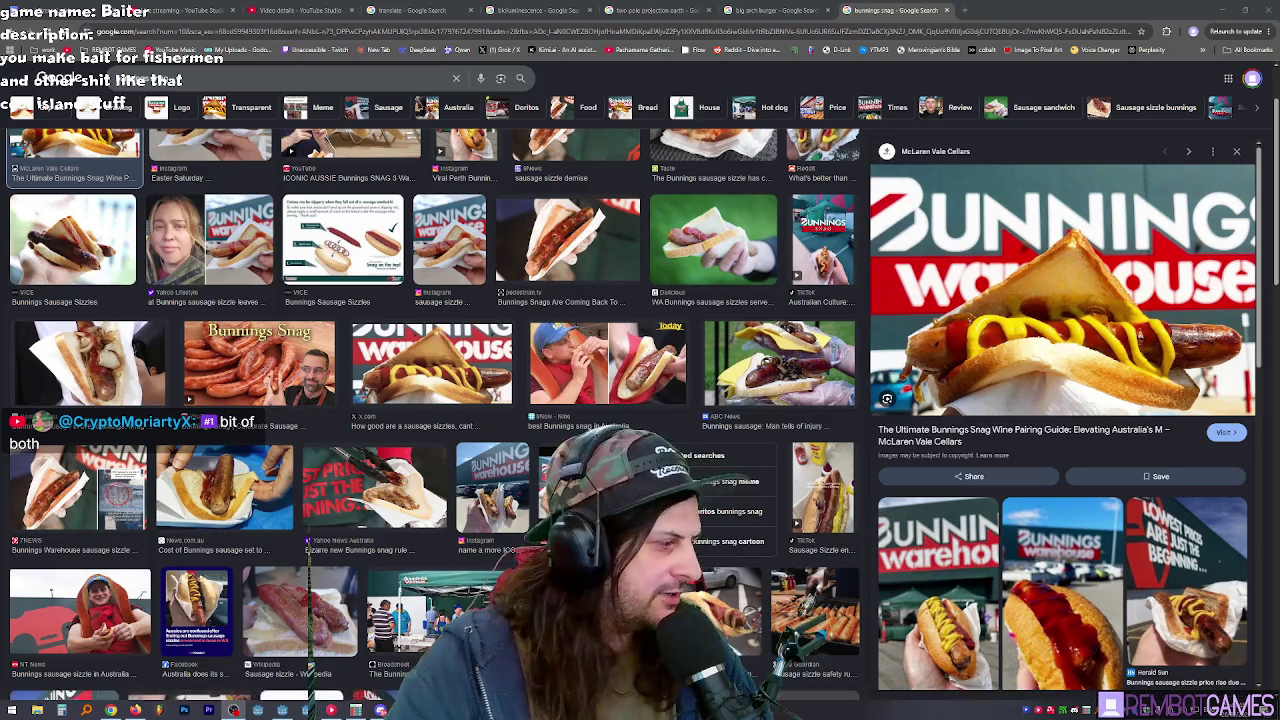
key(alt+Tab)
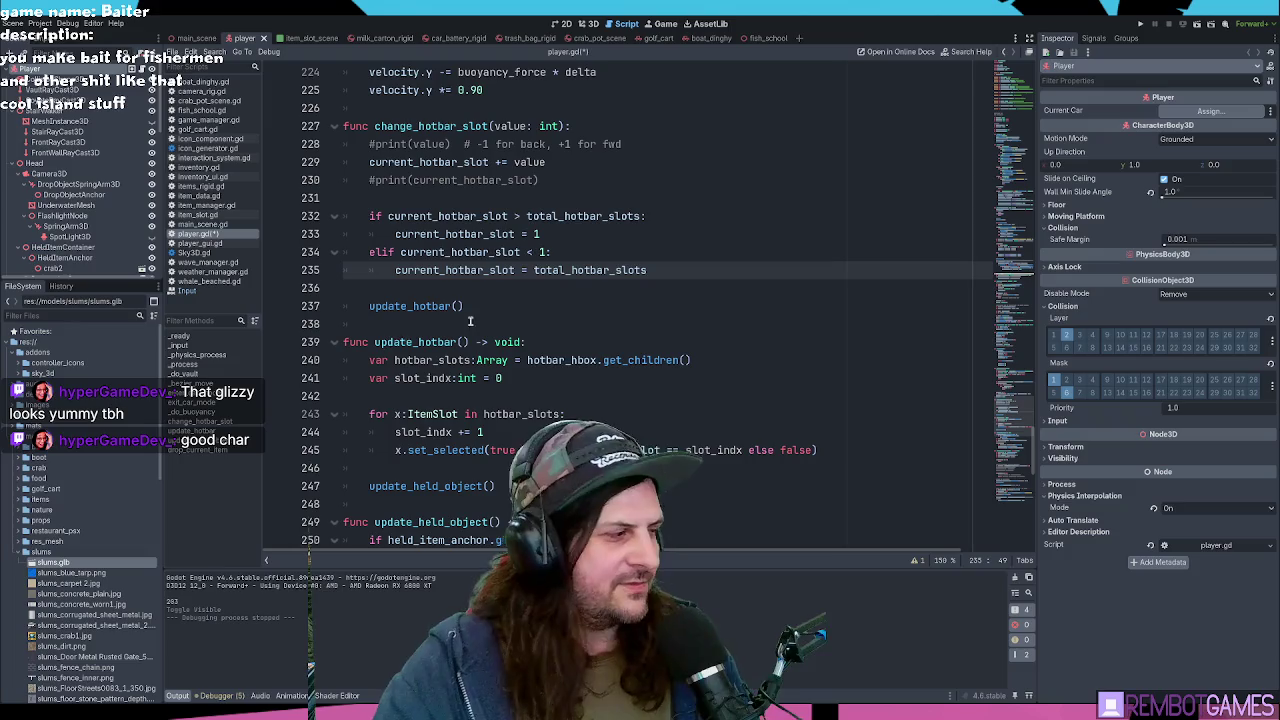
Step: Save player.gd after checking lines 234–235, then move to the commented print on line 255
click(530, 272)
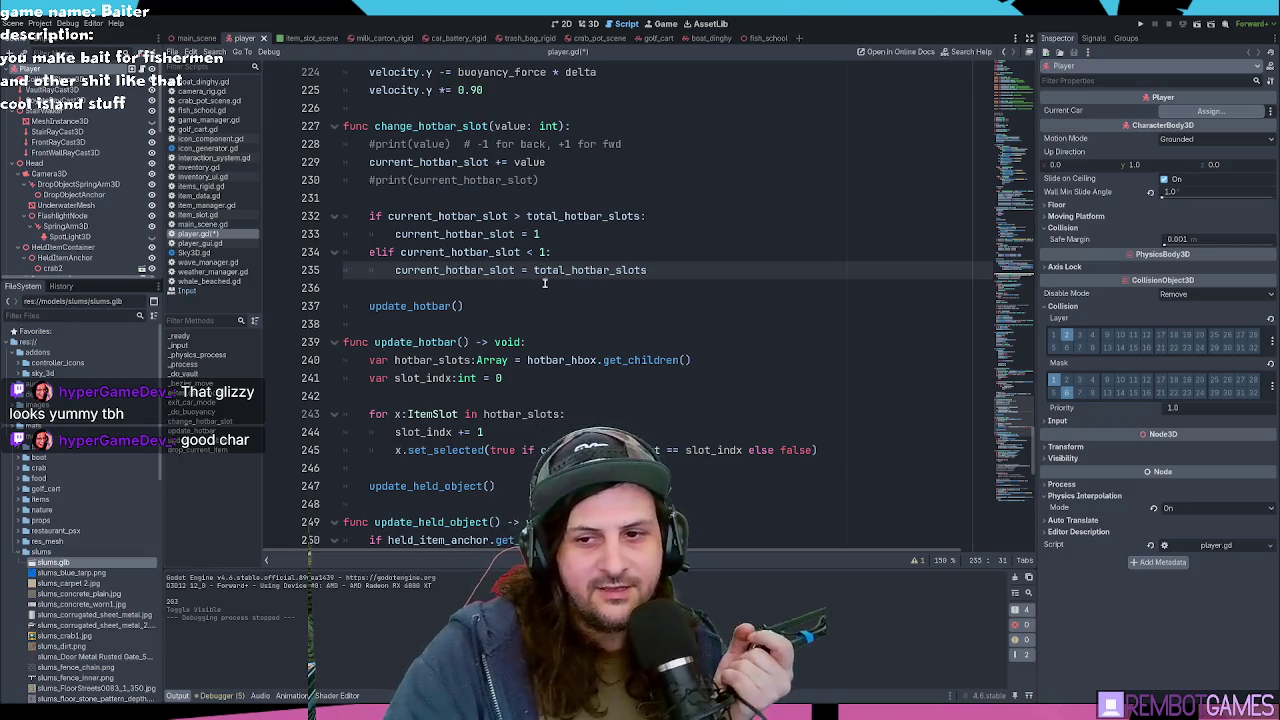
click(556, 252)
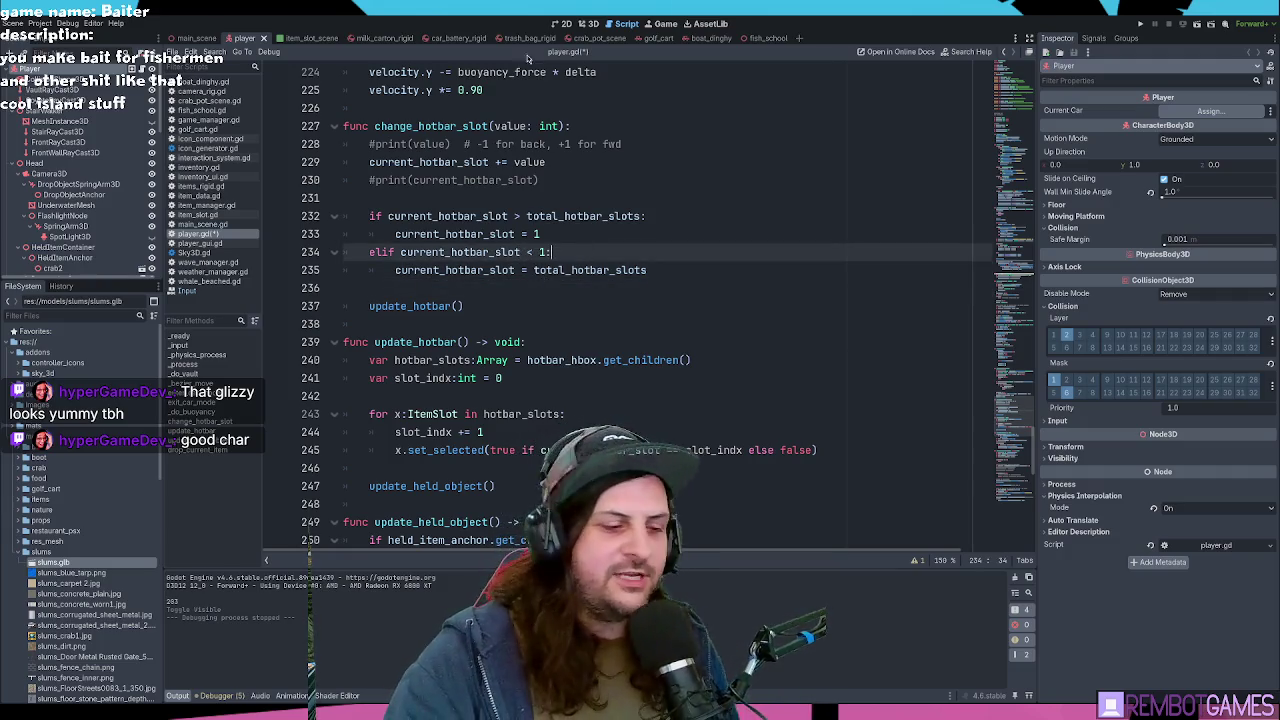
key(ctrl+s)
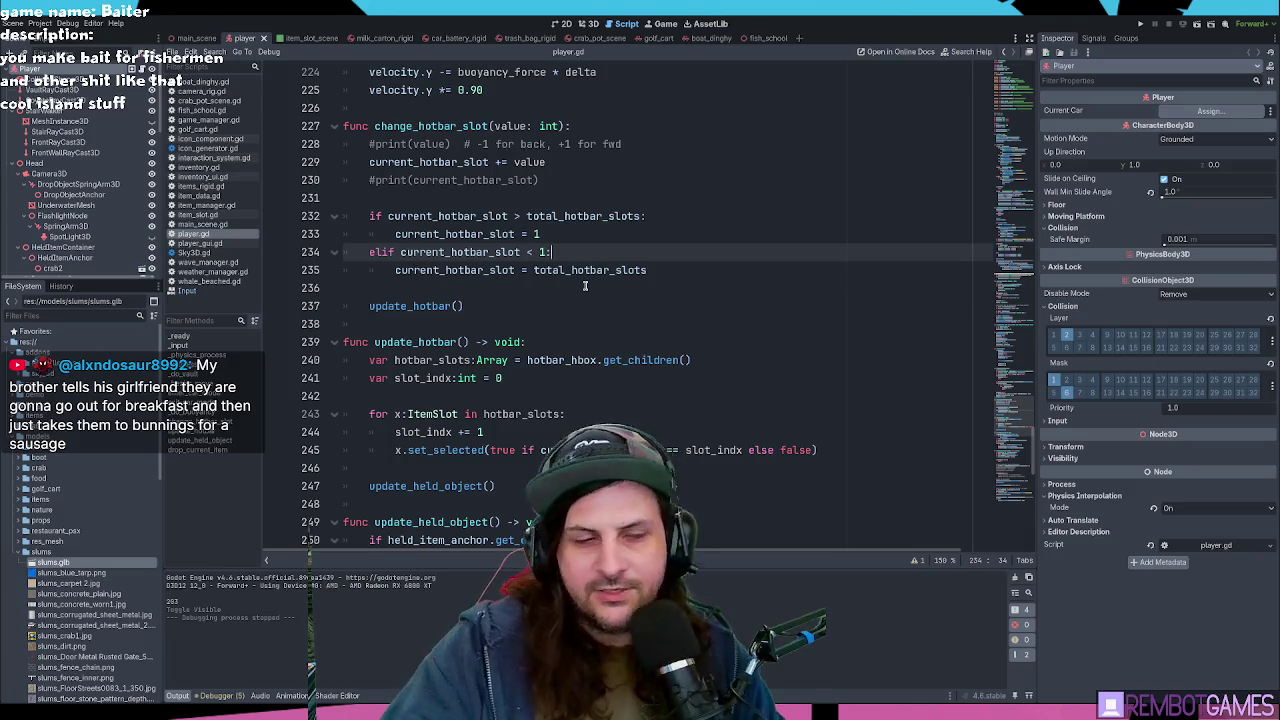
click(572, 270)
scroll(580, 290, up, 3)
scroll(584, 302, down, 6)
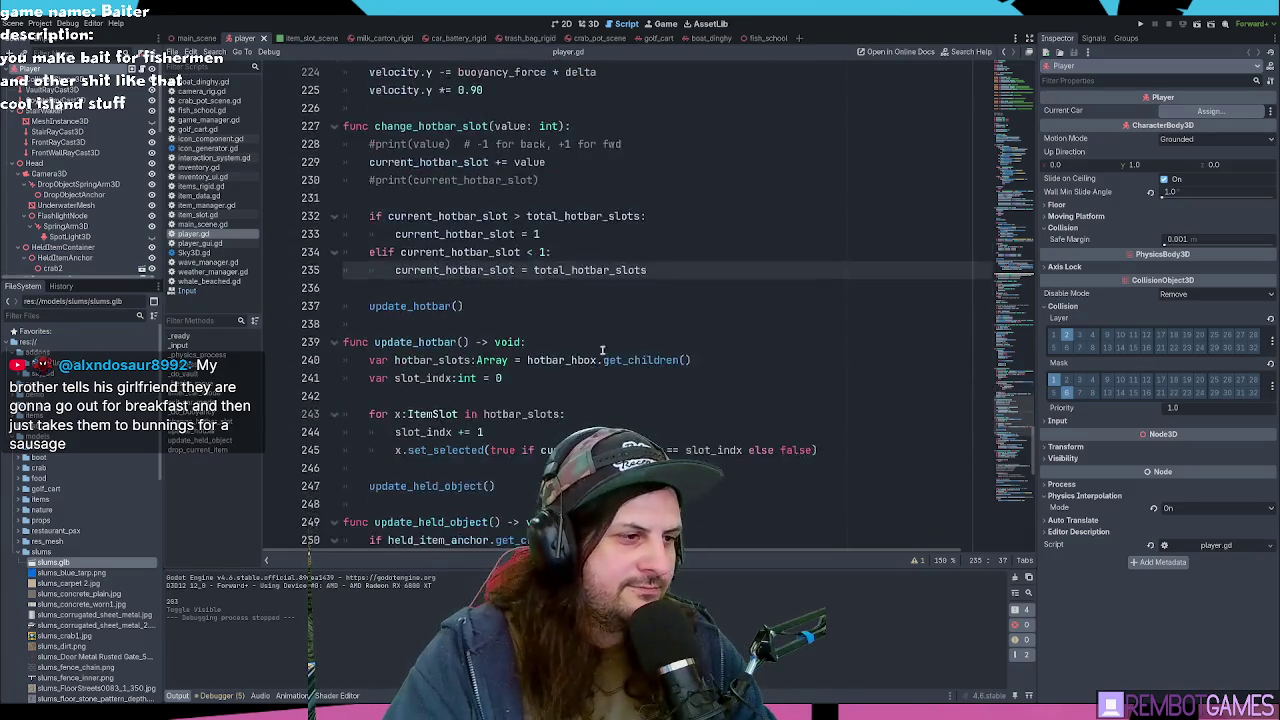
click(535, 465)
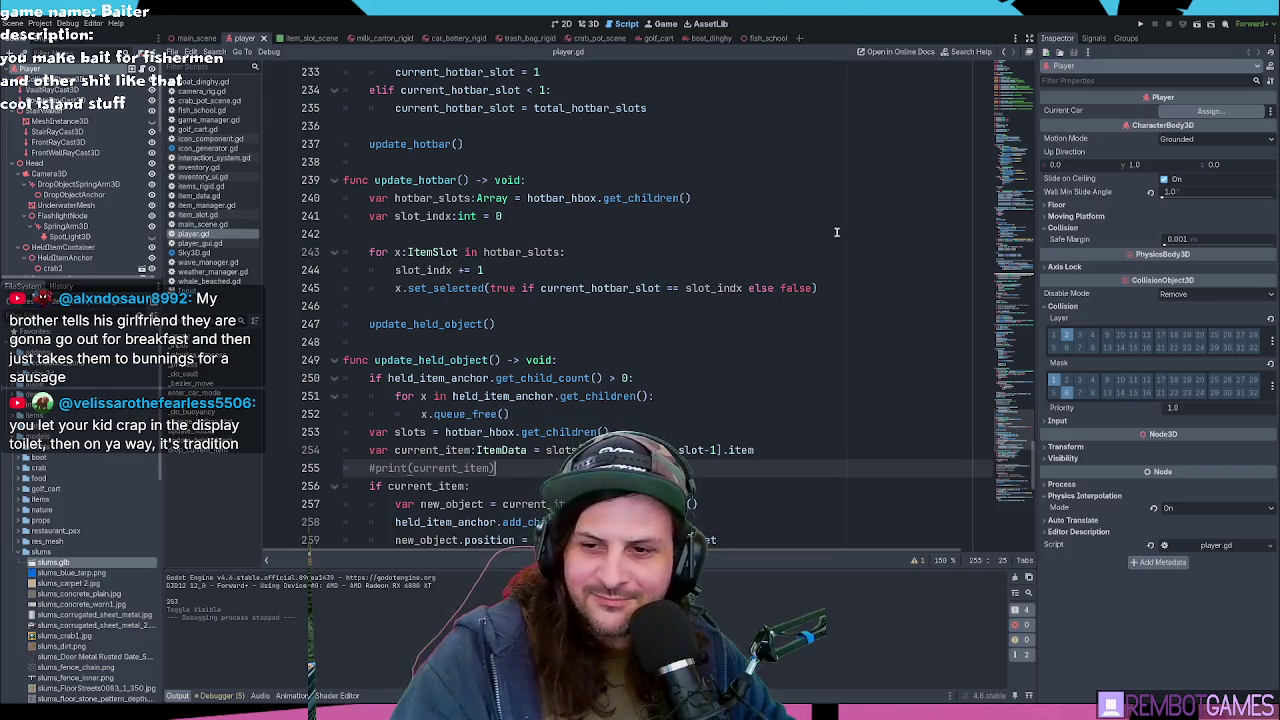
Step: Delete the commented-out #print(current_item) line from update_held_object
scroll(680, 250, down, 4)
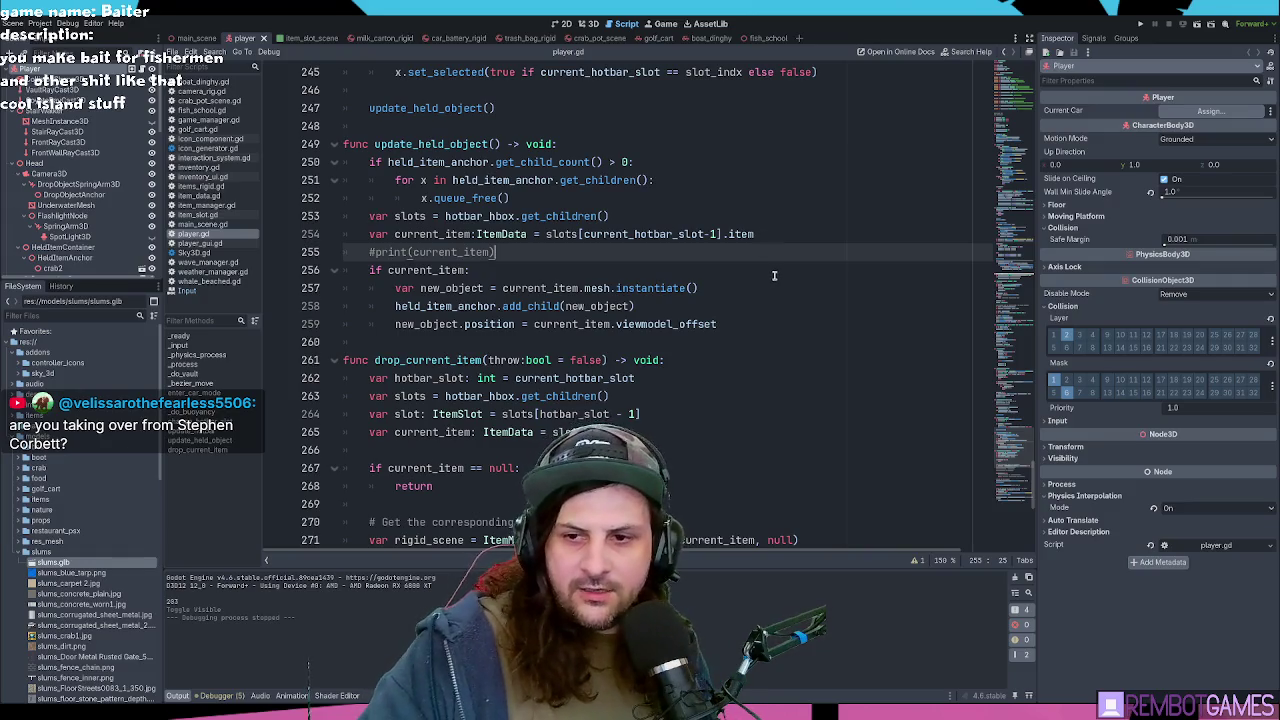
click(779, 310)
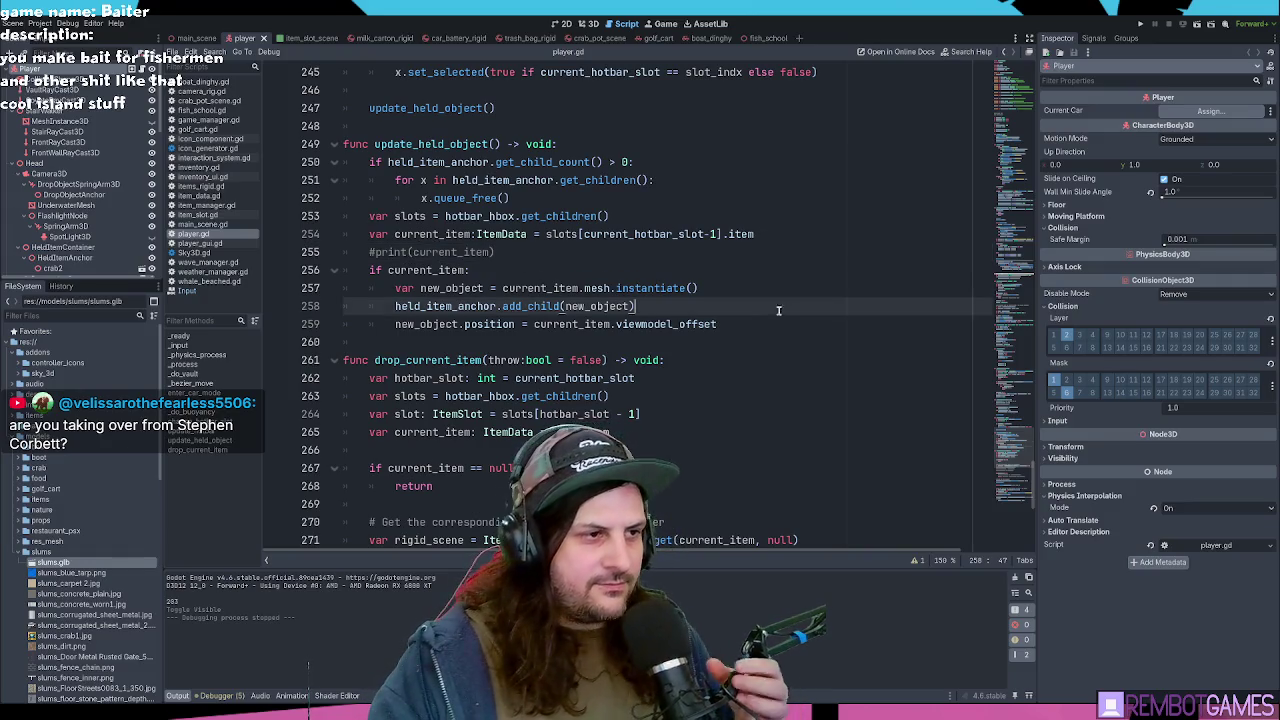
click(608, 259)
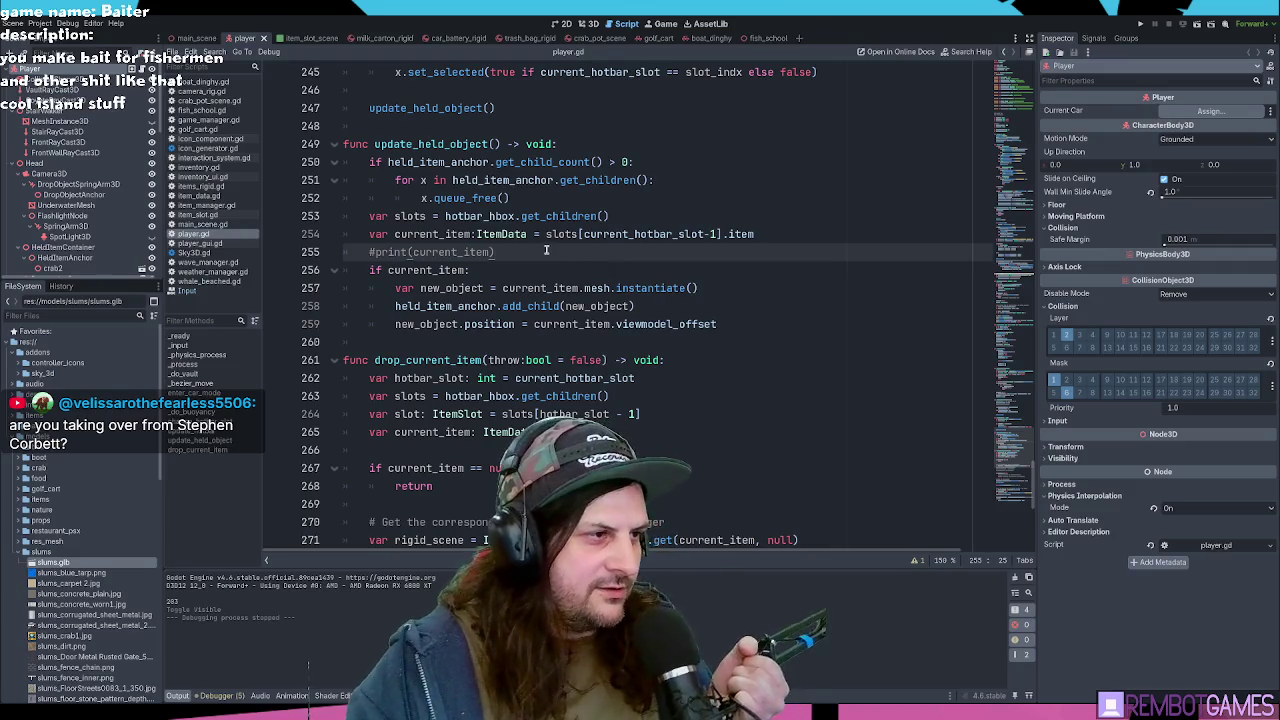
shift+click(370, 252)
key(BackSpace)
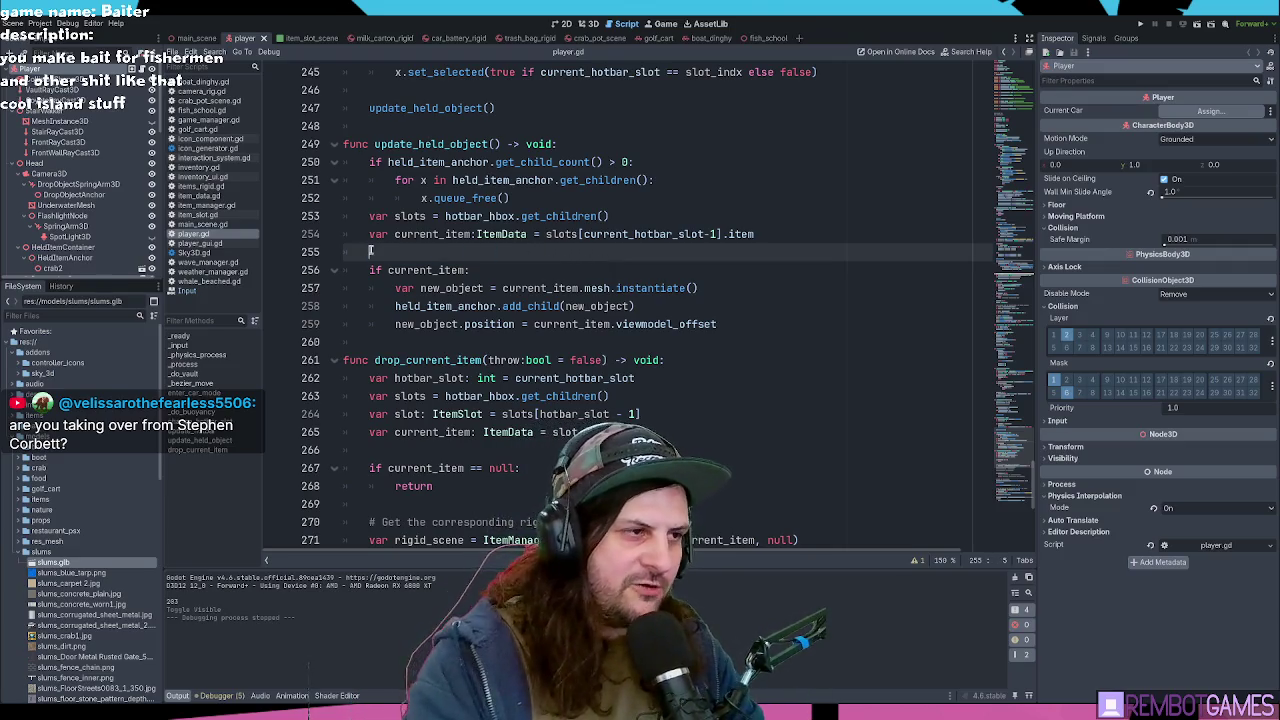
Step: Jump to the _input function and run the game with F5
scroll(510, 258, down, 1)
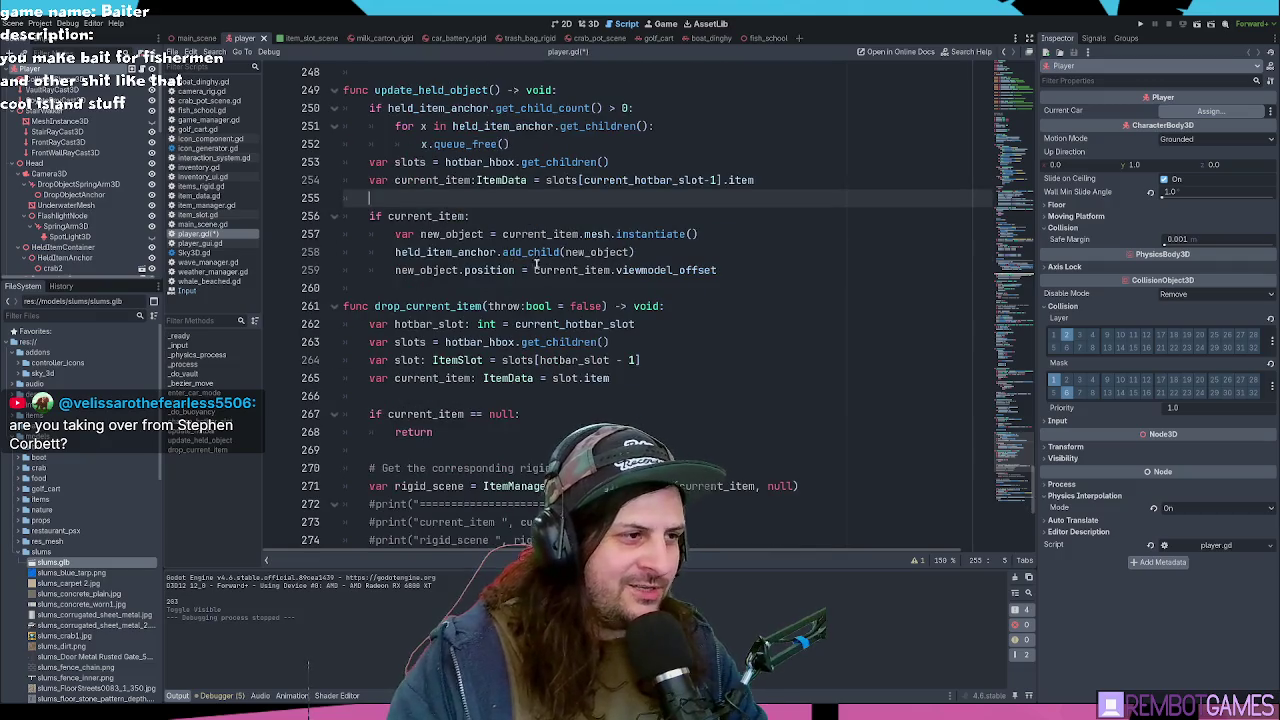
click(518, 222)
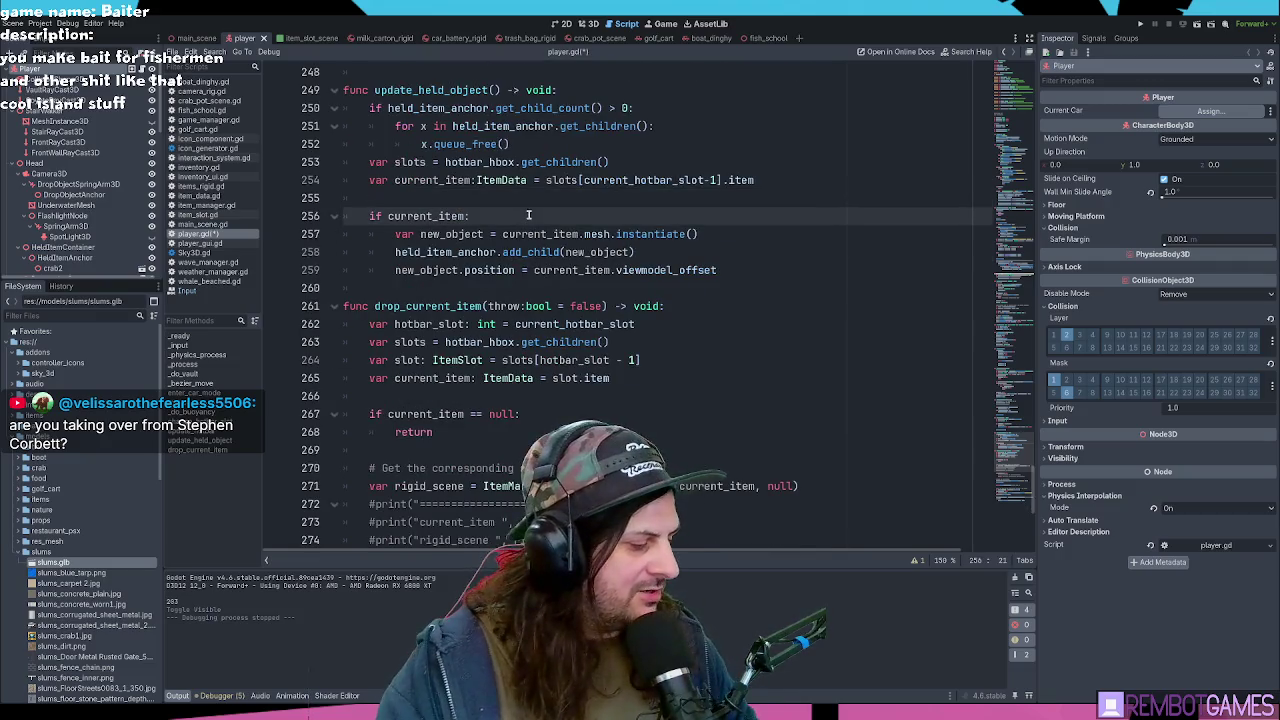
scroll(538, 260, down, 3)
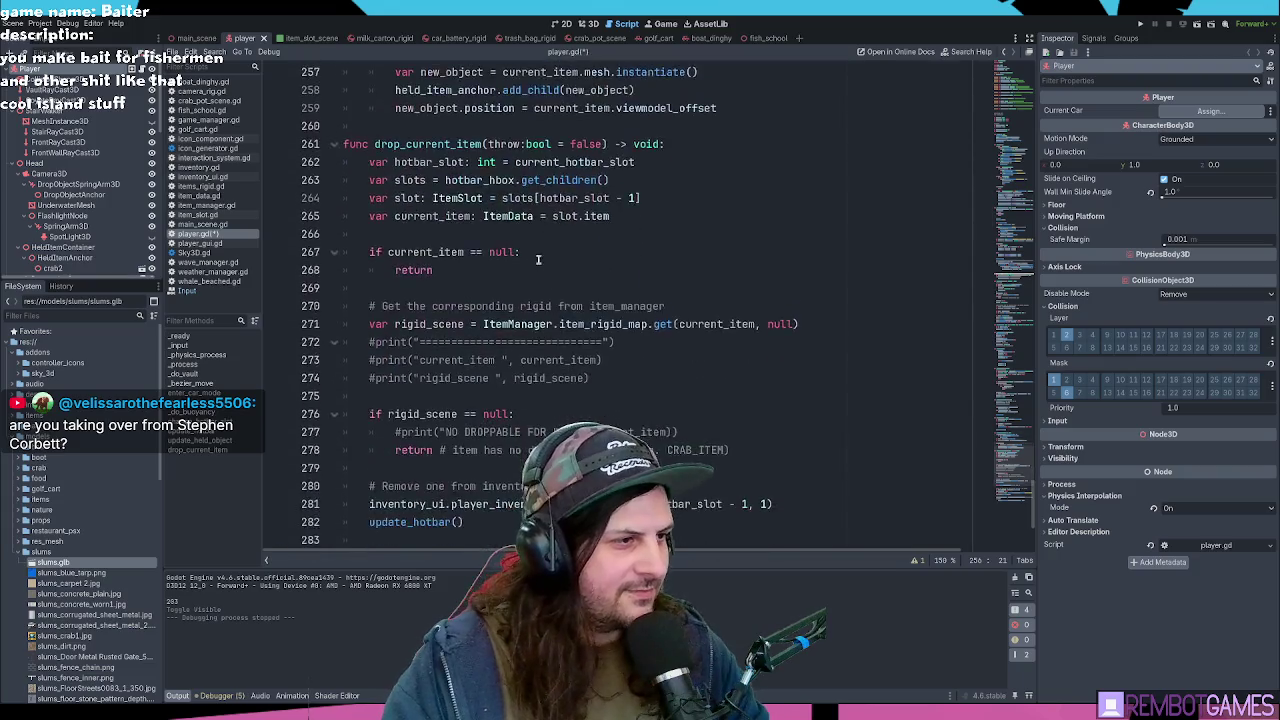
scroll(538, 260, down, 4)
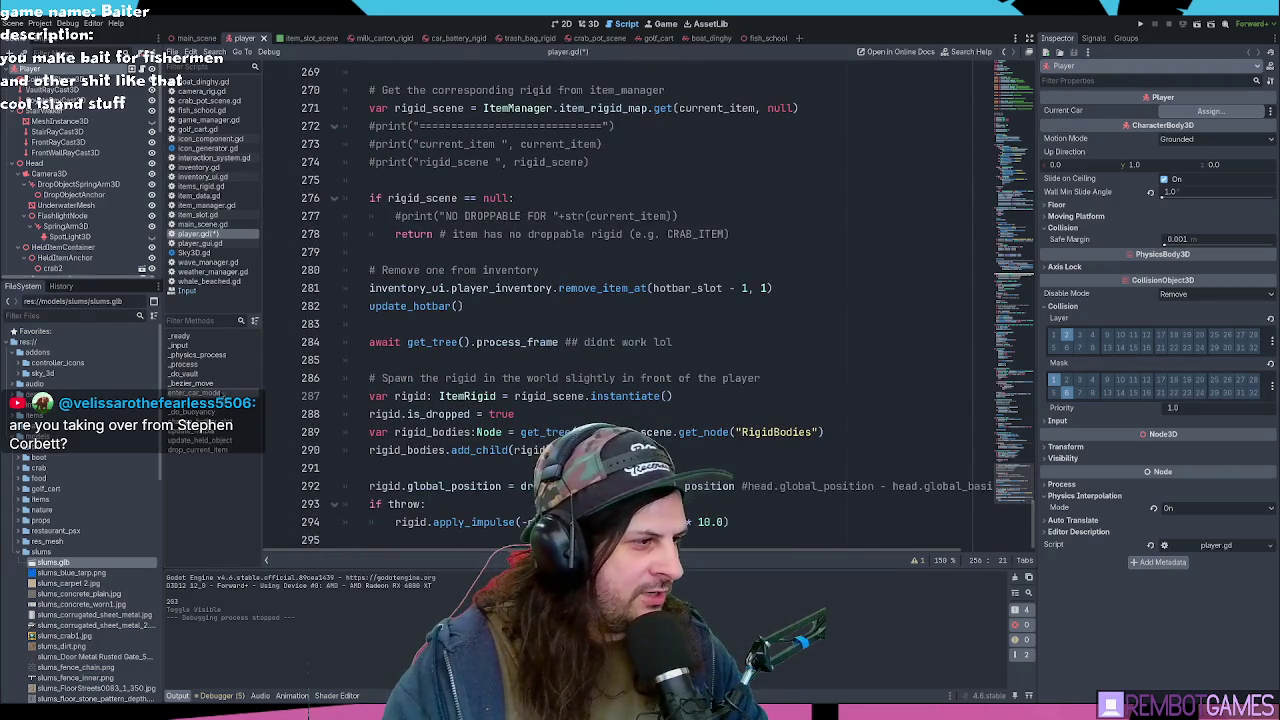
click(200, 346)
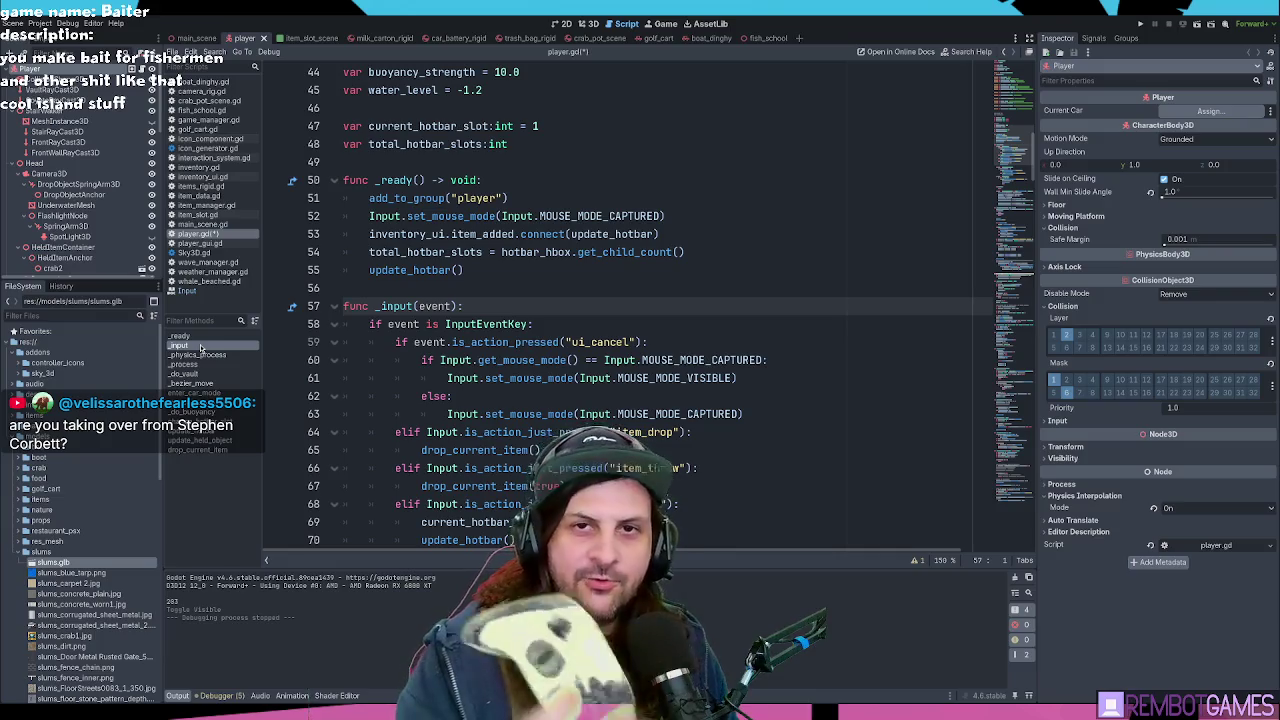
key(F5)
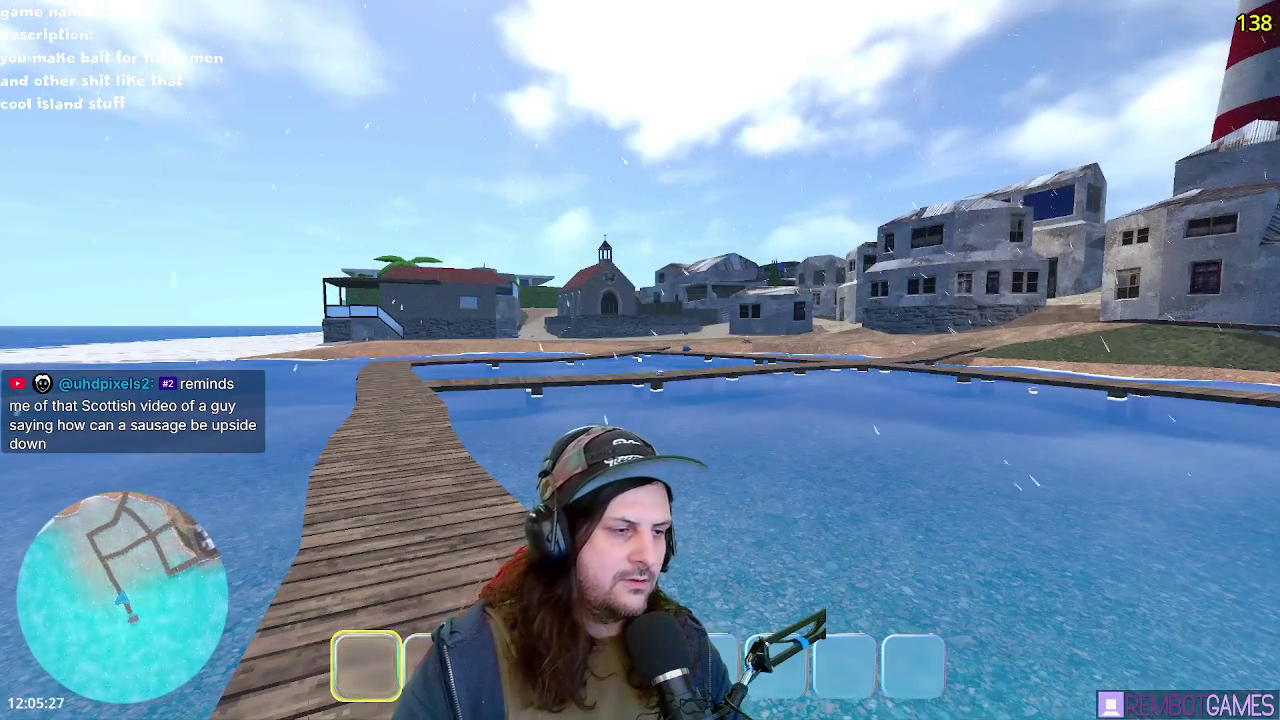
Step: Walk off the dock, through the cobblestone alley and plaza to the shed, then quit with F8
key(w)
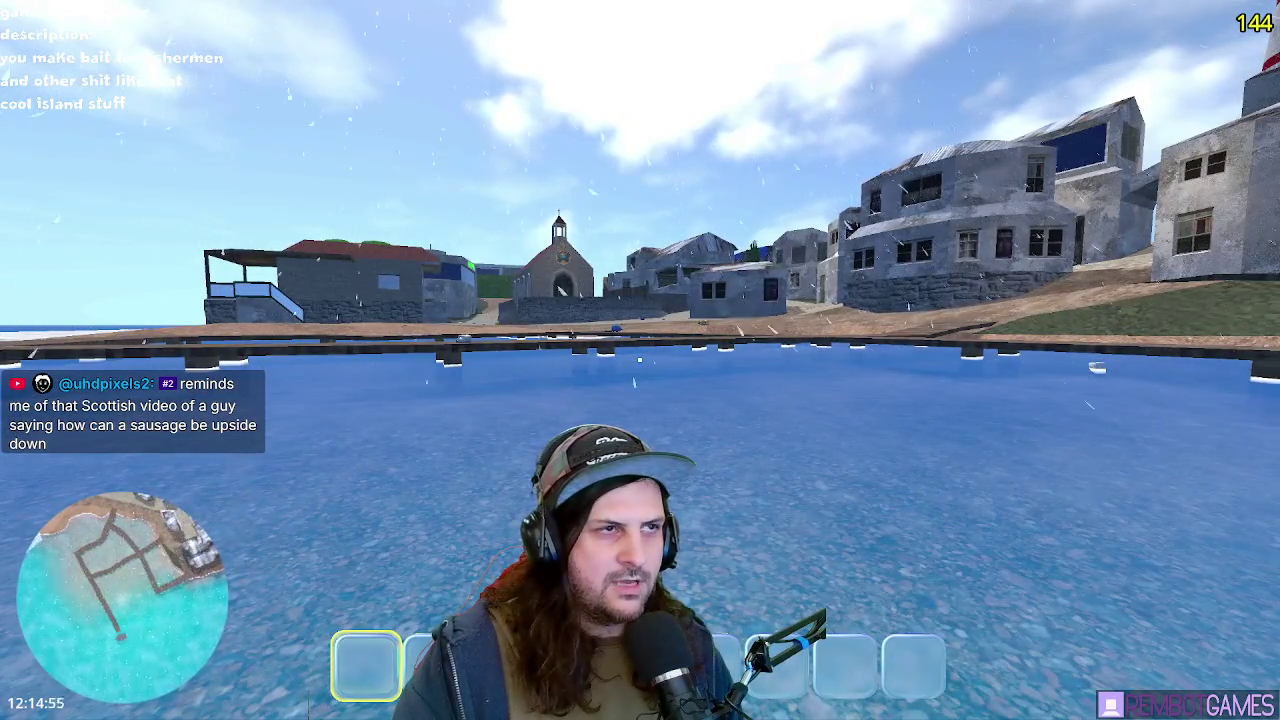
key(w)
key(w)
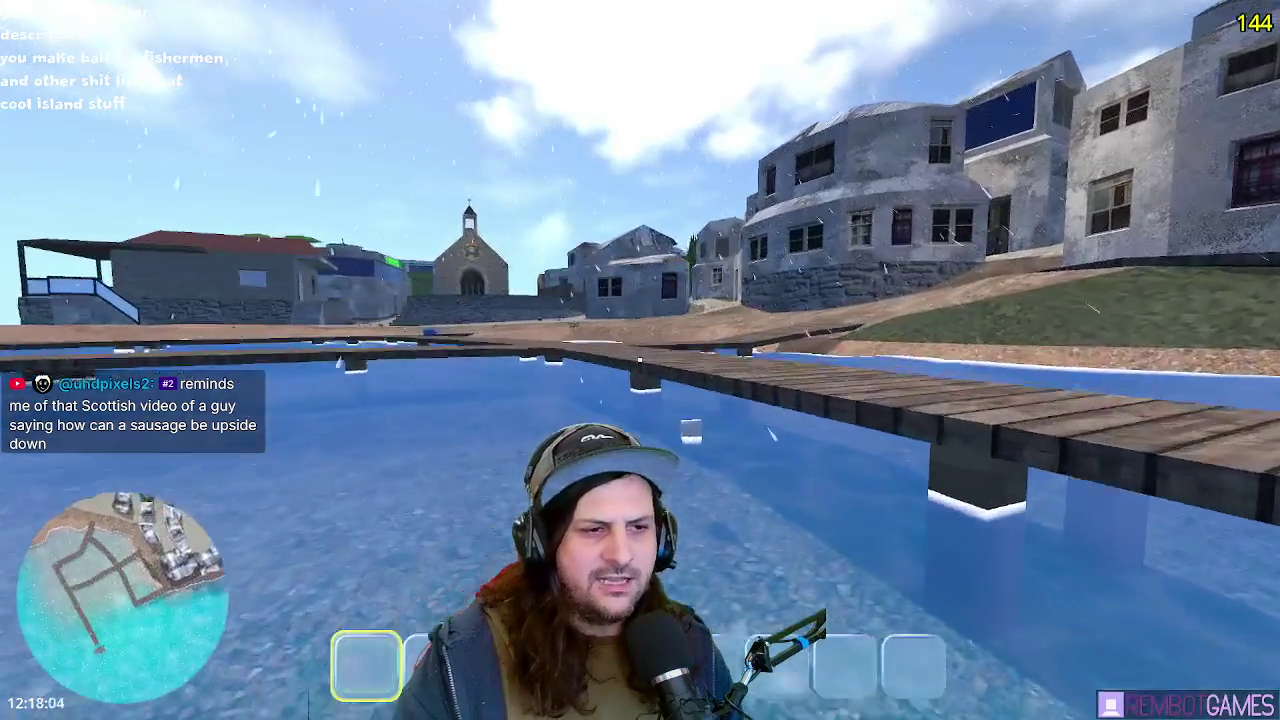
key(w)
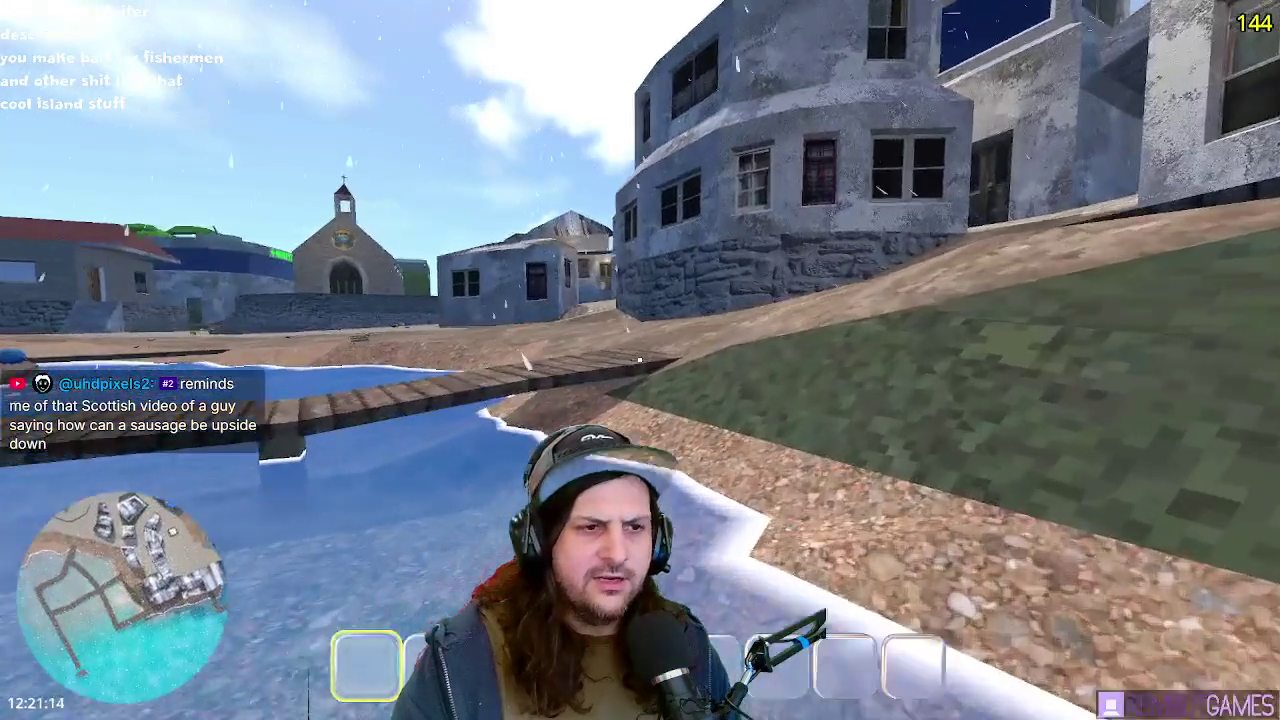
key(w)
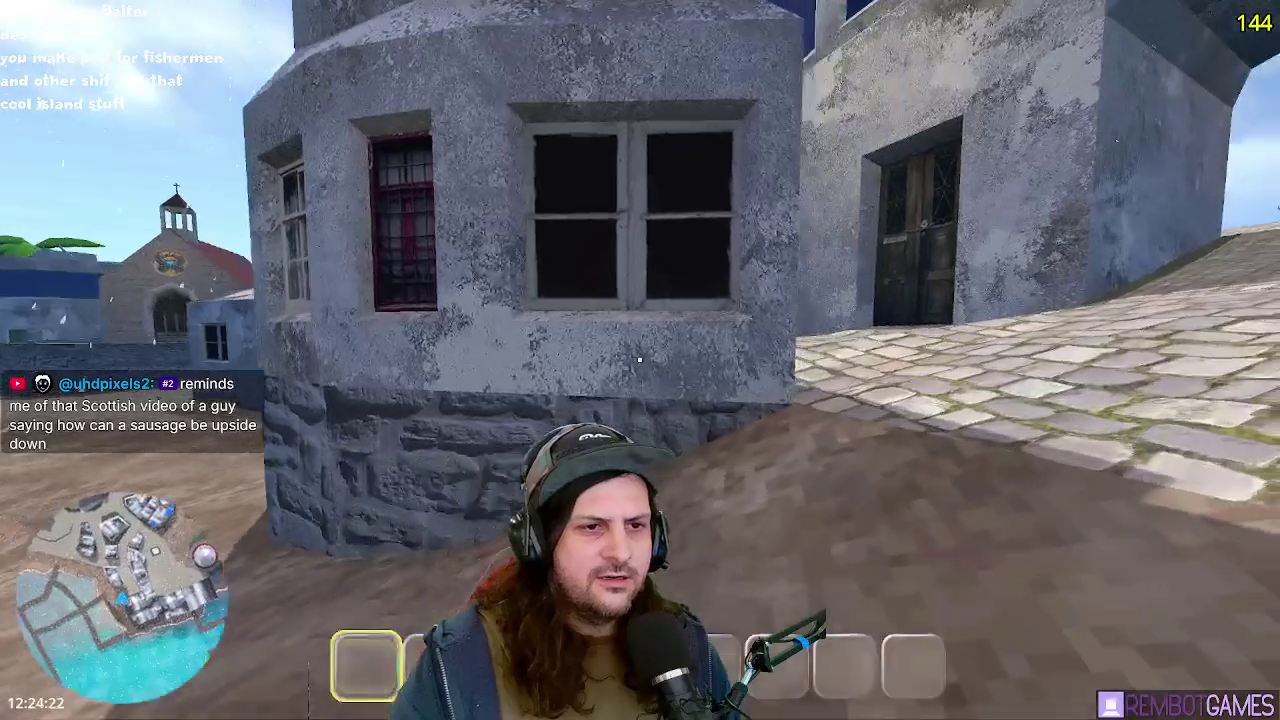
key(w)
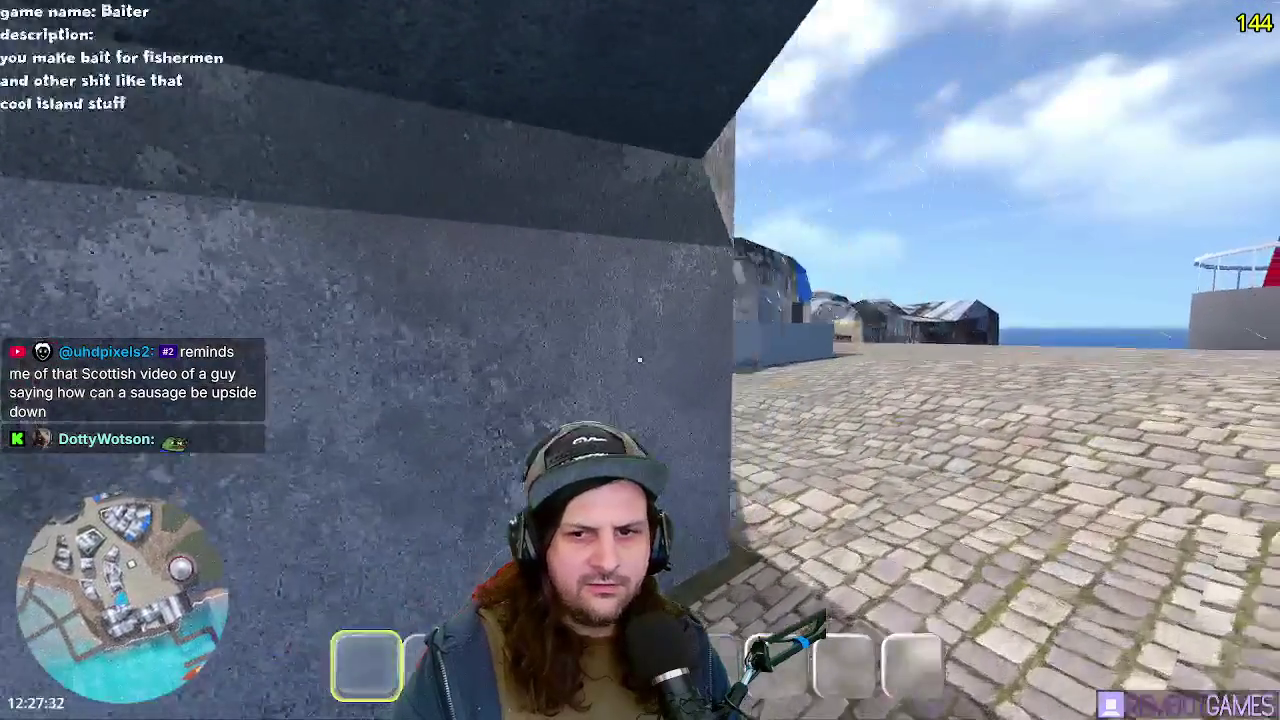
key(w)
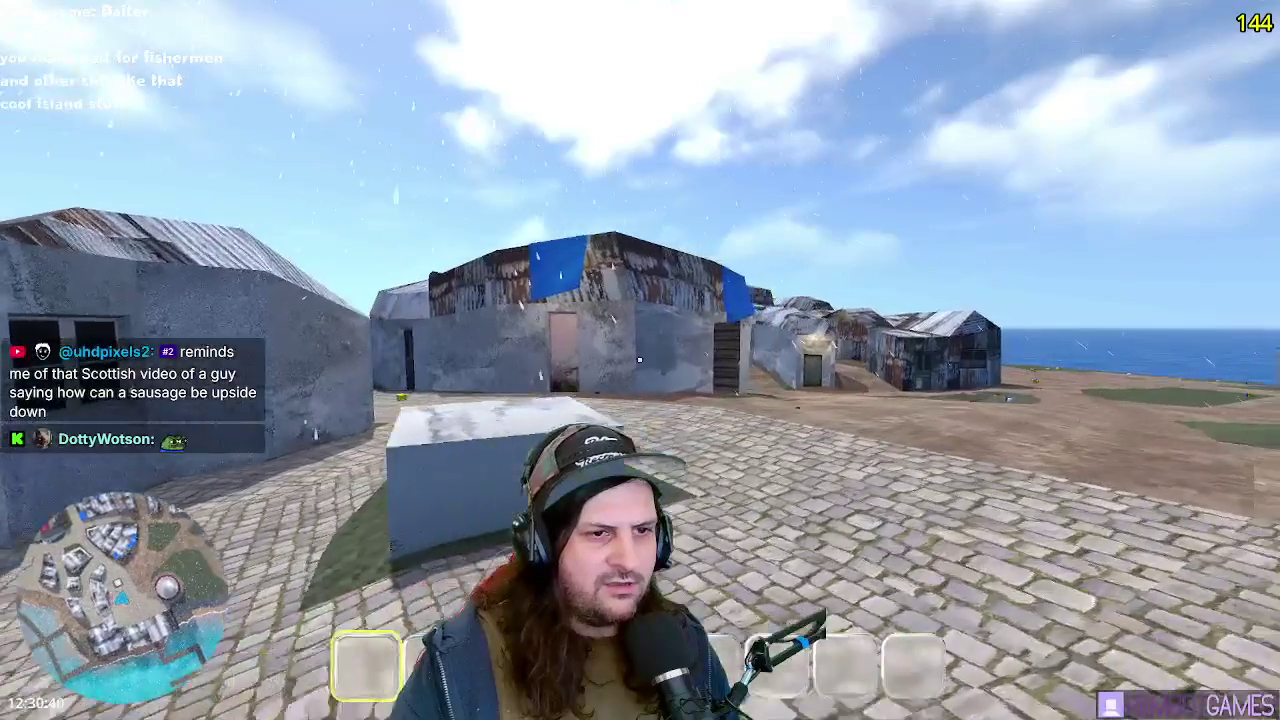
key(w)
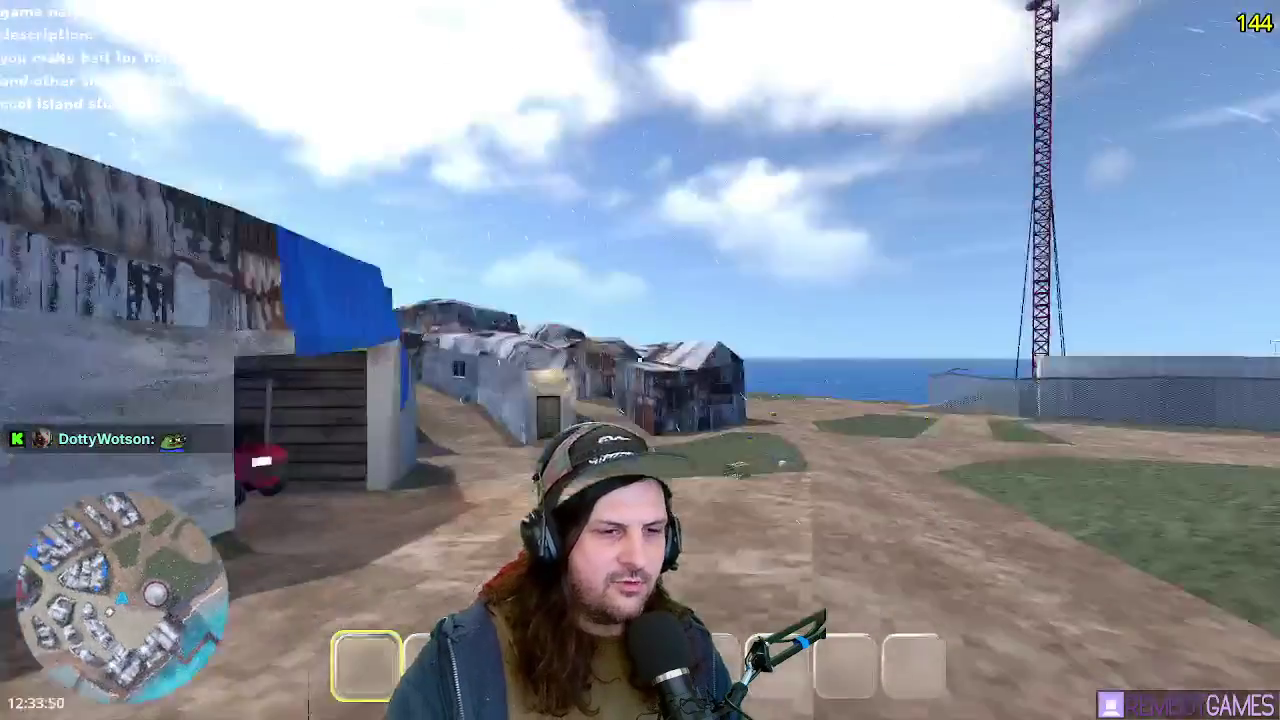
key(w)
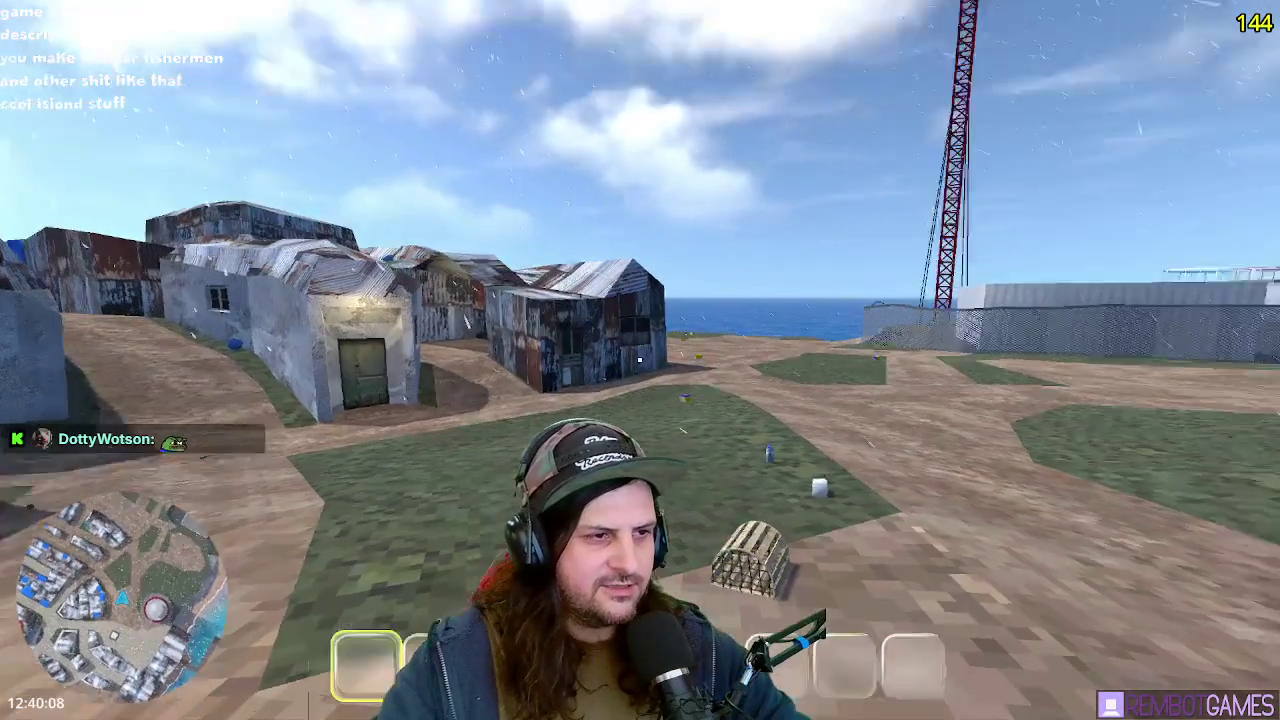
key(F8)
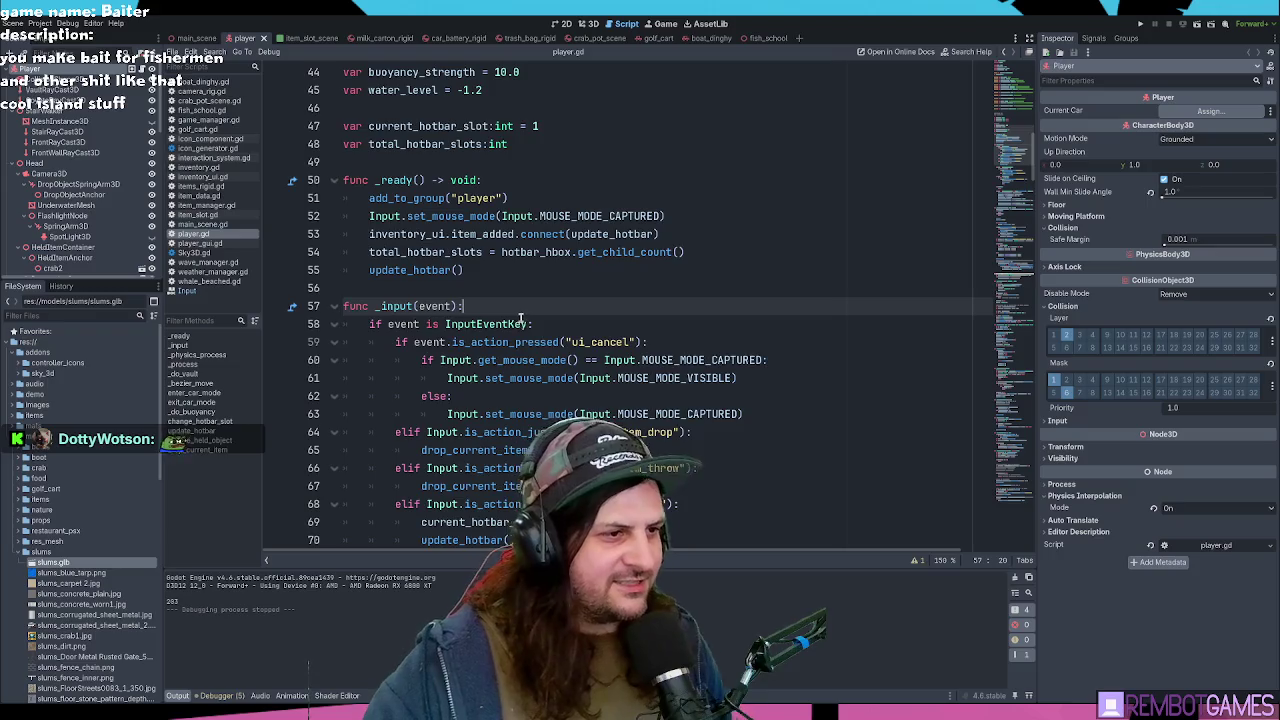
Step: Inspect the mouse-look block's InputEventMouseMotion and get_mouse_mode condition on lines 88–96
scroll(523, 318, down, 5)
scroll(524, 317, down, 7)
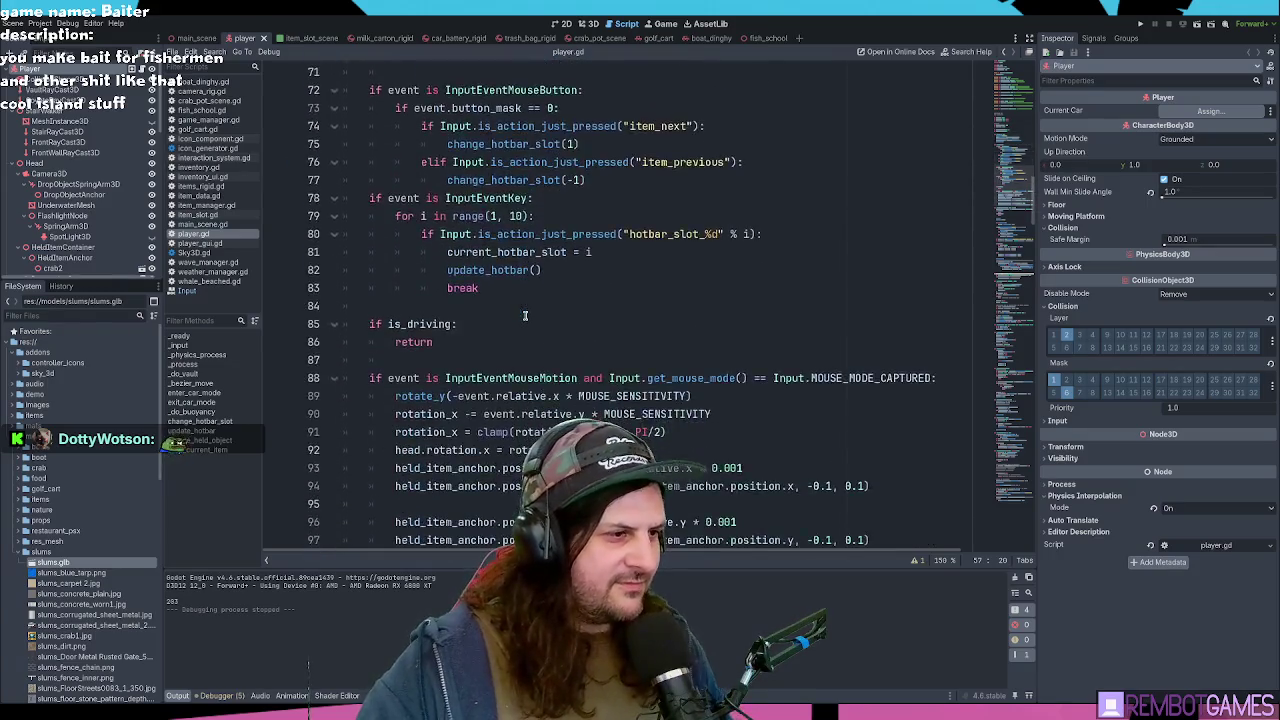
drag(432, 215, 737, 360)
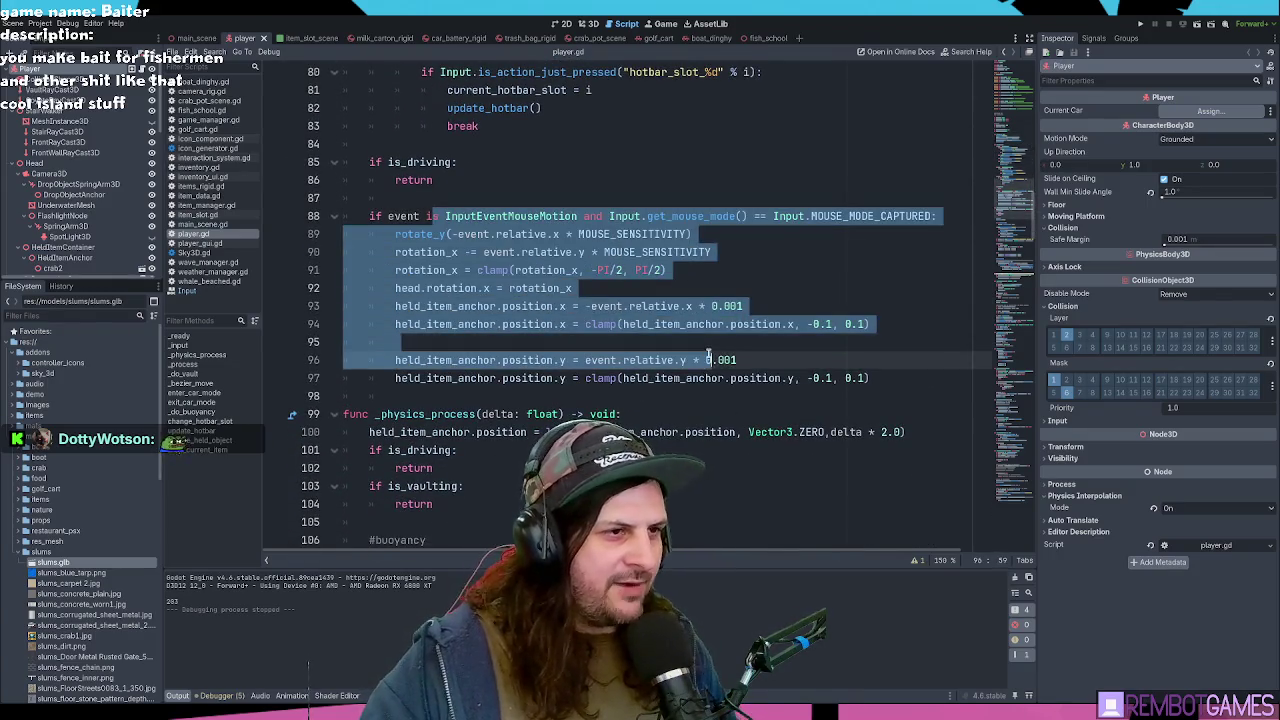
click(737, 237)
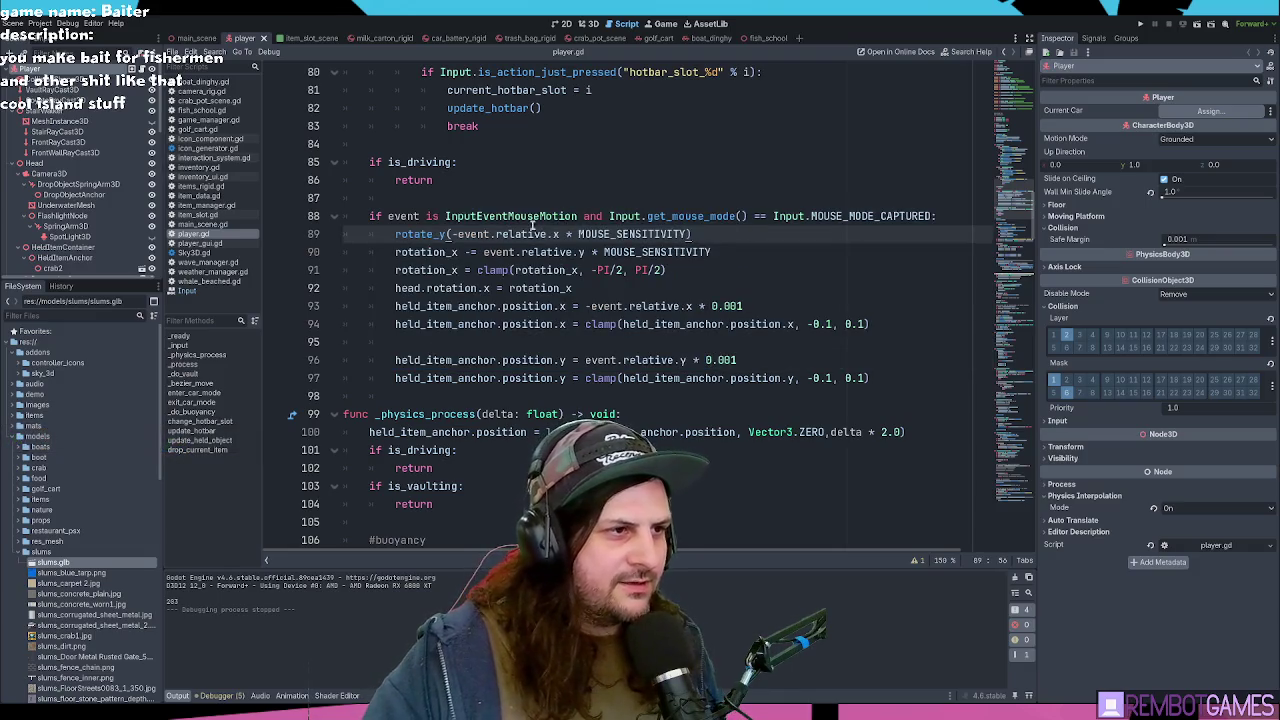
click(475, 216)
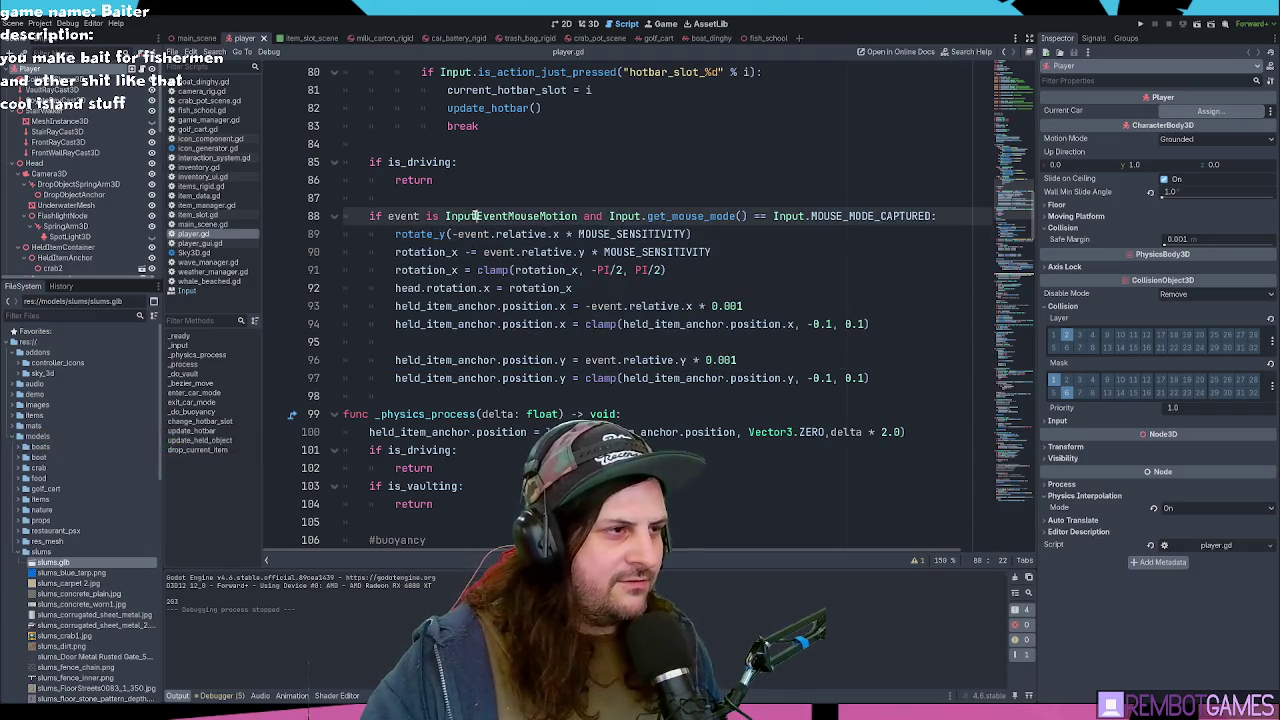
double_click(563, 216)
click(627, 216)
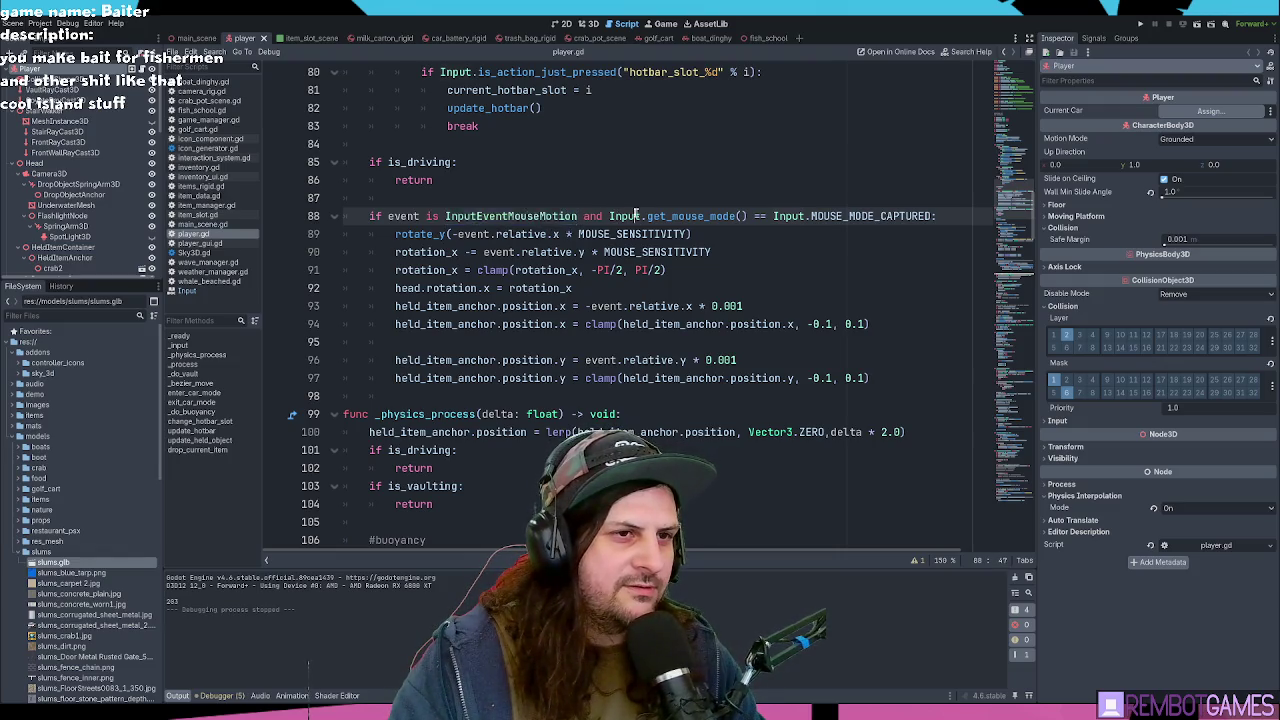
double_click(627, 216)
click(723, 216)
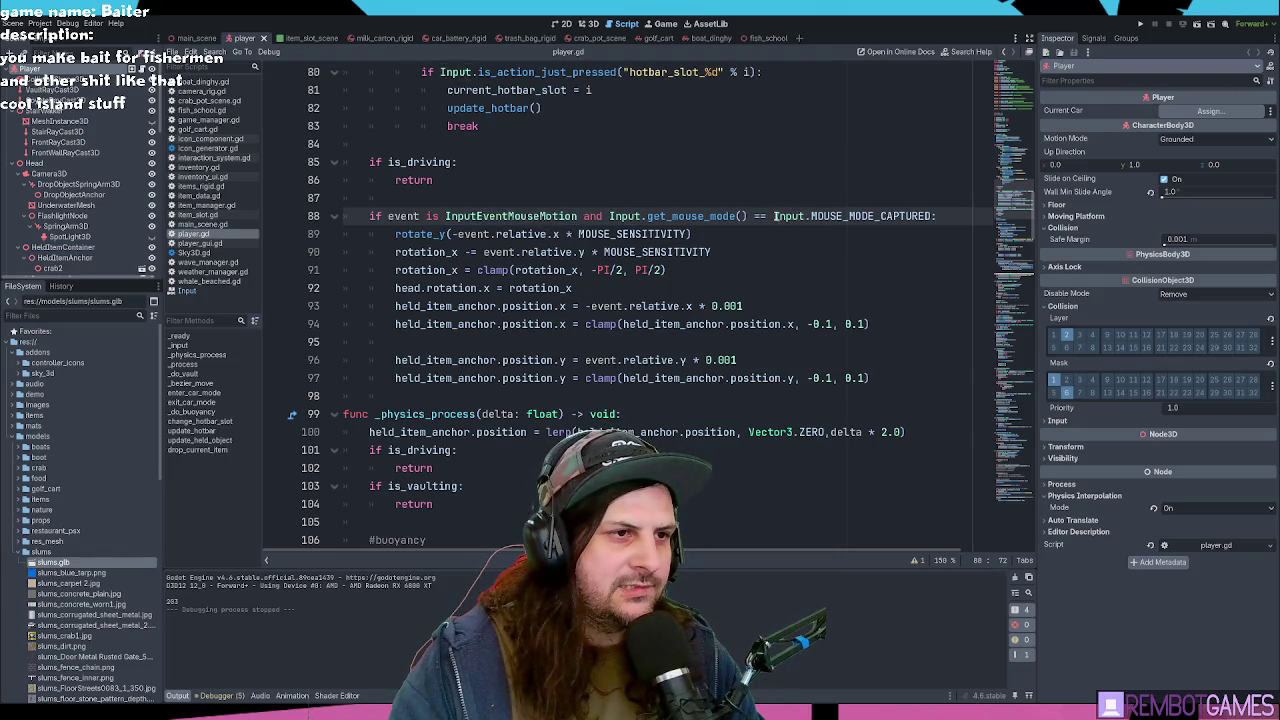
click(711, 216)
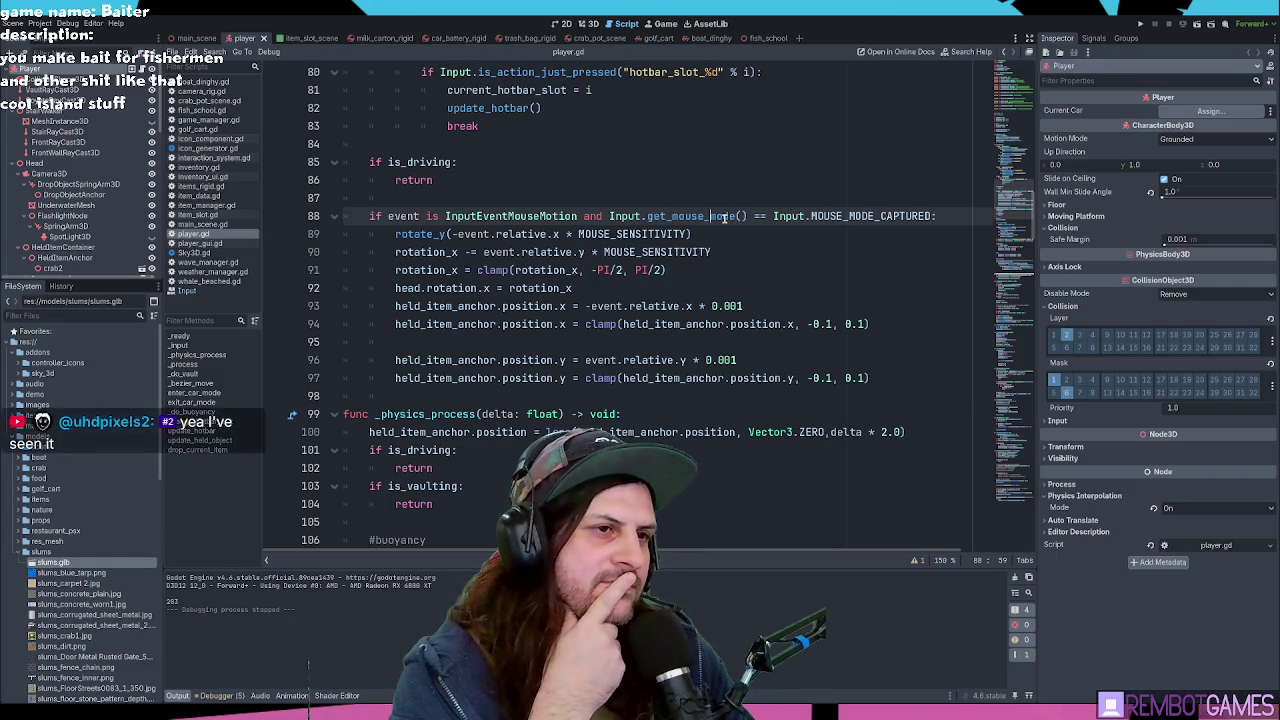
Step: Duplicate the mouse-look block below itself as an elif InputEventJoypadMotion branch
mouse_move(872, 378)
mouse_down()
mouse_move(251, 192)
mouse_move(261, 209)
mouse_up()
key(ctrl+c)
click(370, 396)
key(ctrl+v)
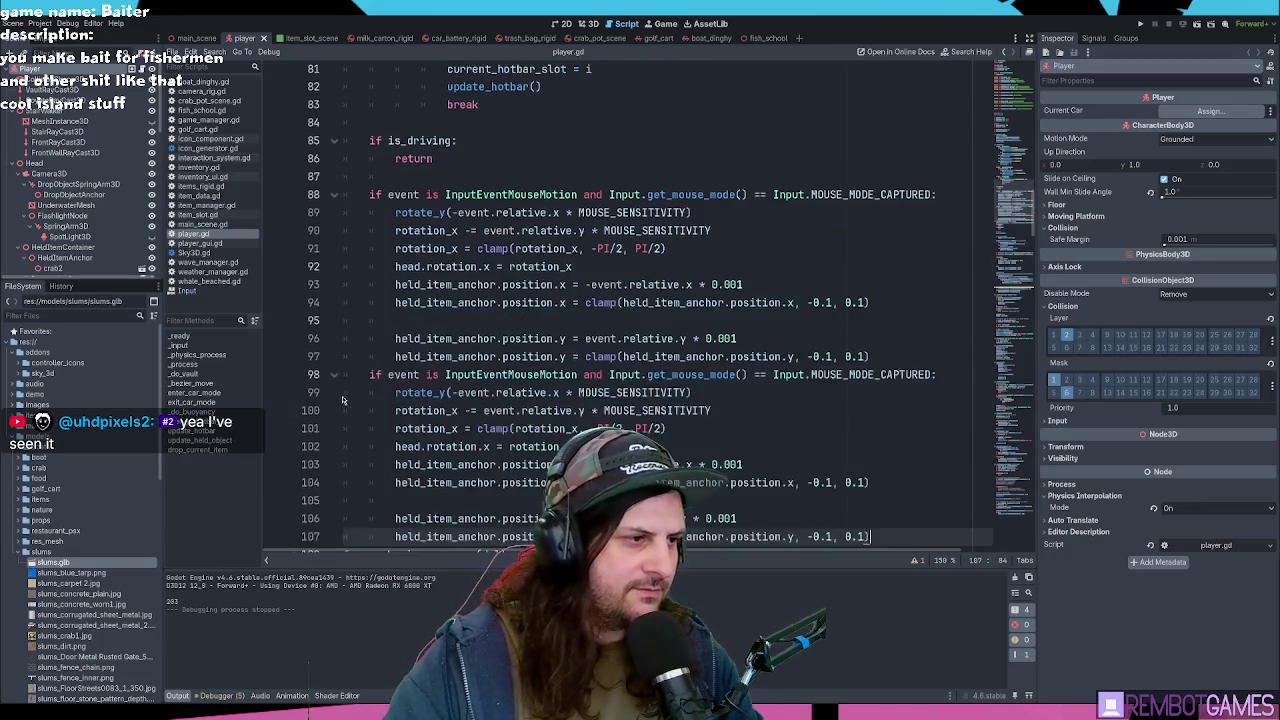
click(370, 376)
text(el)
scroll(490, 267, down, 2)
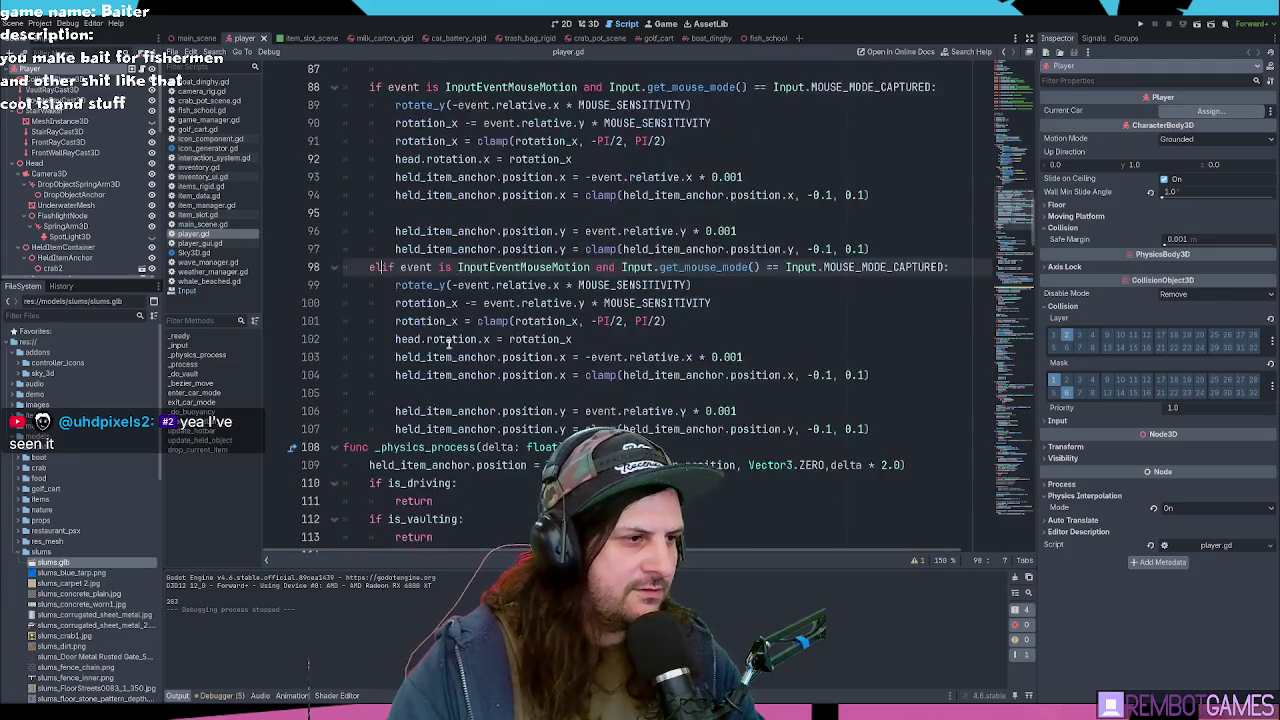
double_click(490, 267)
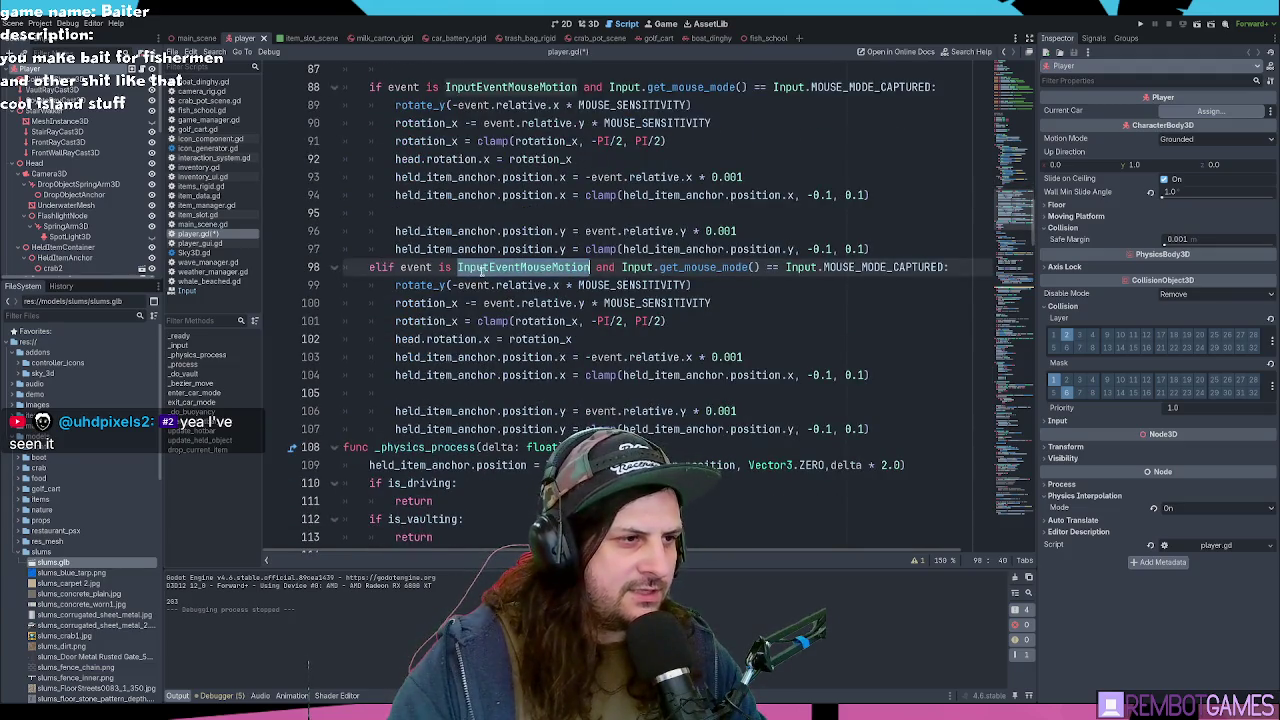
text(InputEvent)
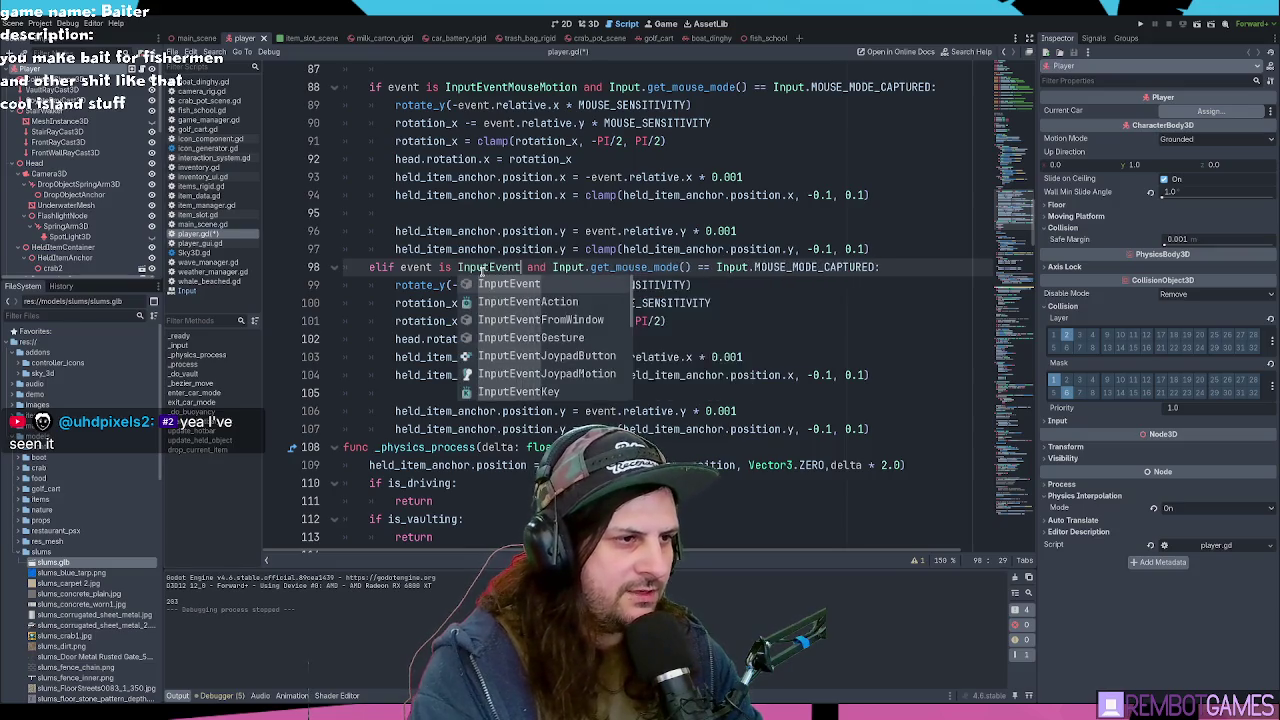
key(Down)
key(Down)
key(Down)
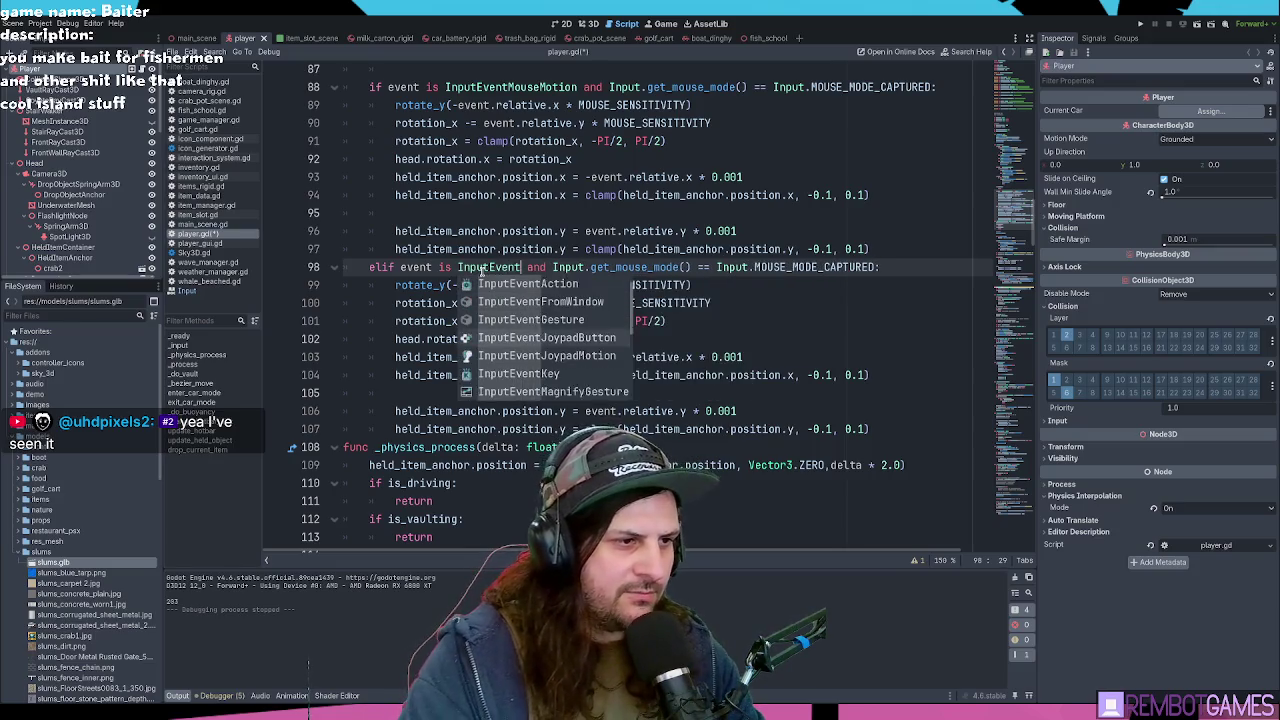
key(Return)
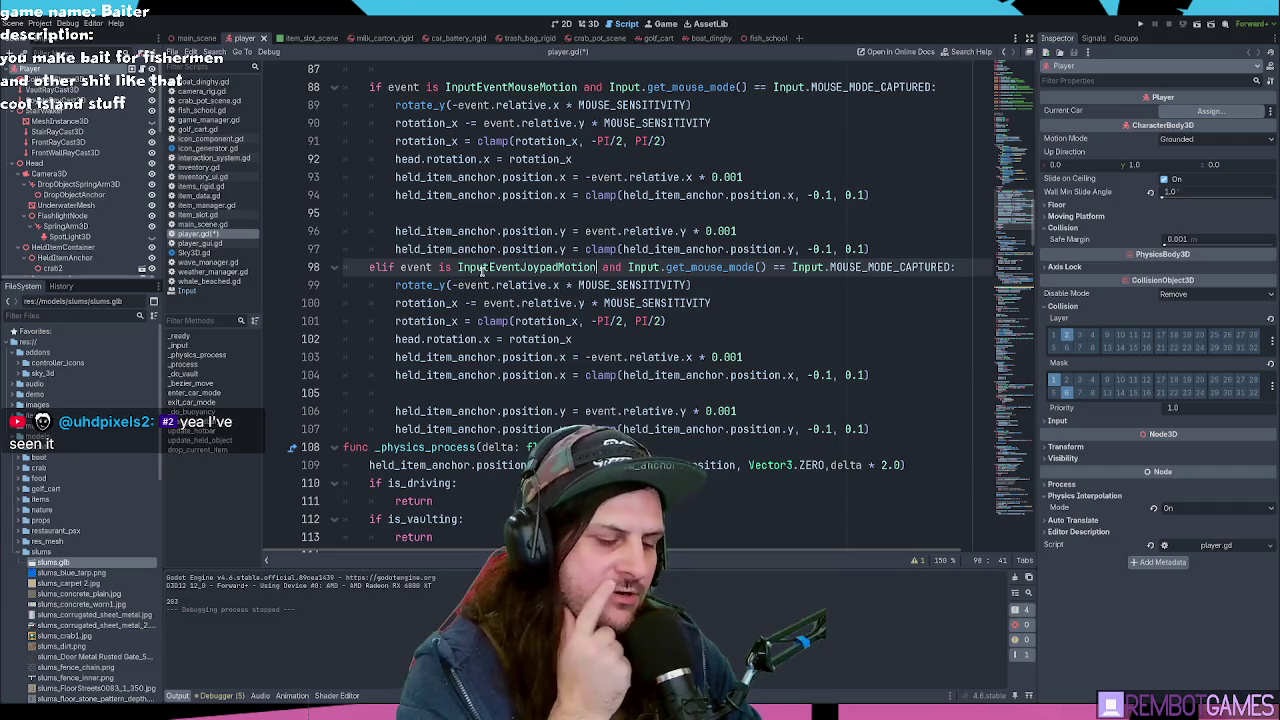
Step: Test-run the game with F5, stop it, save, and undo the duplicated joypad block
key(F5)
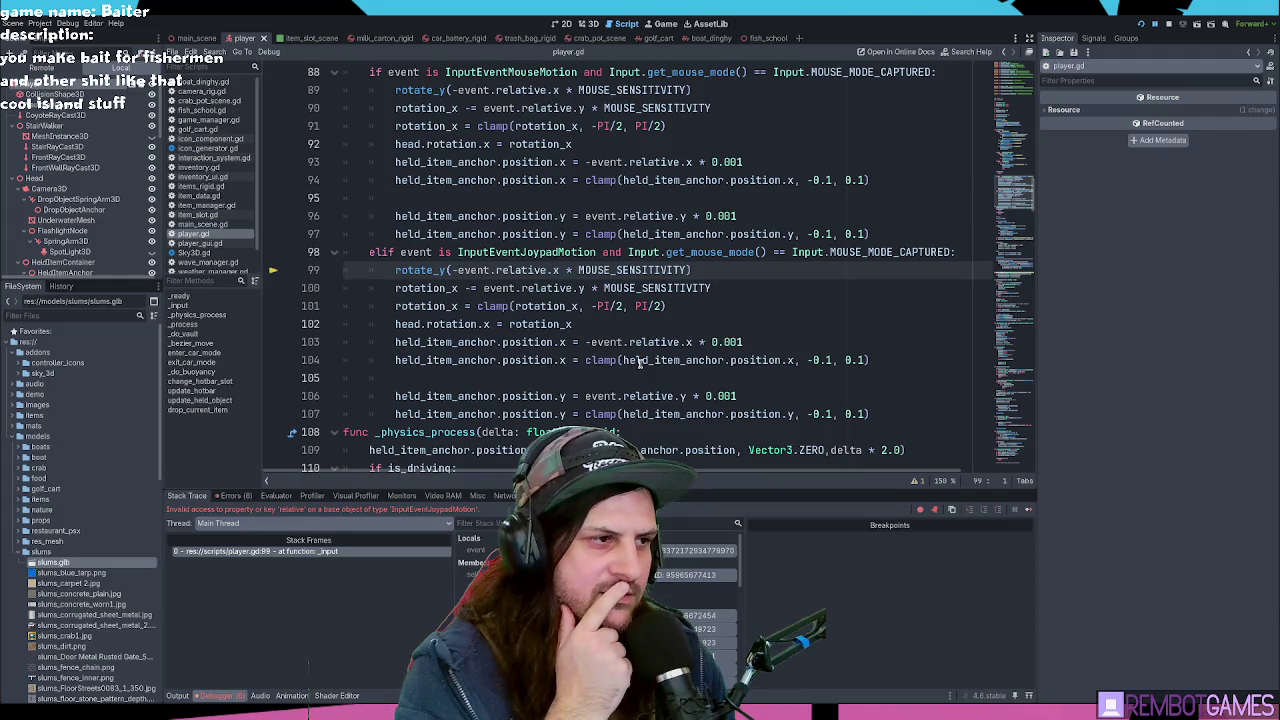
key(F12)
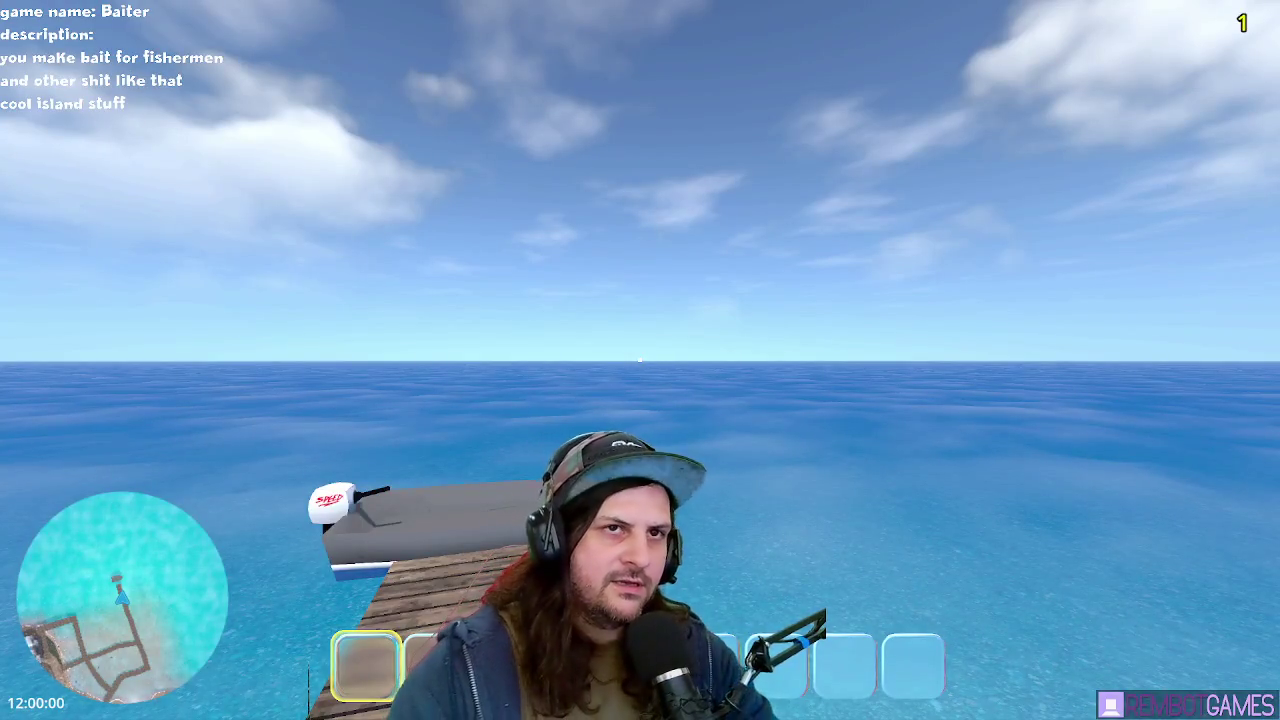
key(F8)
key(Up)
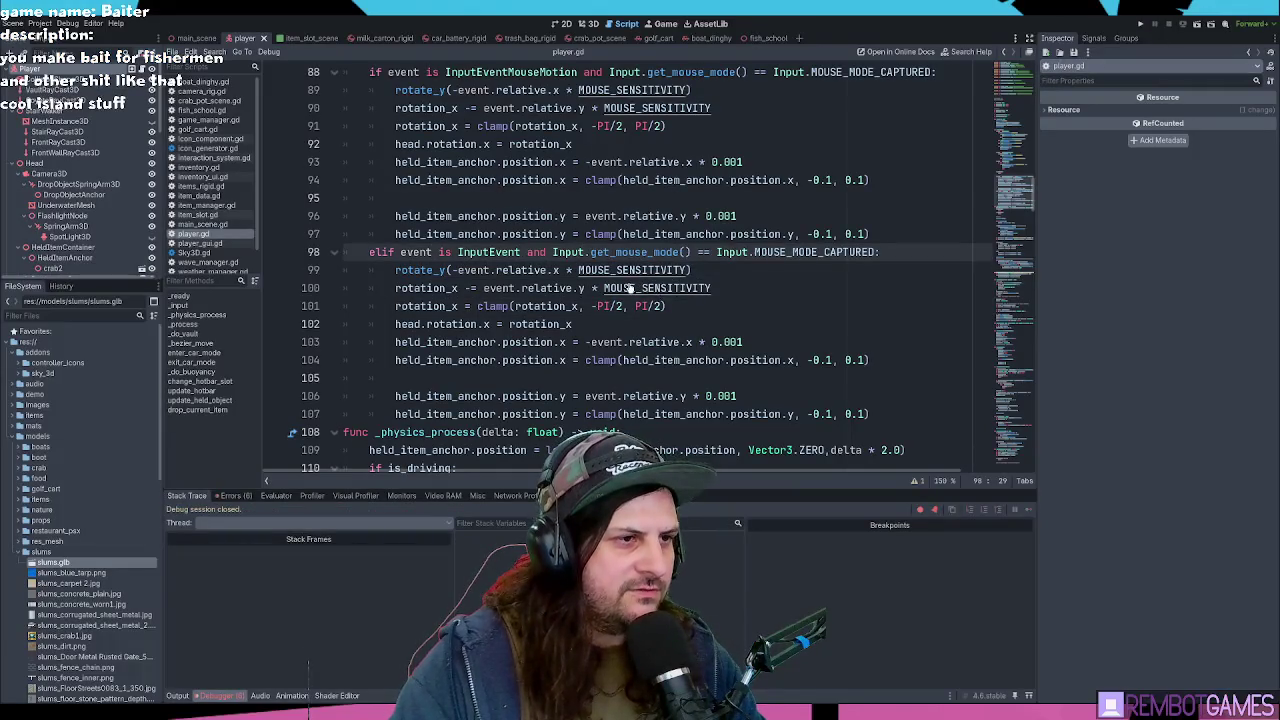
text(JoypadMotion)
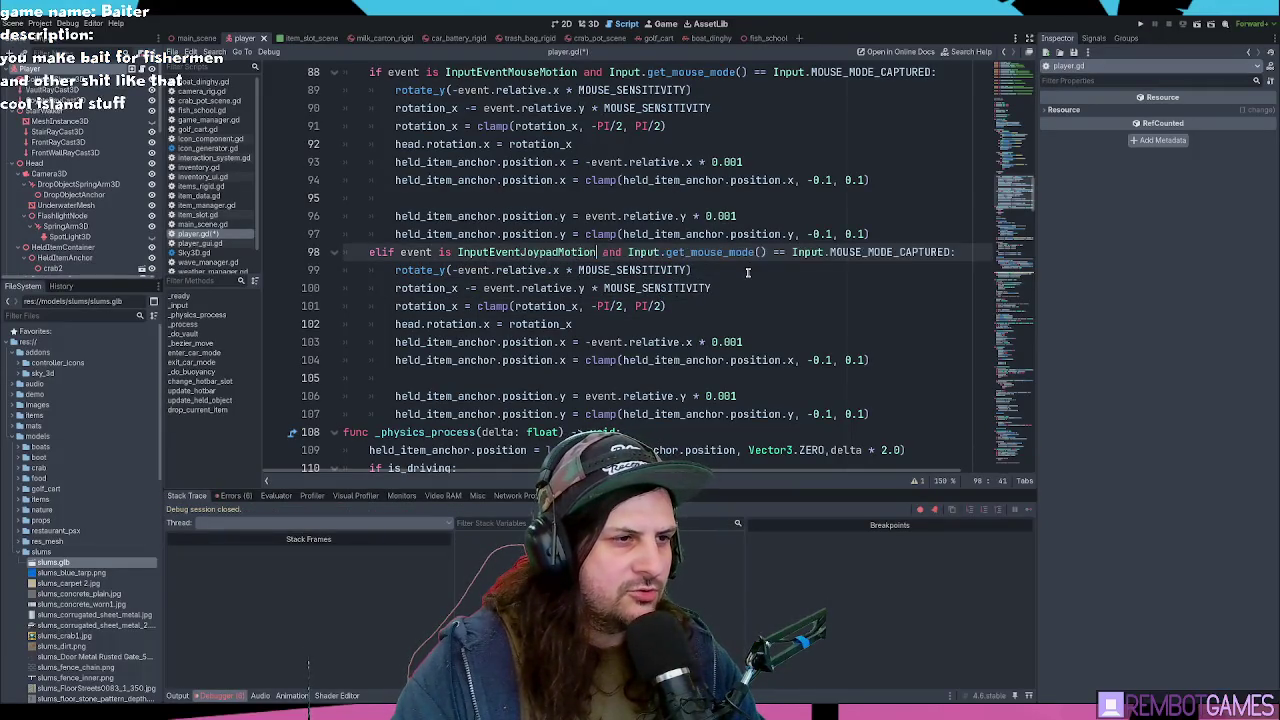
key(ctrl+s)
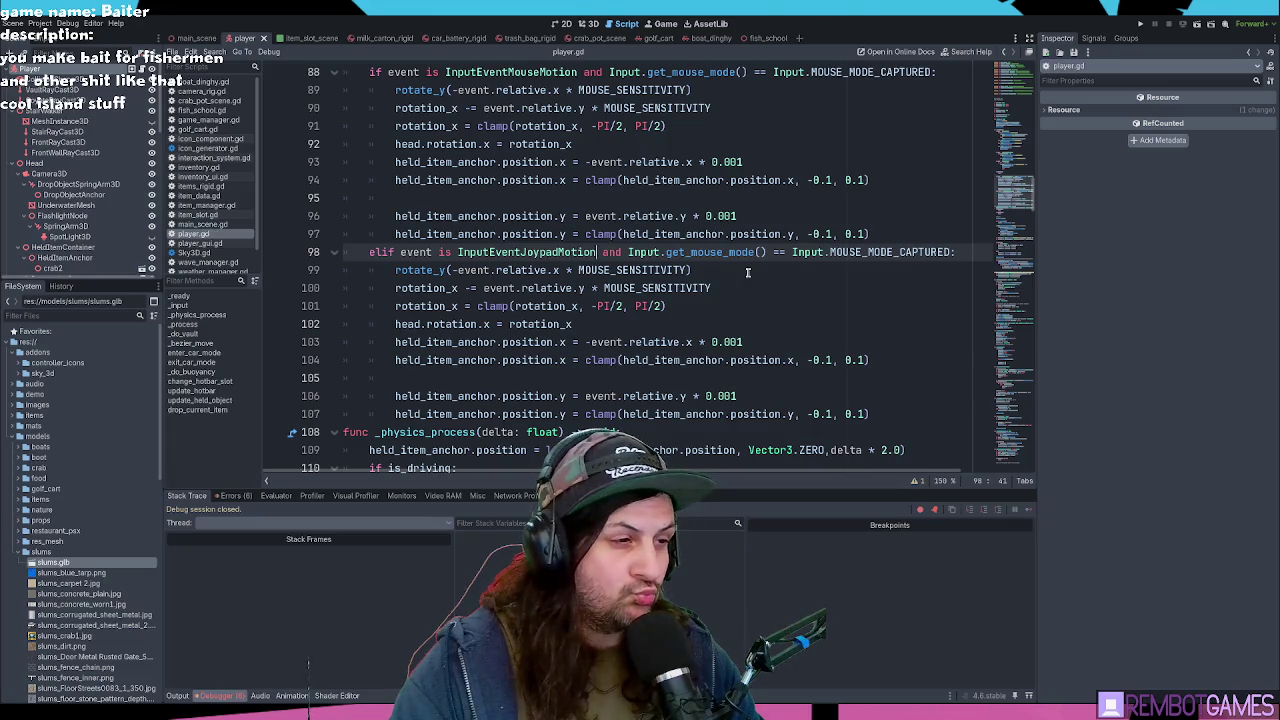
key(ctrl+z)
key(ctrl+z)
key(ctrl+z)
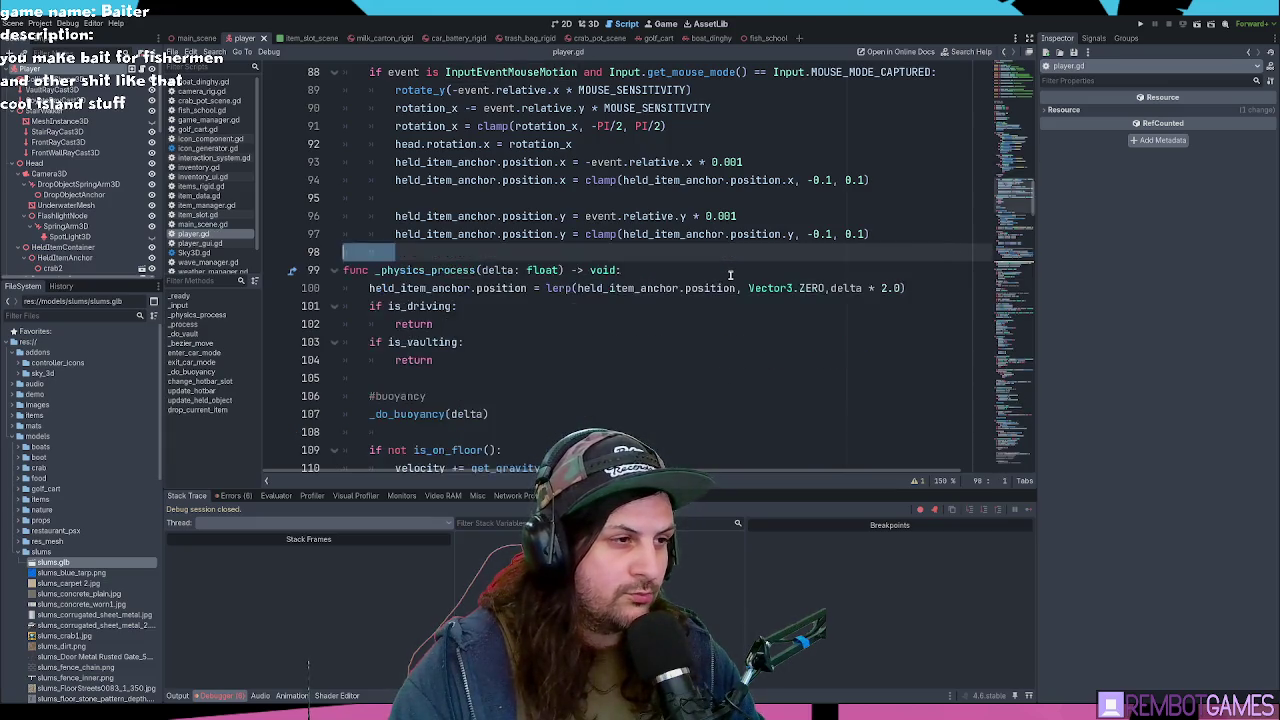
click(473, 255)
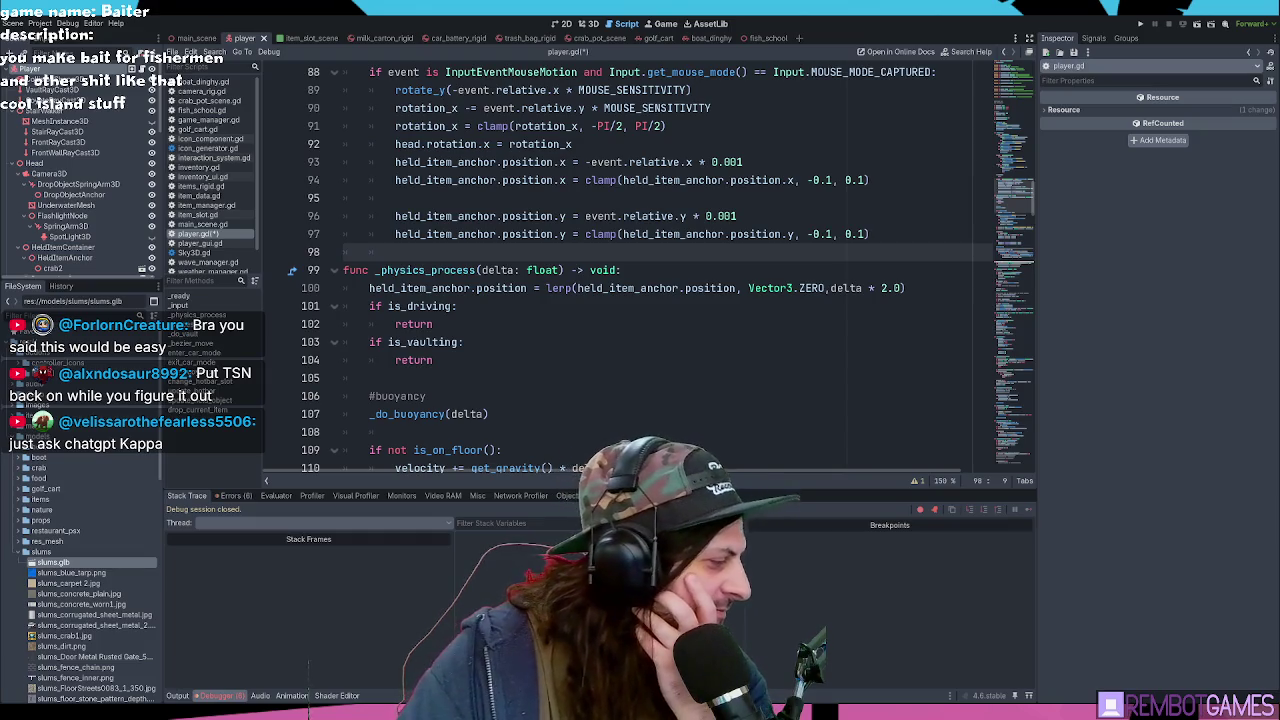
key(alt+Tab)
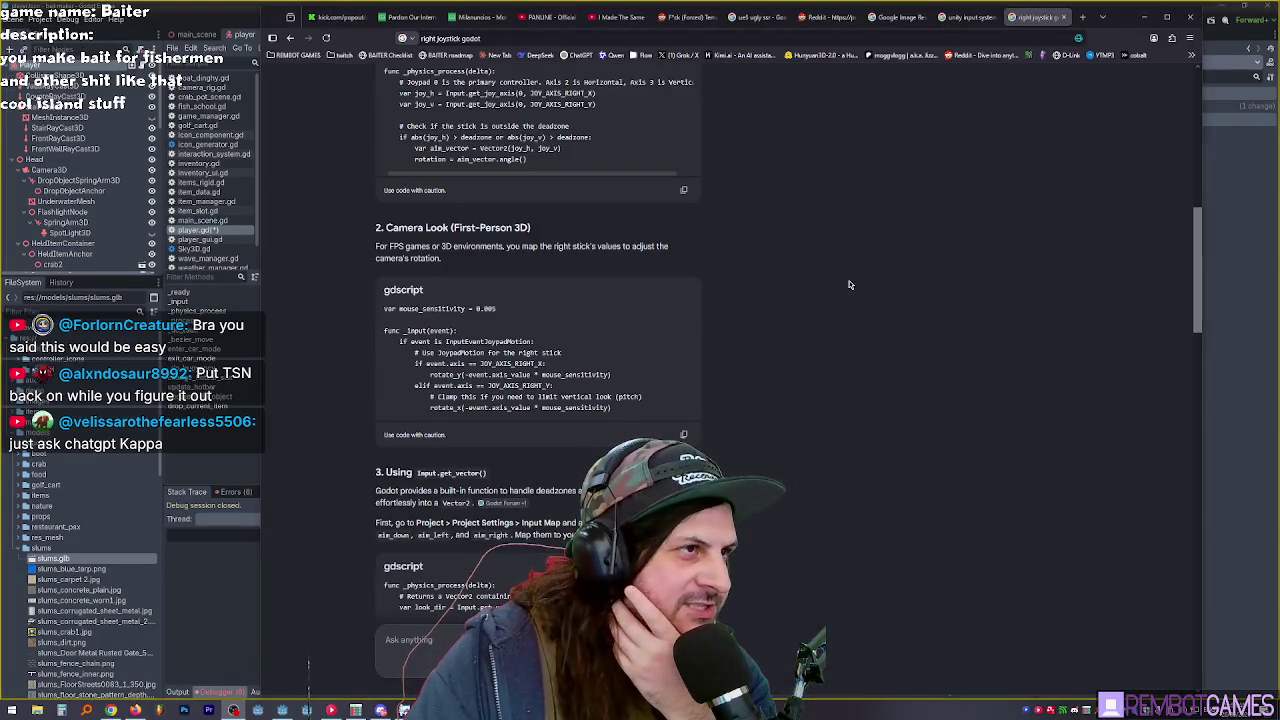
Step: Read the right-joystick answer, selecting JOY_AXIS_RIGHT_X and scrolling to the Input.get_vector() section, then return to Godot
scroll(791, 187, down, 2)
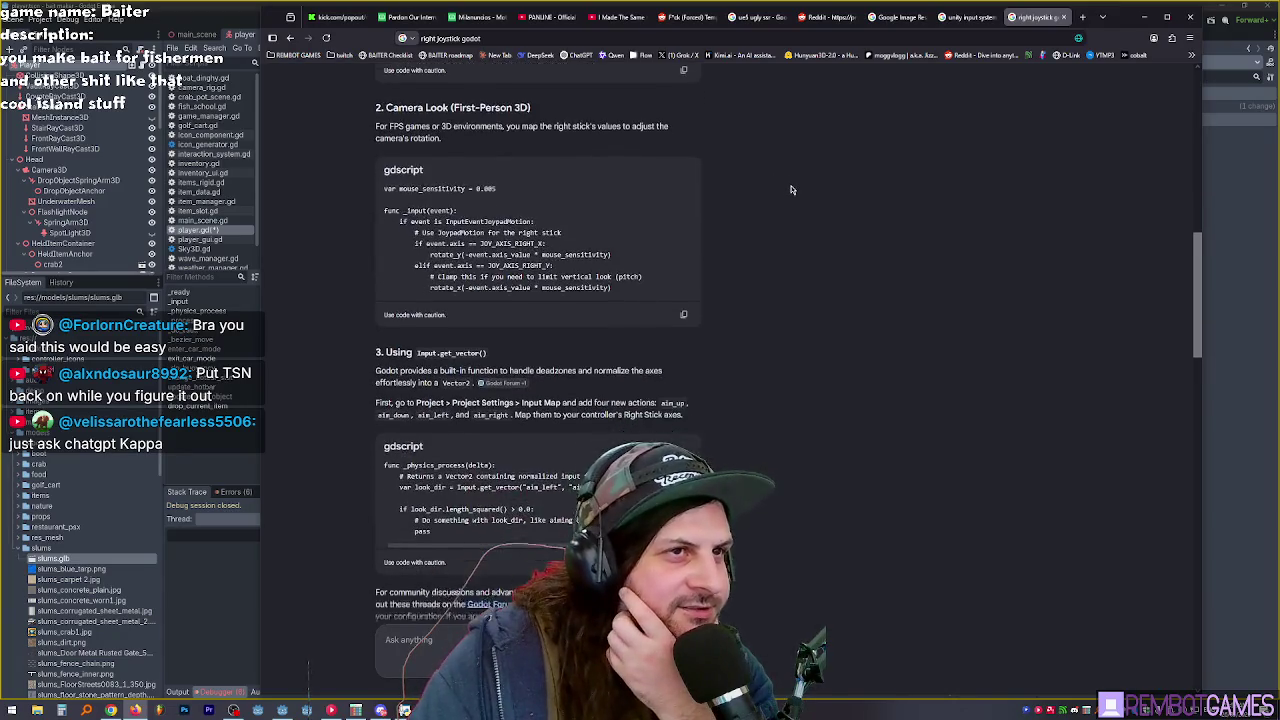
scroll(791, 187, up, 1)
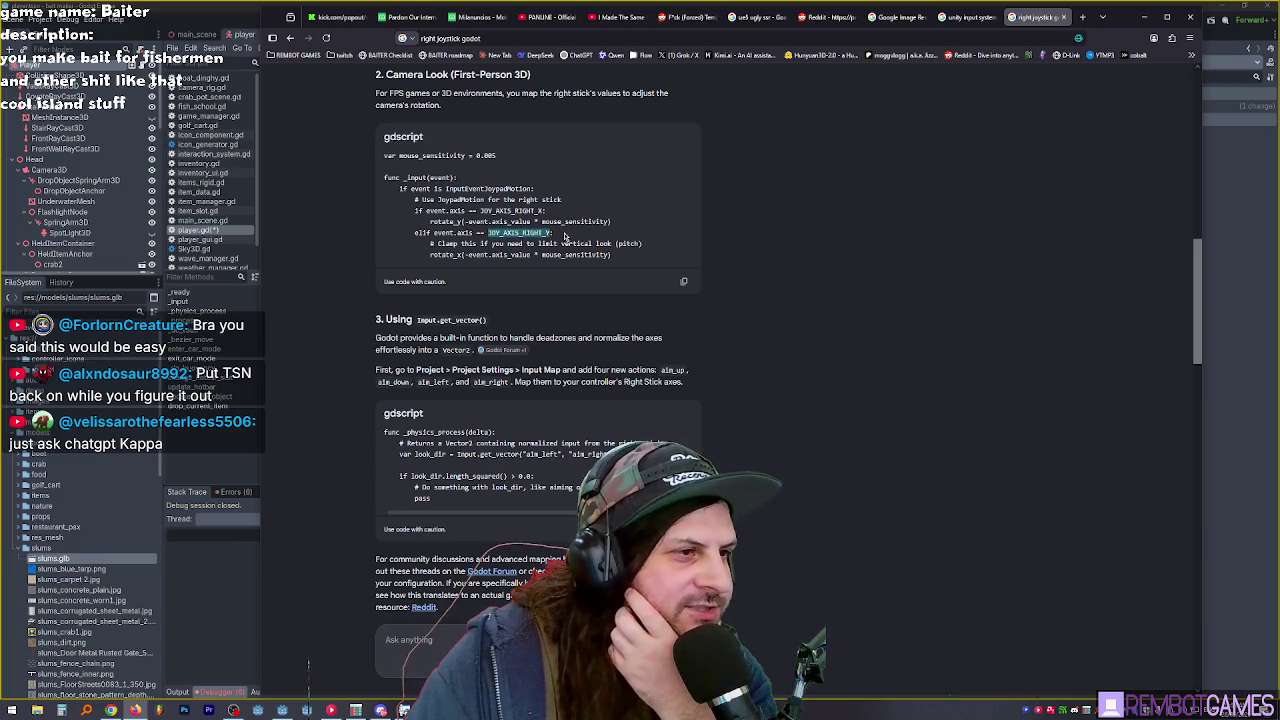
double_click(507, 211)
scroll(494, 217, down, 2)
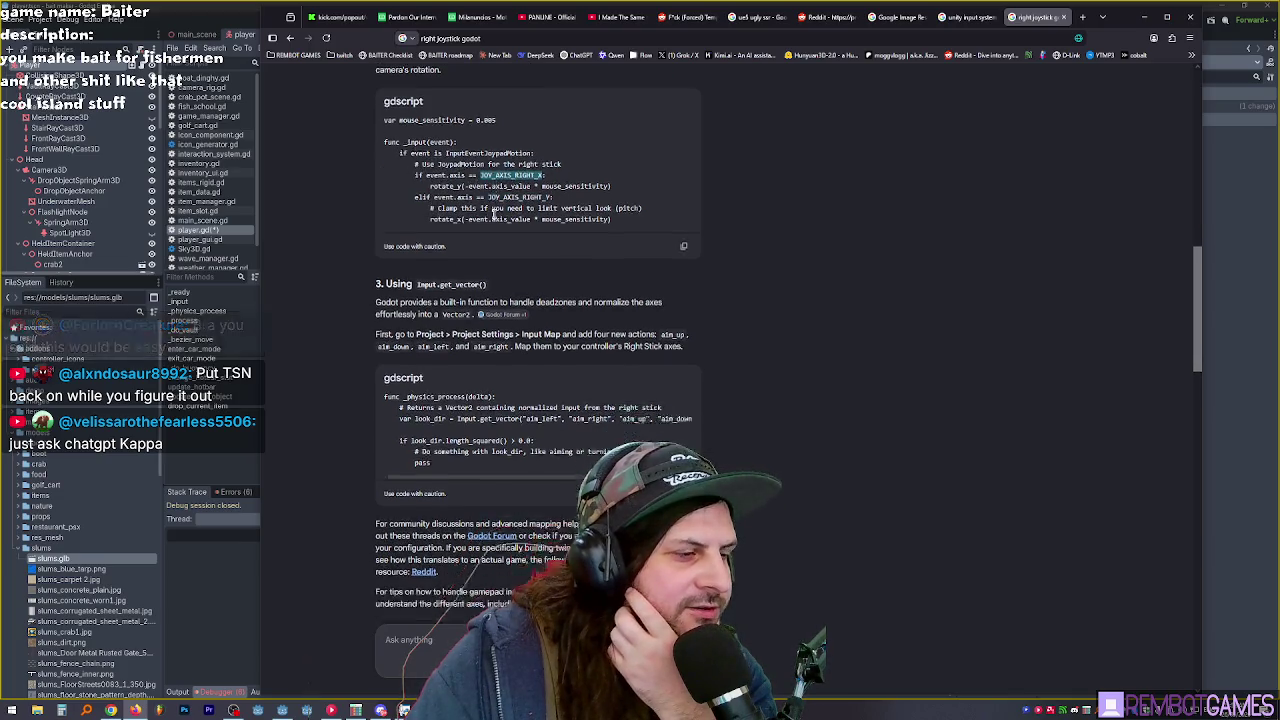
scroll(494, 217, down, 1)
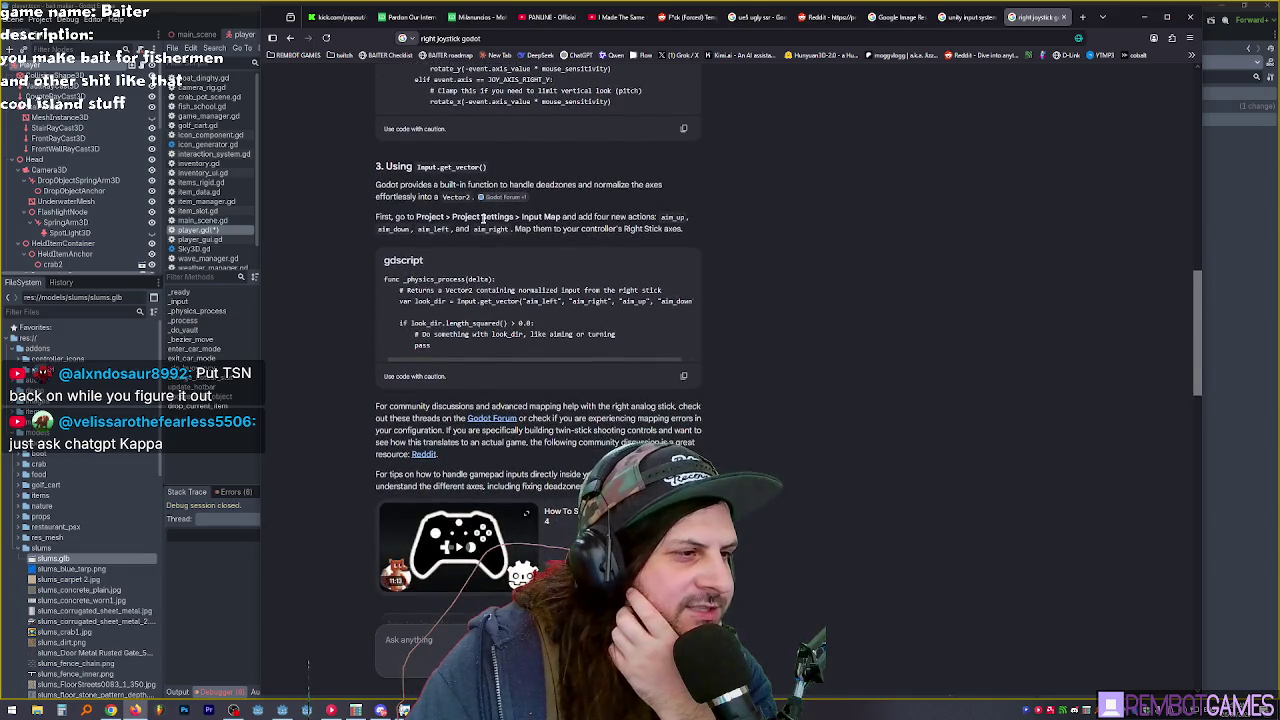
scroll(490, 225, down, 1)
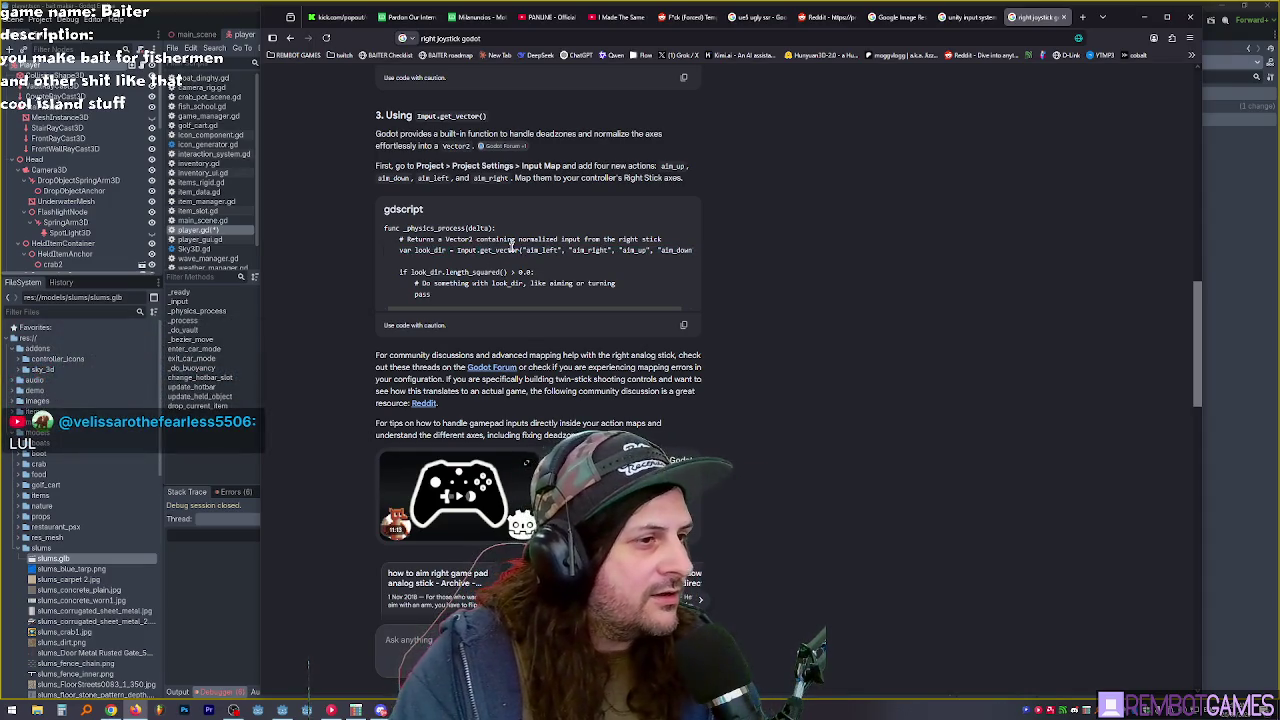
key(alt+Tab)
Step: In Project Settings' Input Map, add the joy_look_up, joy_look_down, joy_look_left and joy_look_right actions
click(30, 18)
click(60, 38)
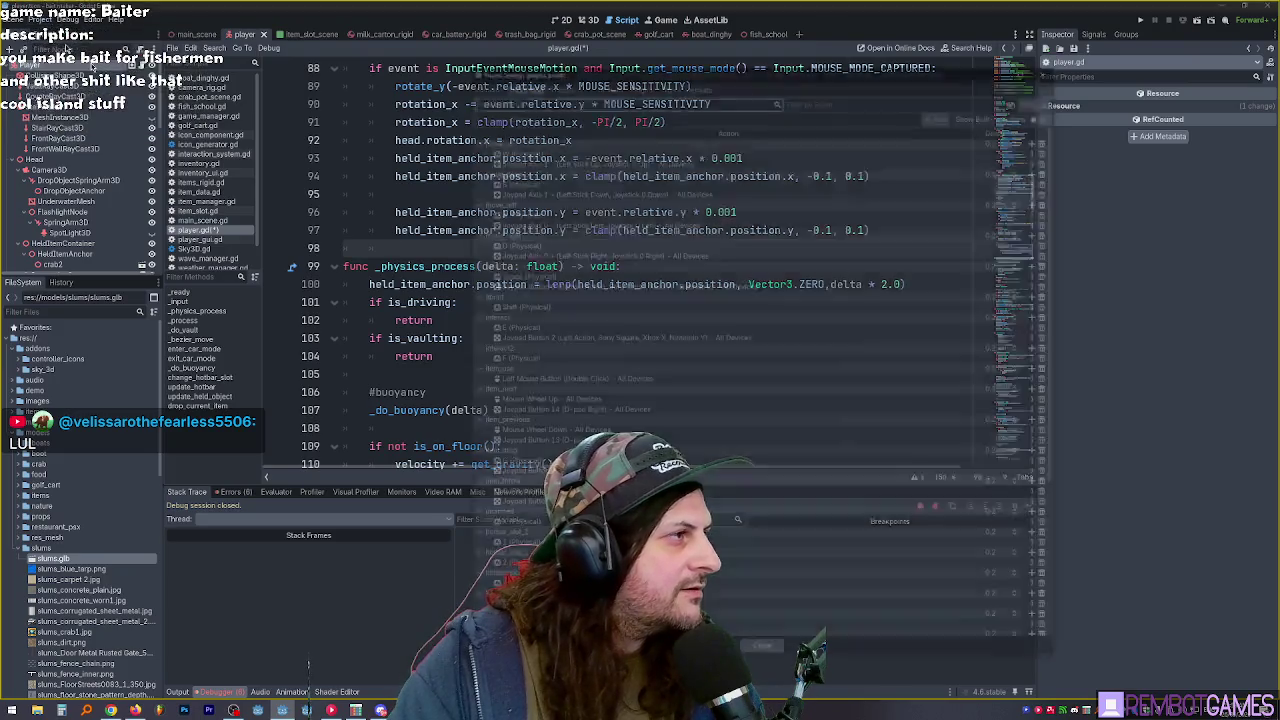
scroll(752, 230, down, 3)
scroll(752, 230, up, 3)
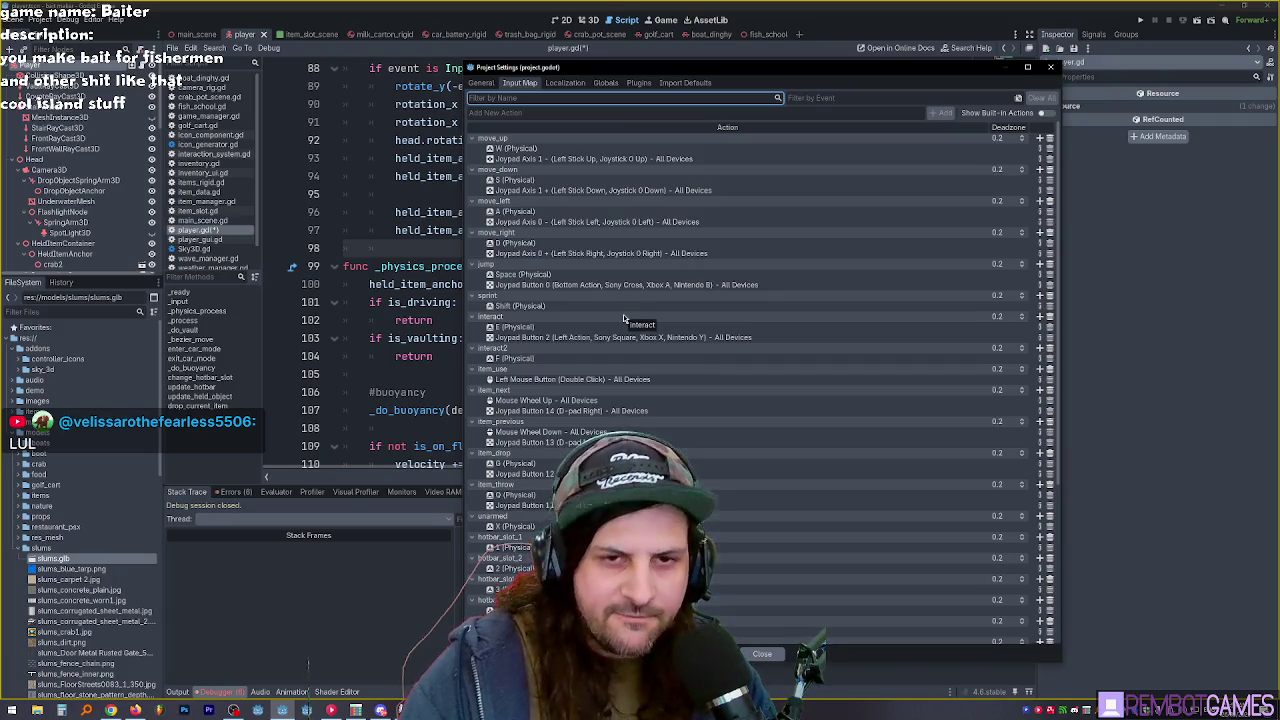
scroll(571, 290, down, 5)
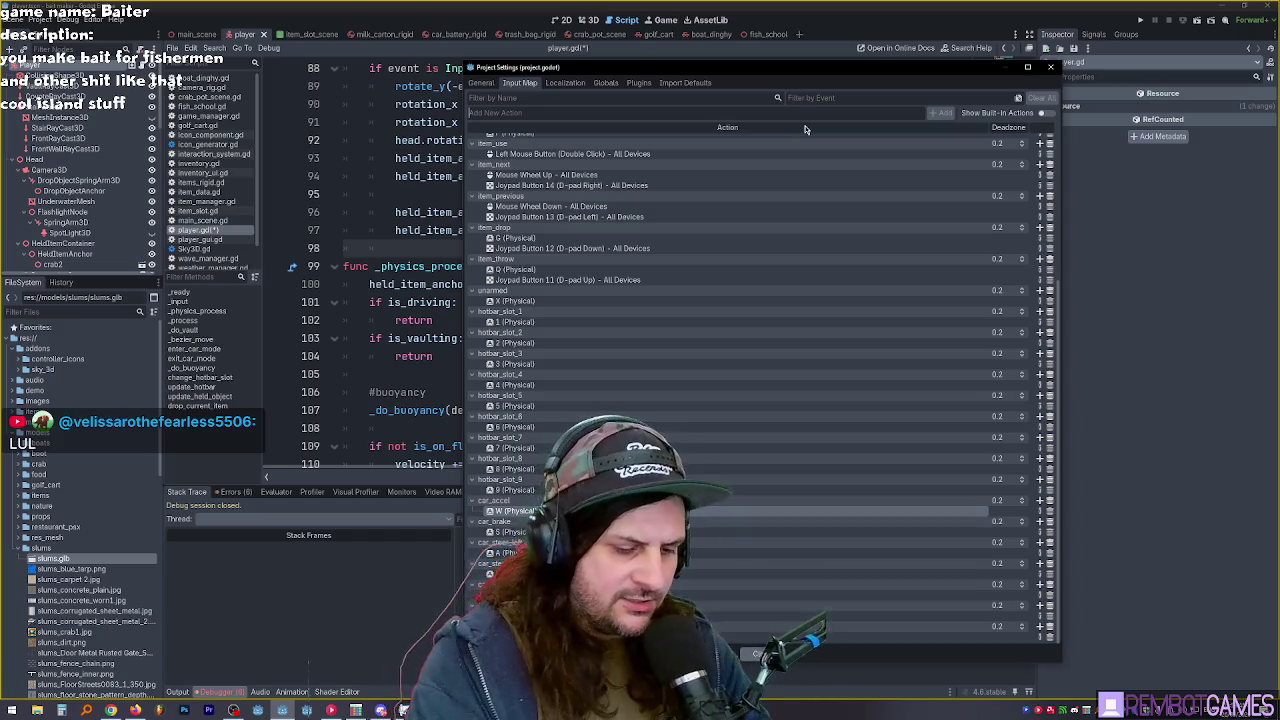
text(c)
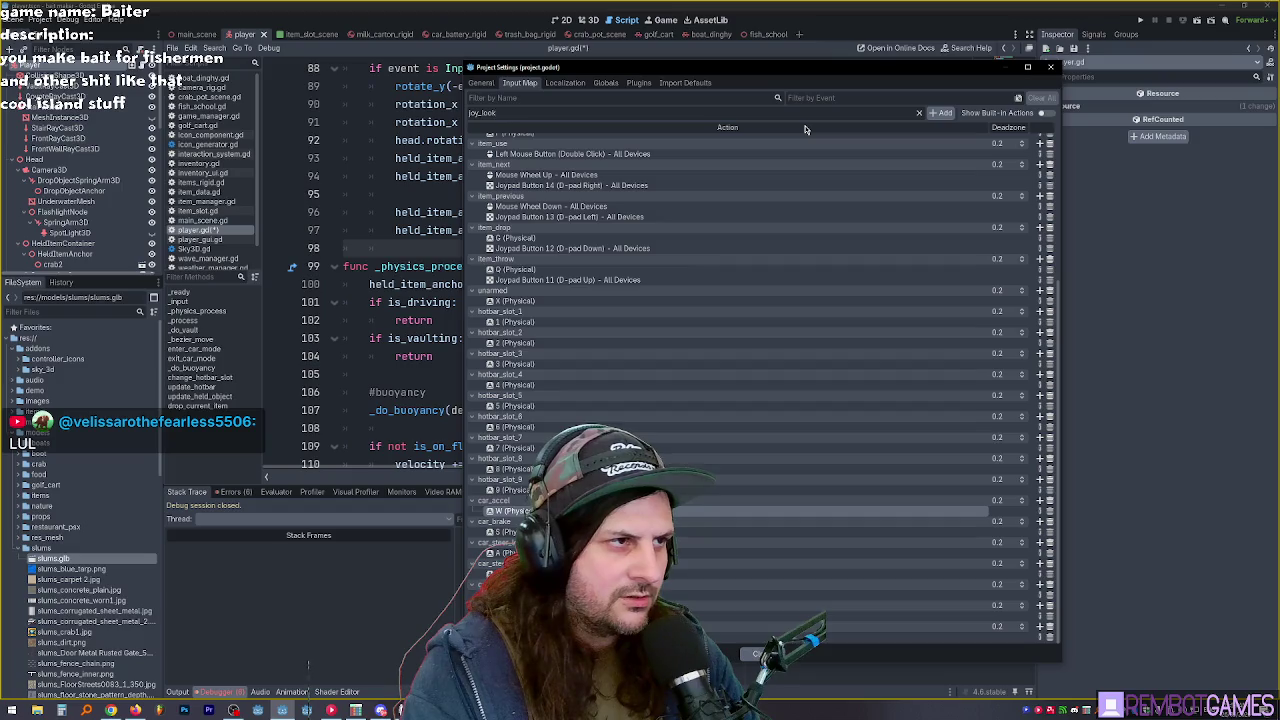
text(_up)
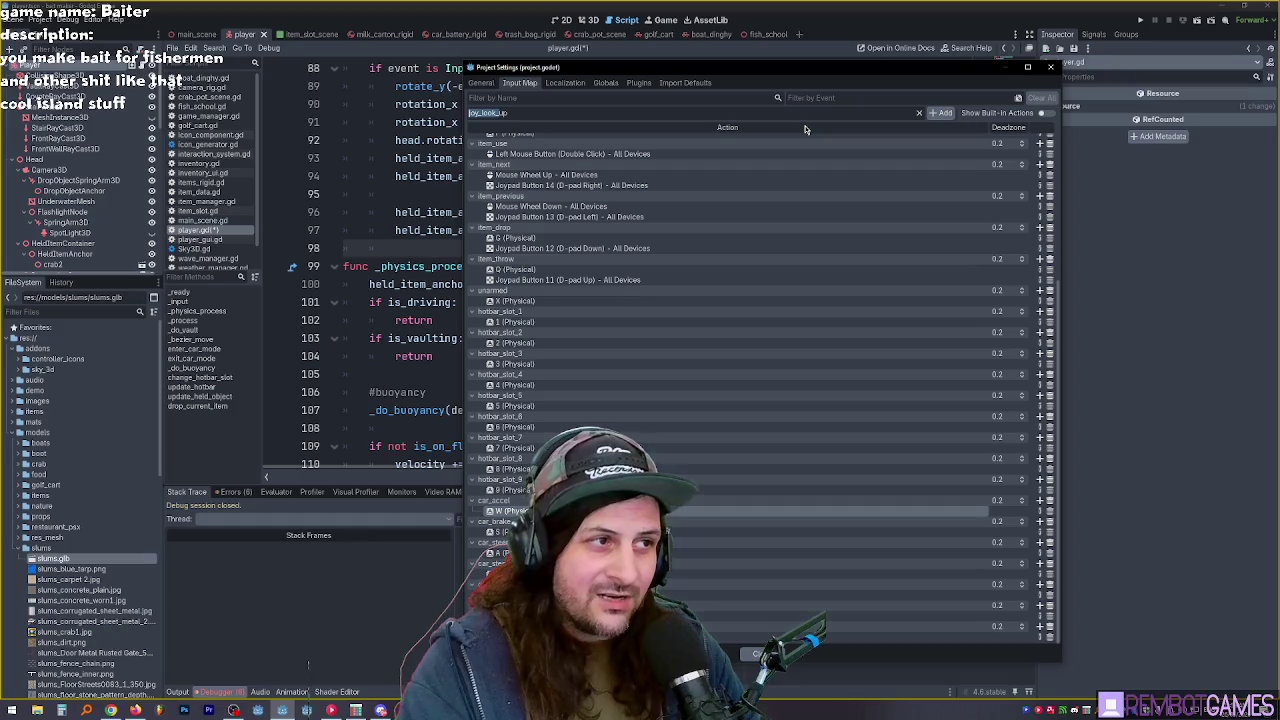
key(Return)
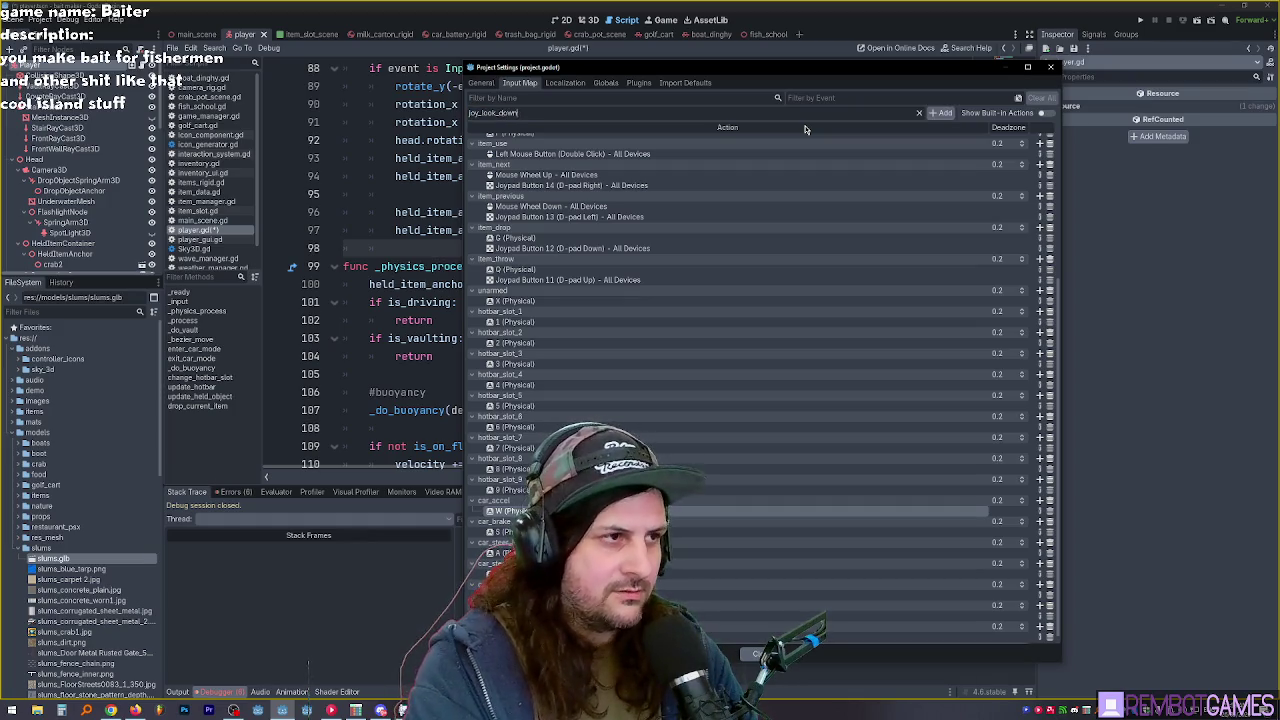
text(joy_look_r)
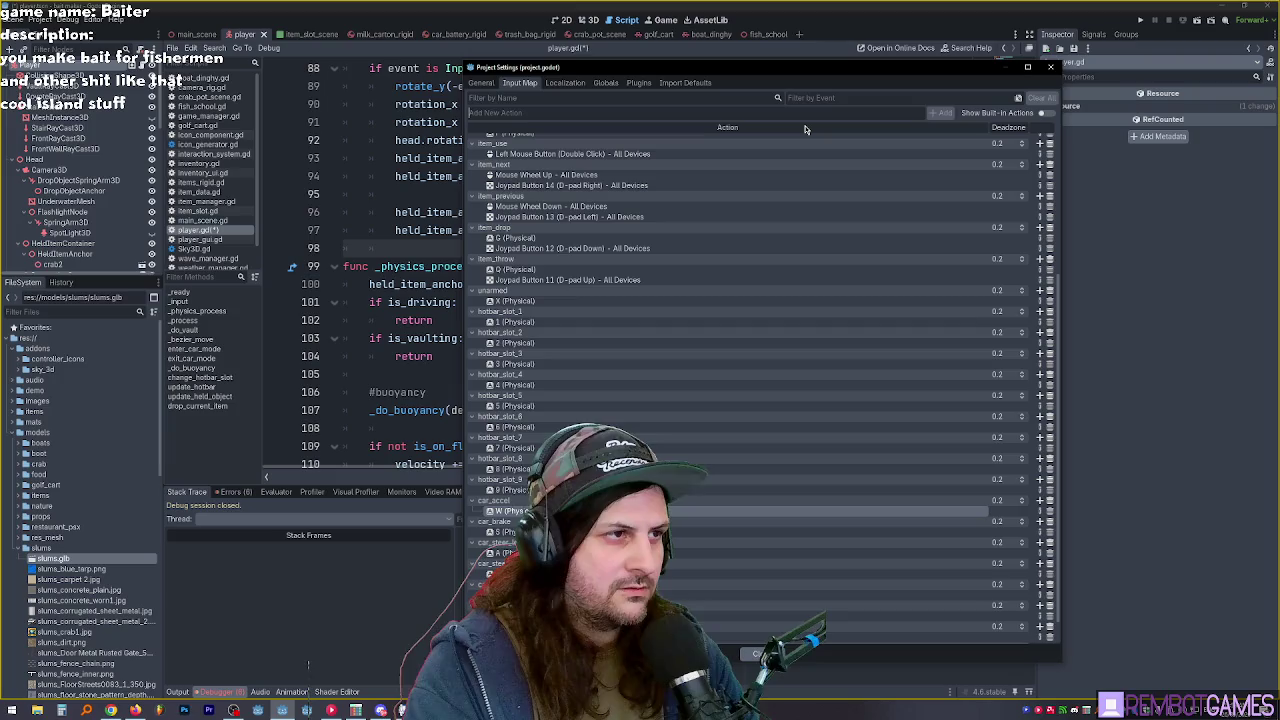
text(ight)
key(Return)
Step: Bind each joy_look action to its right-stick direction, e.g. joy_look_down to Joypad Axis 3 +, then close settings
scroll(879, 493, down, 1)
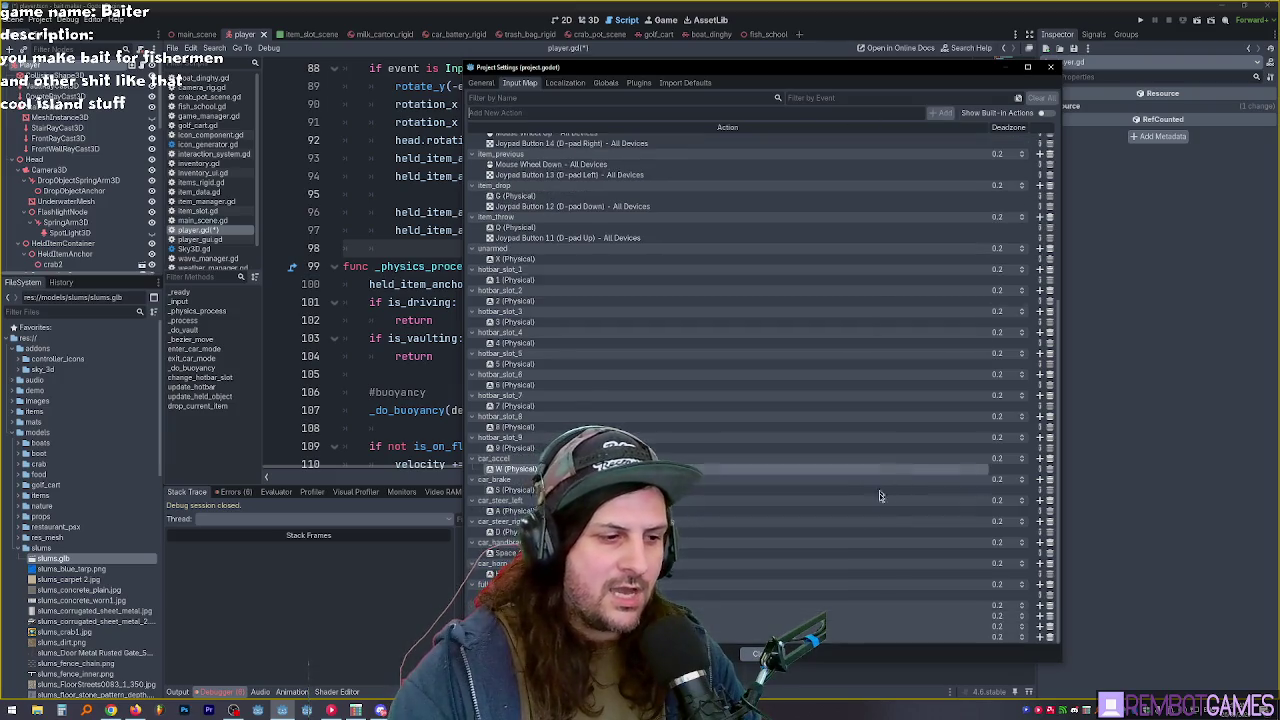
click(1039, 607)
click(711, 449)
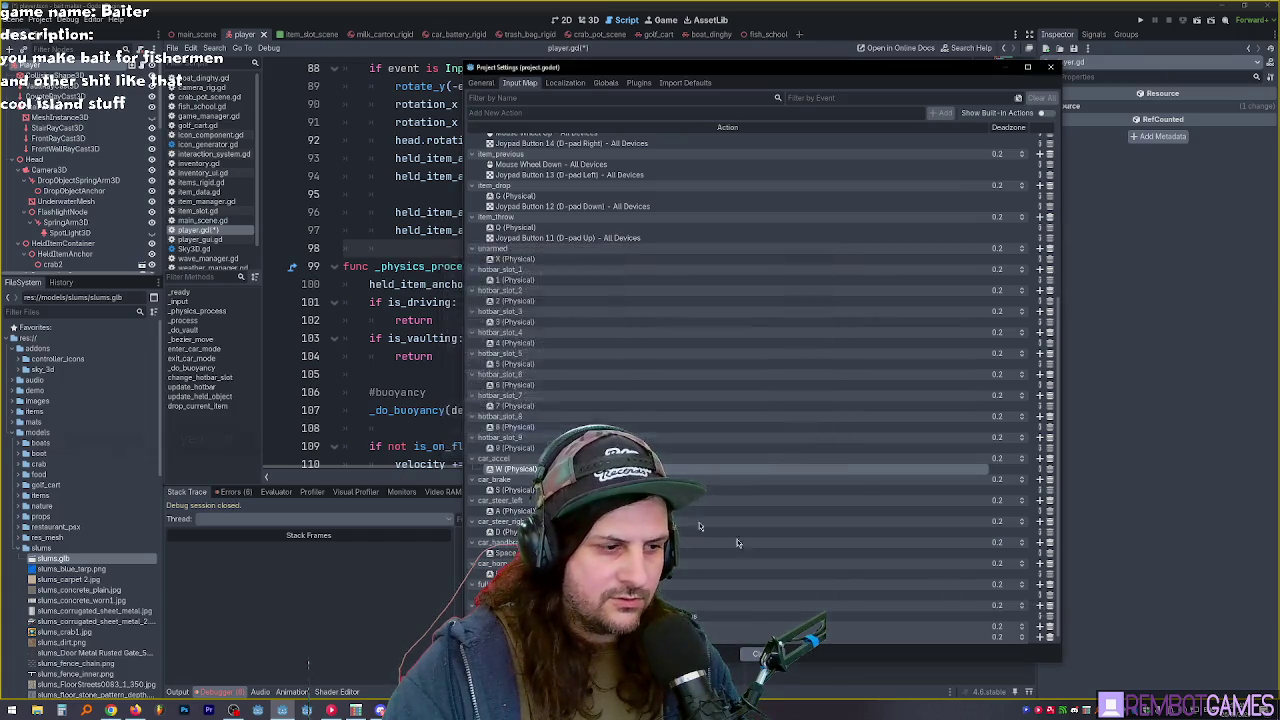
click(1039, 616)
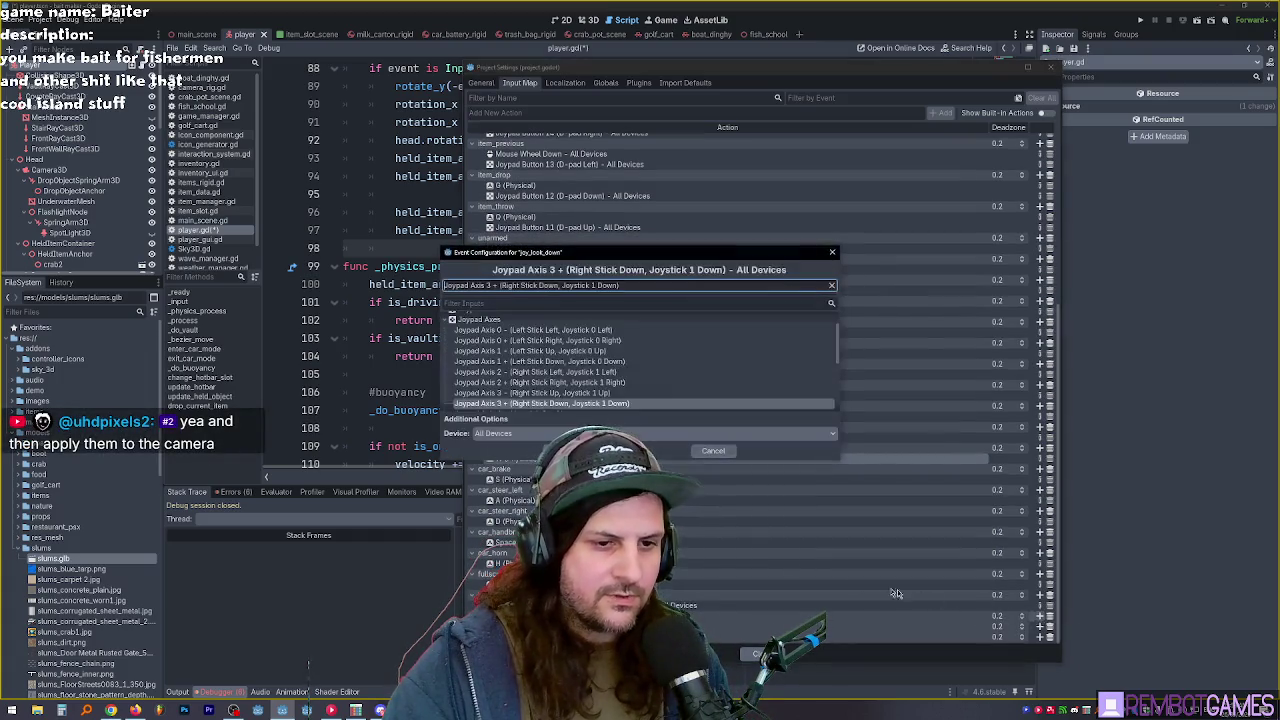
click(567, 450)
click(1039, 627)
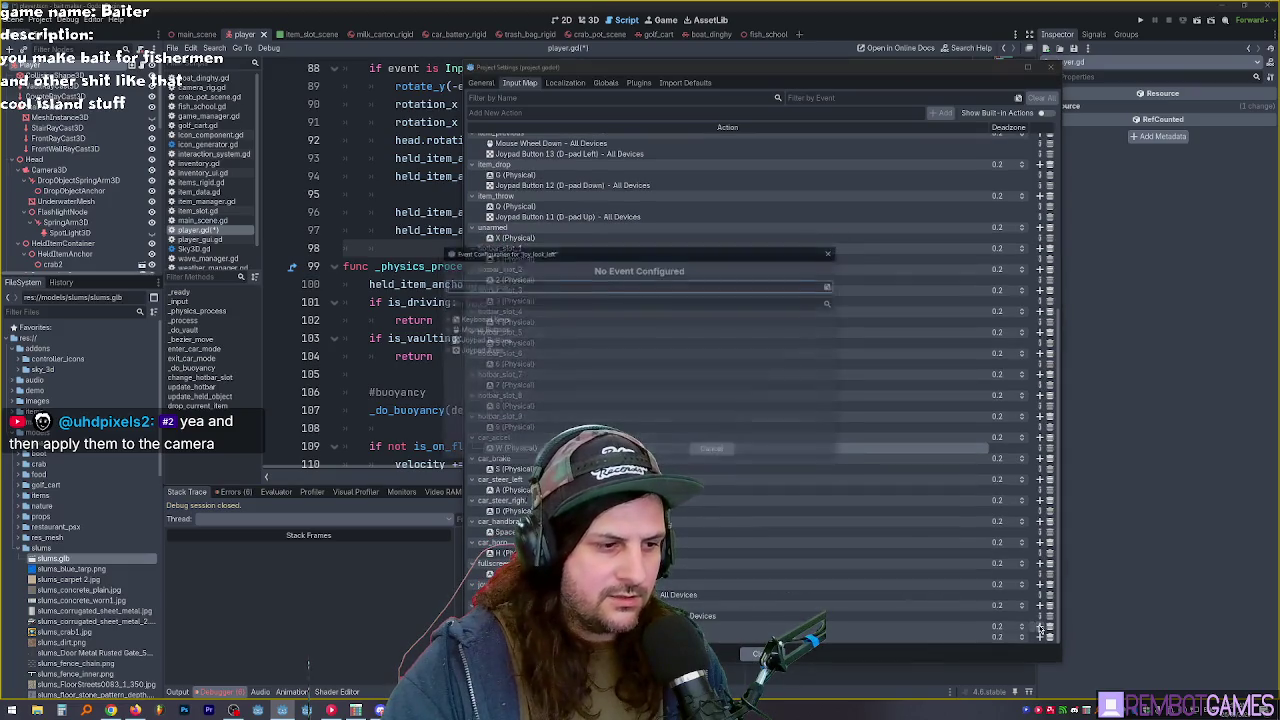
key(Return)
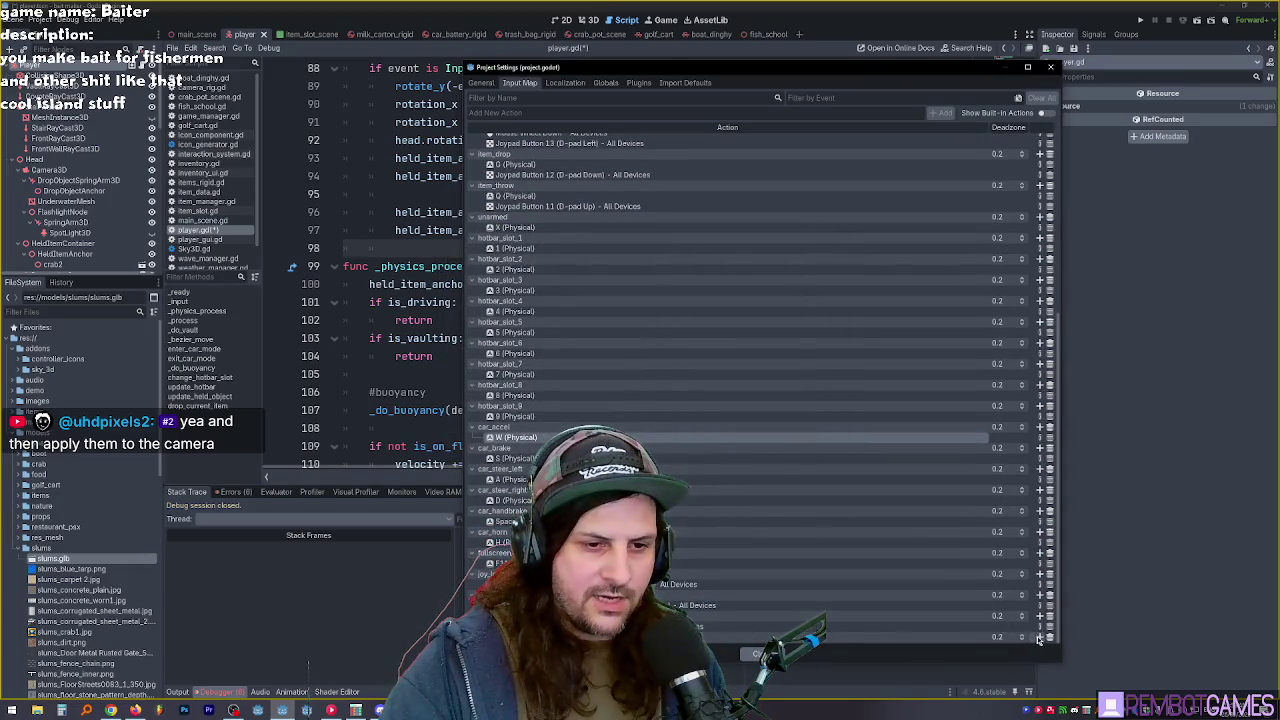
click(1039, 637)
key(Return)
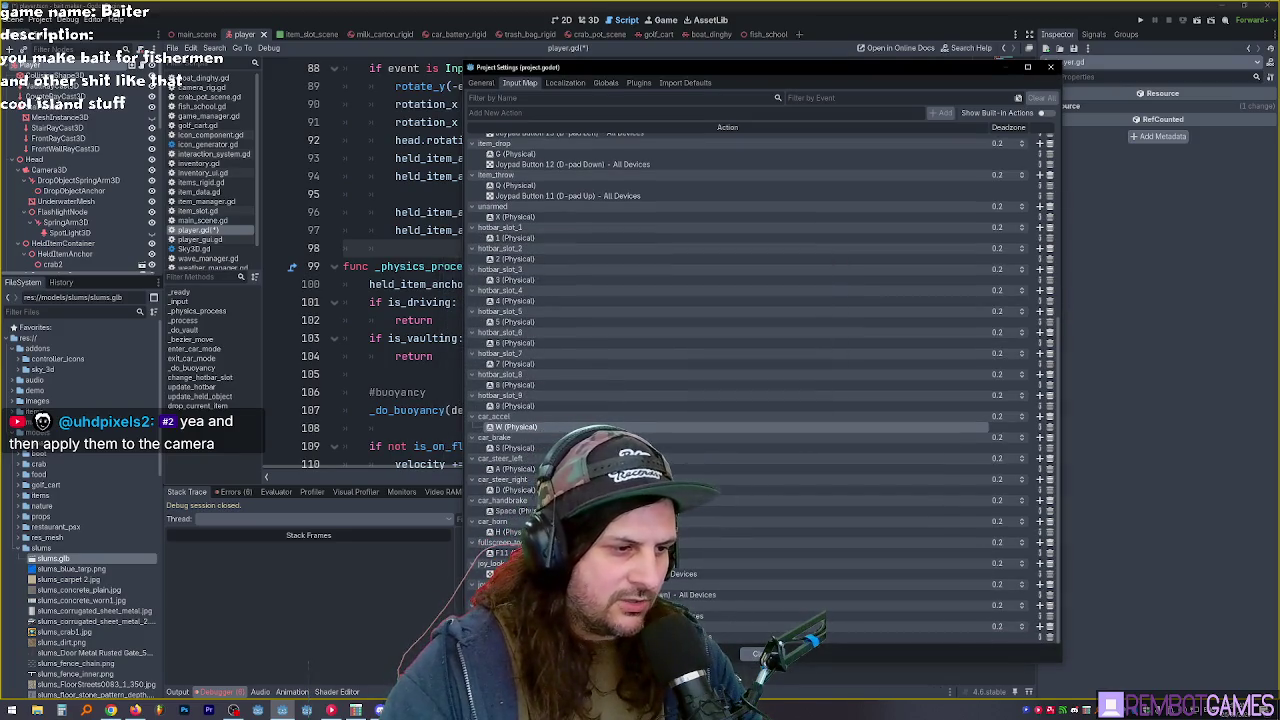
click(755, 657)
Step: Scroll through player.gd, jump to _process, then go up to the MOUSE_SENSITIVITY constant on line 1
scroll(600, 340, up, 3)
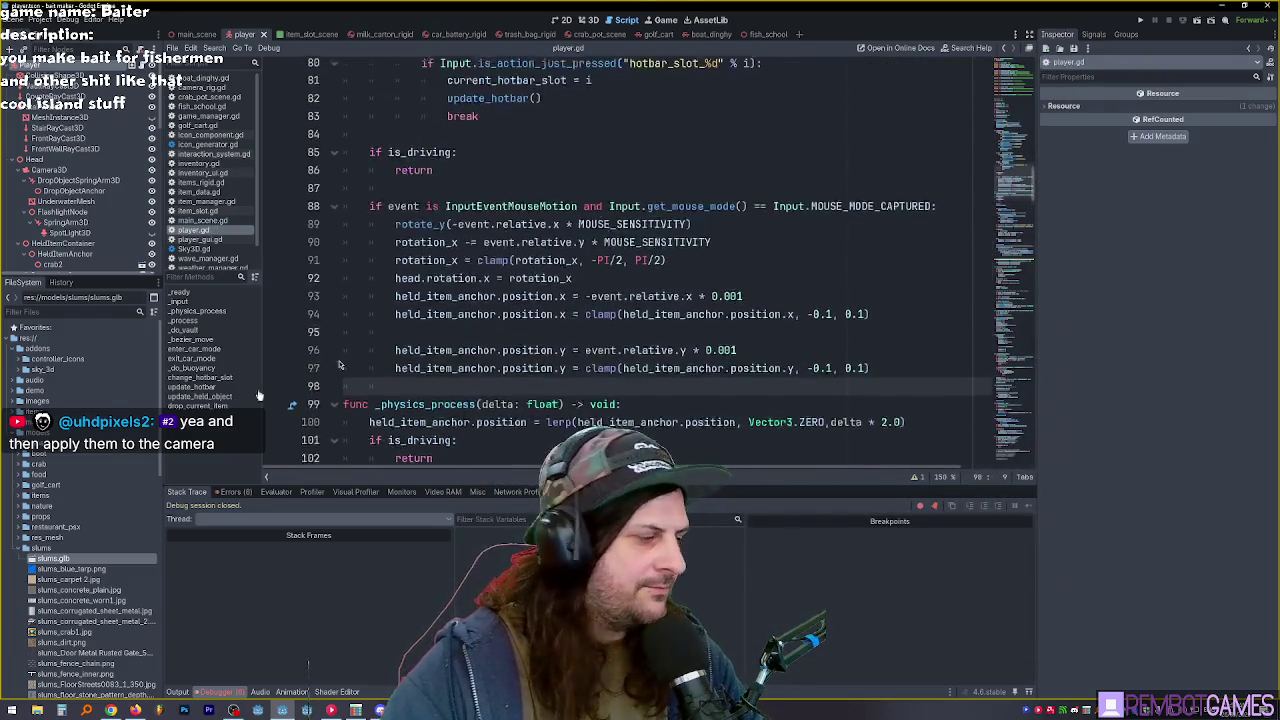
scroll(640, 260, up, 15)
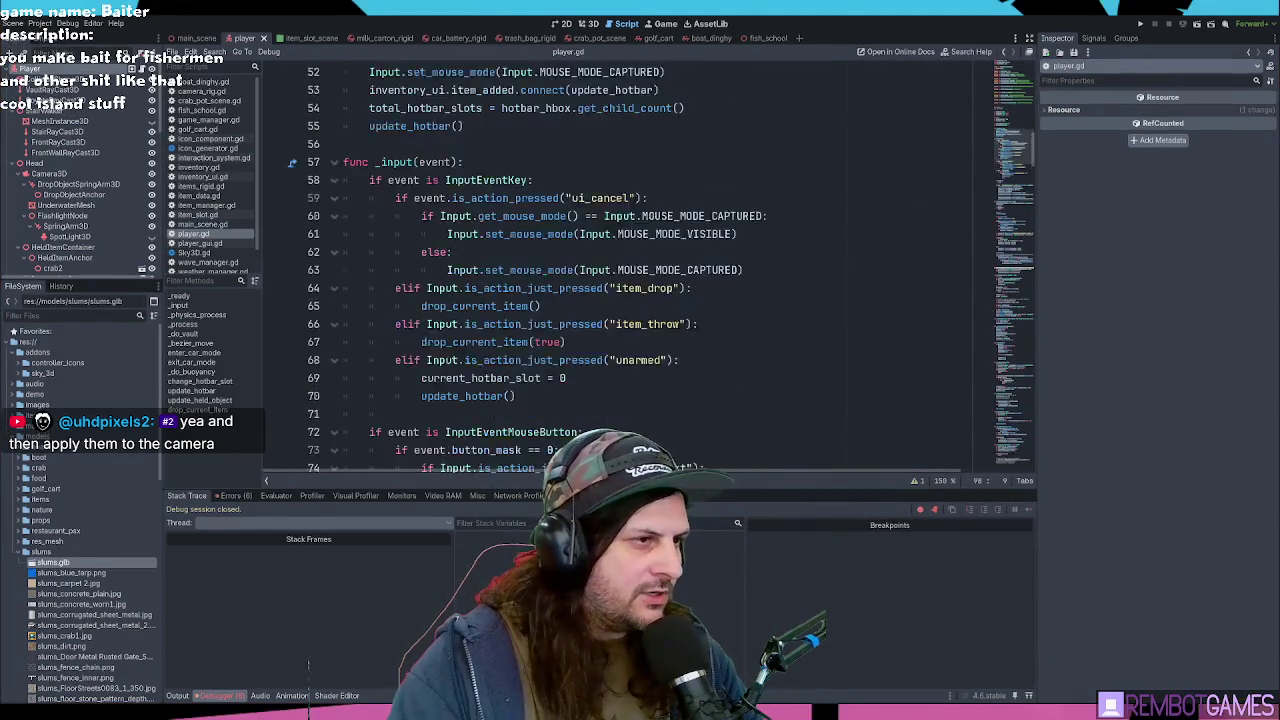
click(587, 288)
scroll(587, 290, down, 10)
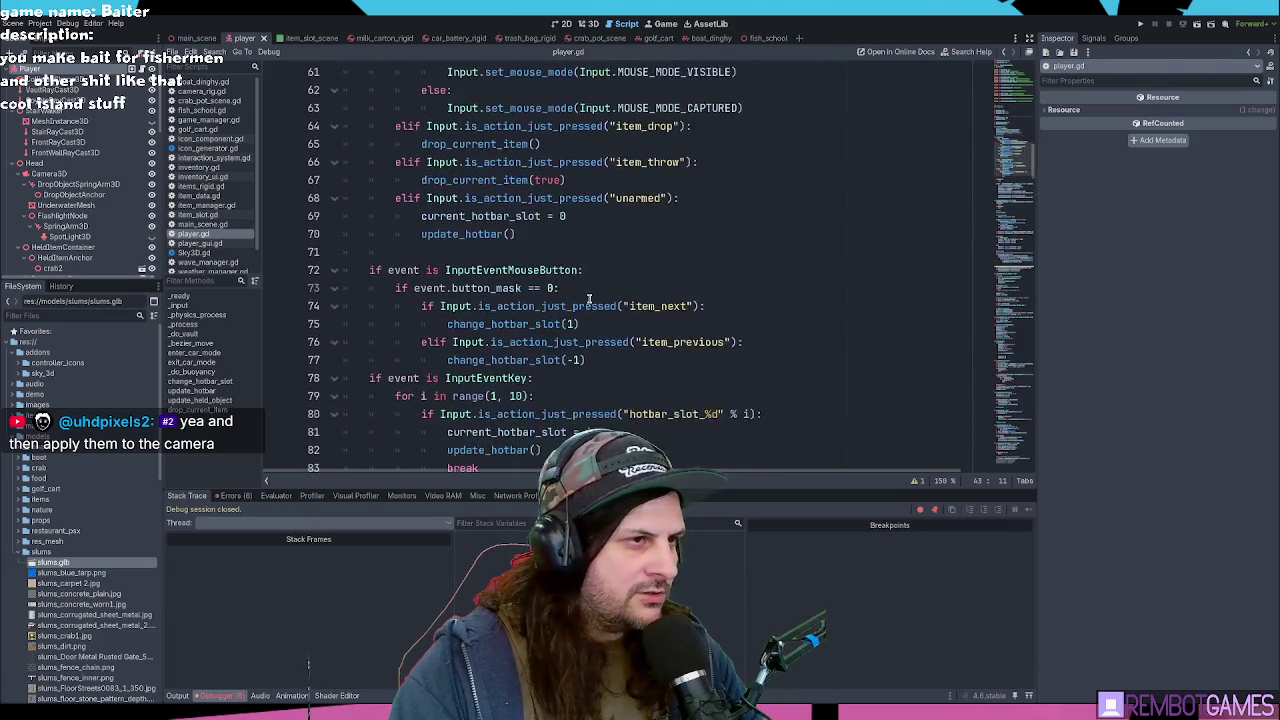
scroll(587, 290, down, 5)
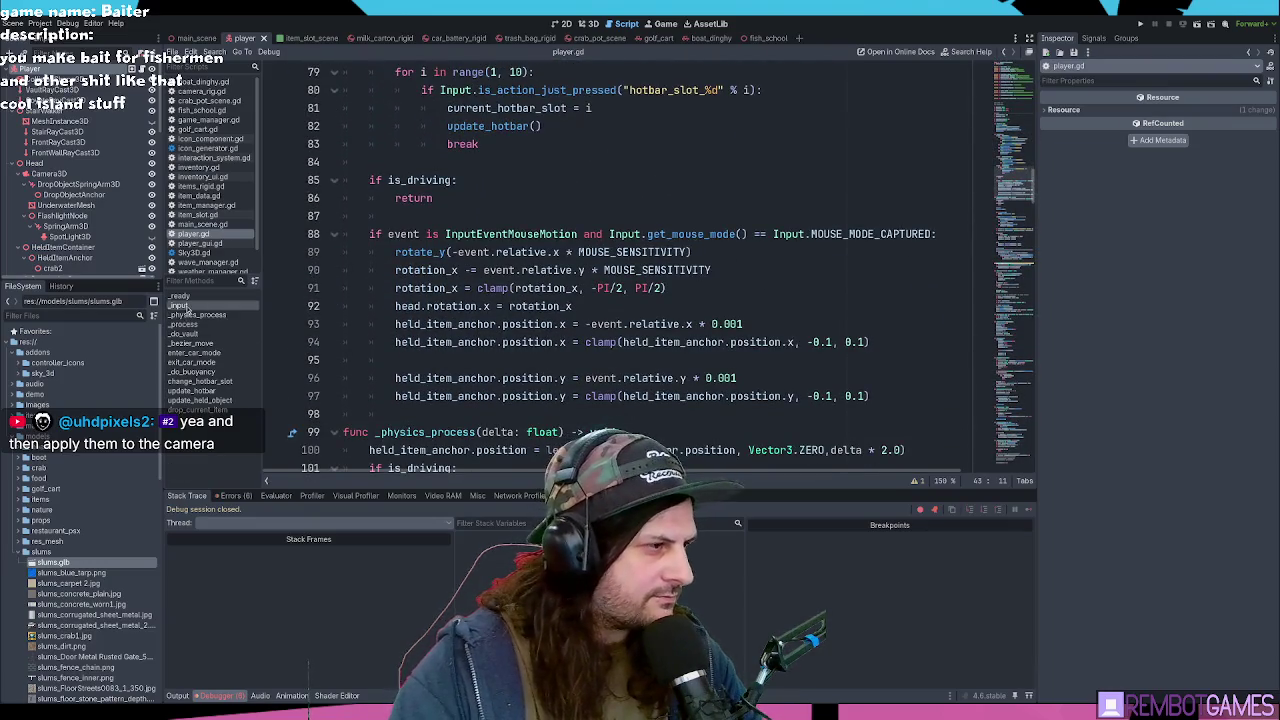
click(190, 324)
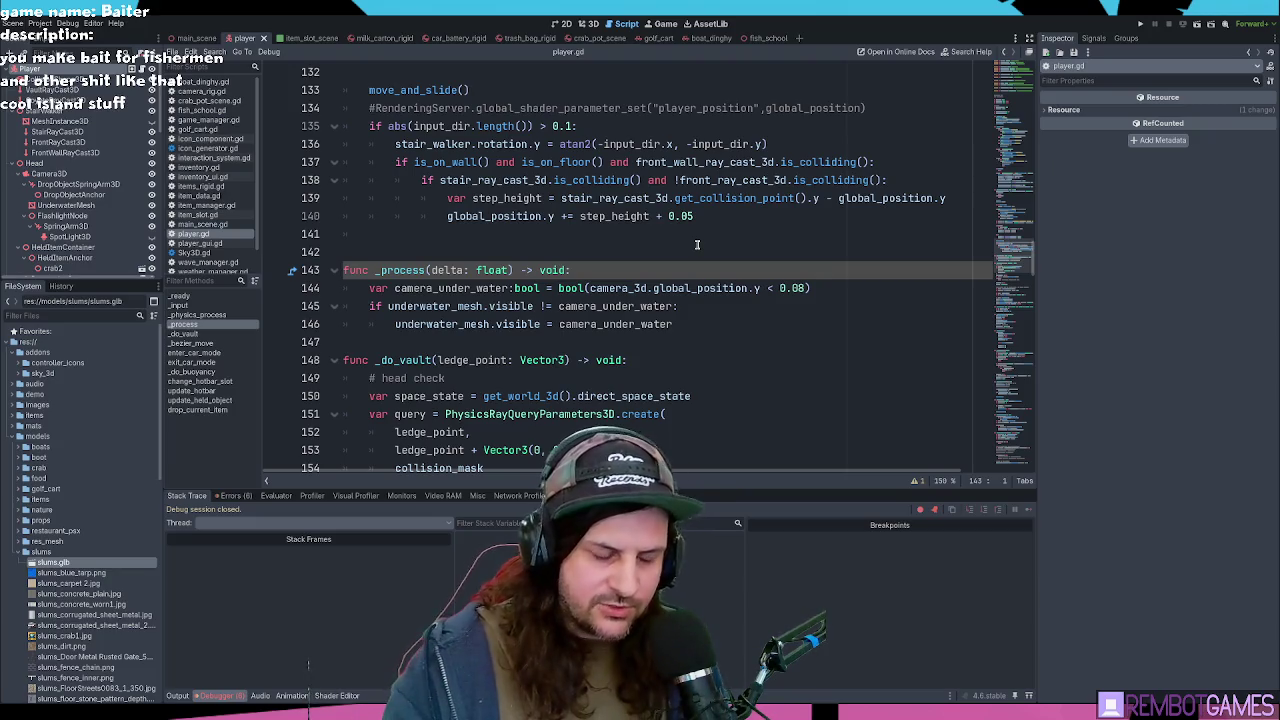
scroll(697, 244, up, 20)
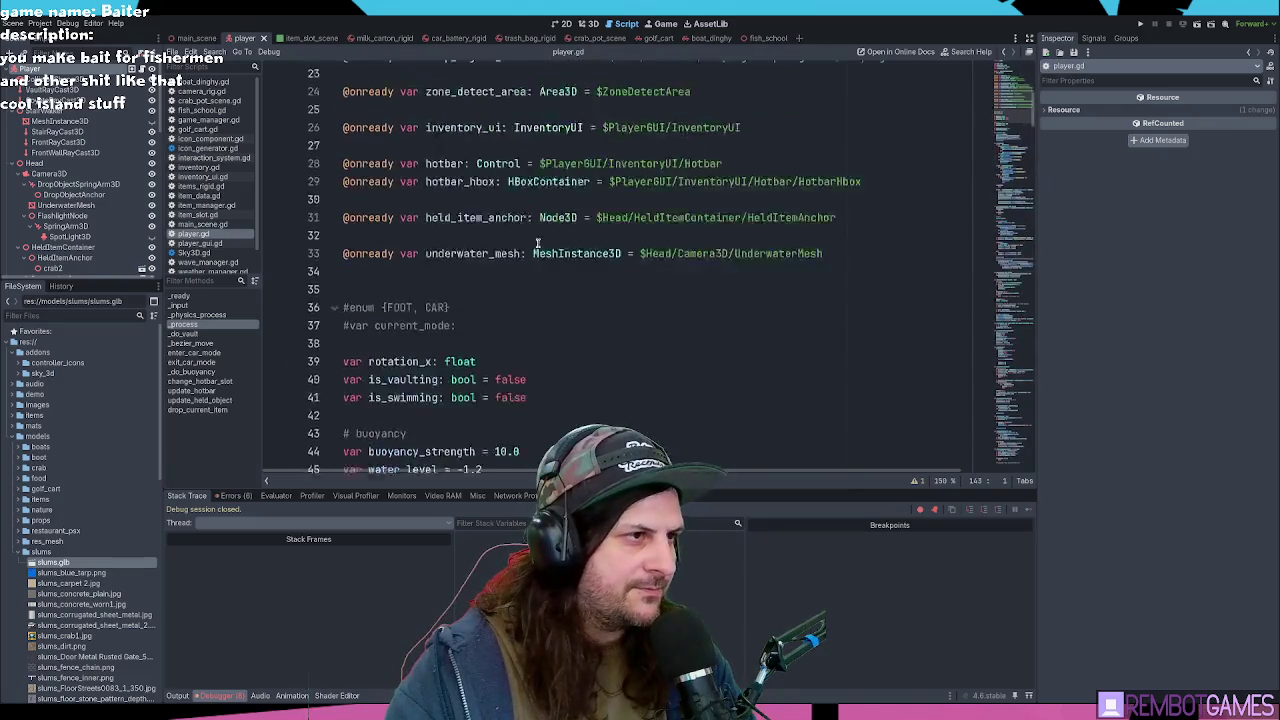
scroll(537, 243, up, 5)
click(540, 183)
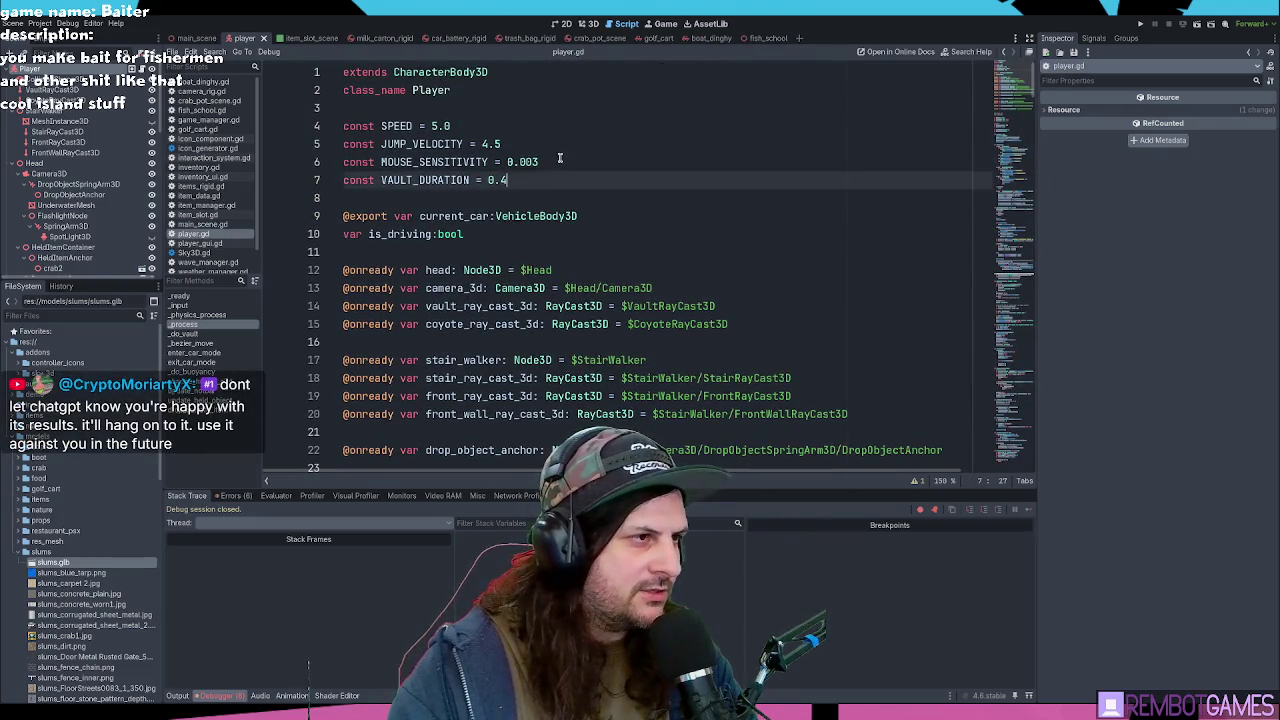
Step: Duplicate the MOUSE_SENSITIVITY line and rename the copy to JOY_SENSITIVITY = 0.003
click(560, 158)
key(alt+Down)
key(alt+Up)
key(ctrl+shift+Left)
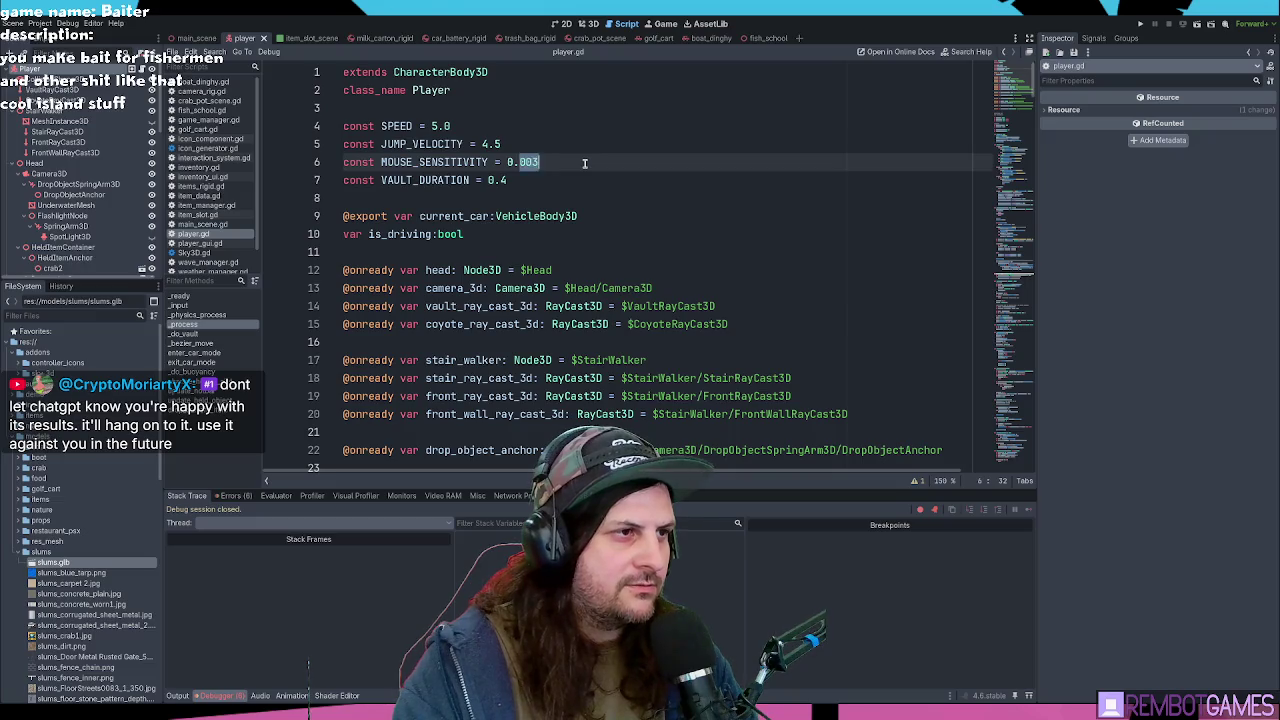
key(ctrl+shift+d)
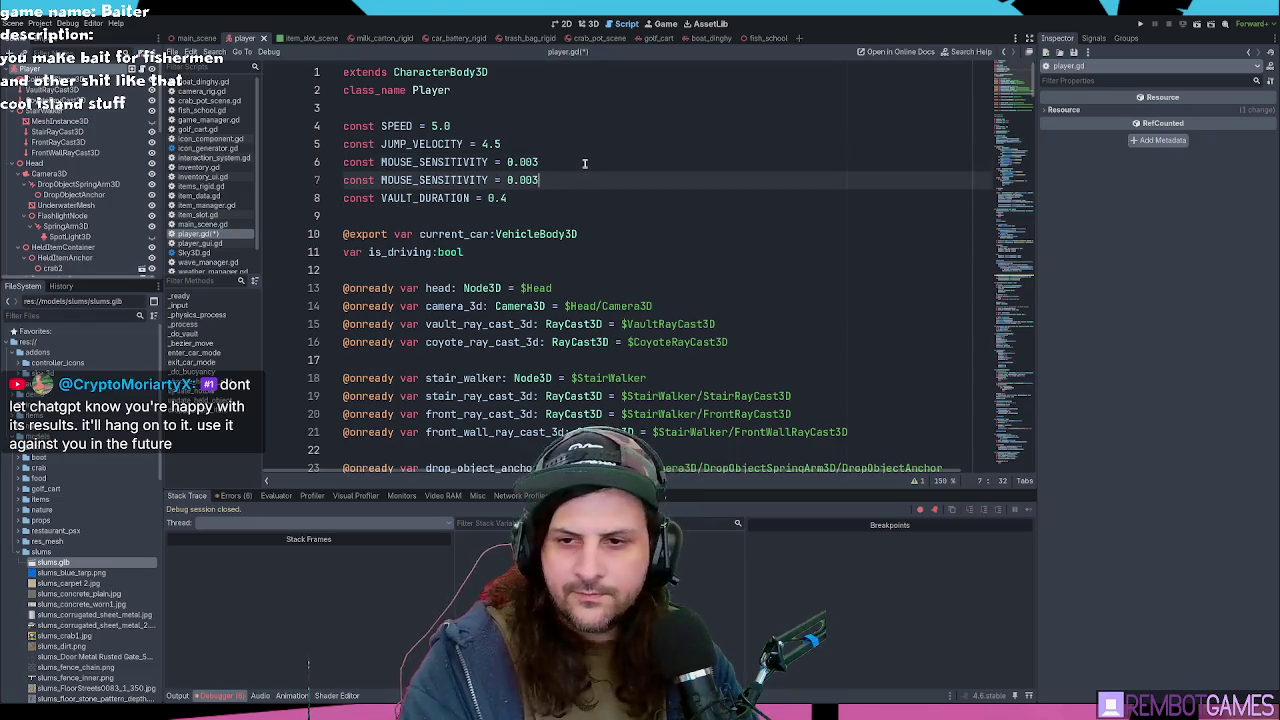
key(Home)
key(Return)
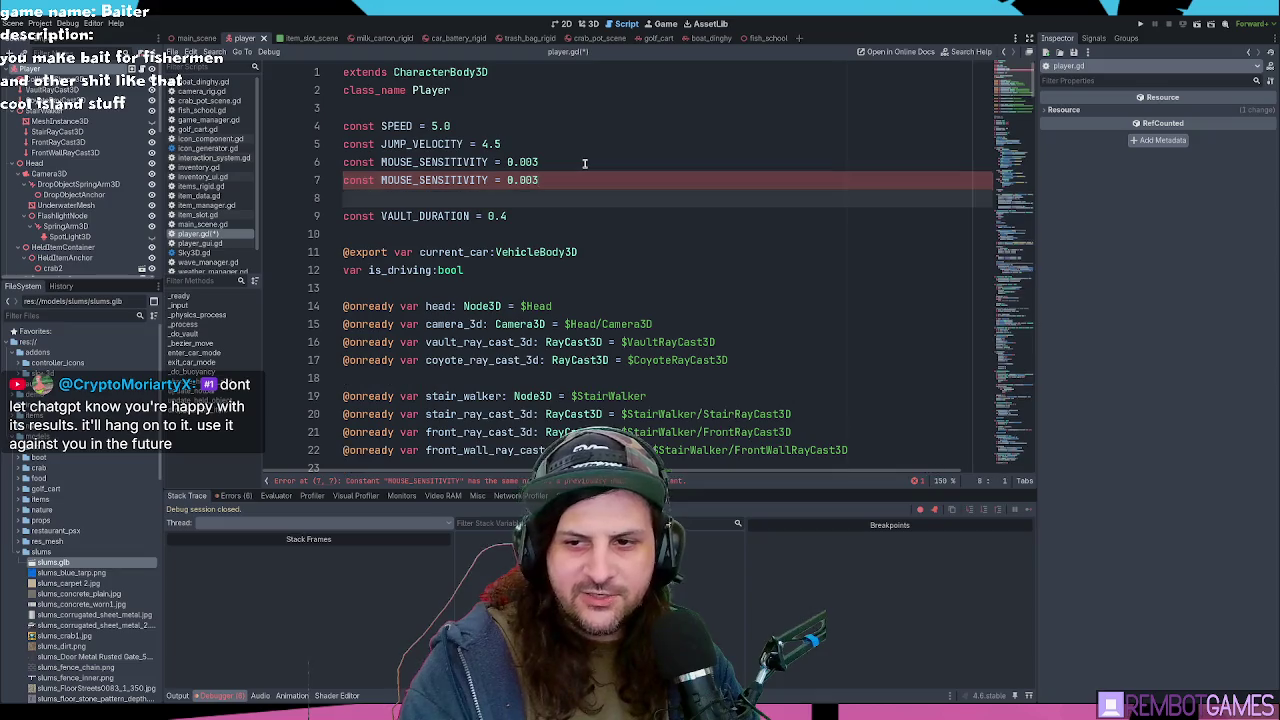
key(Up)
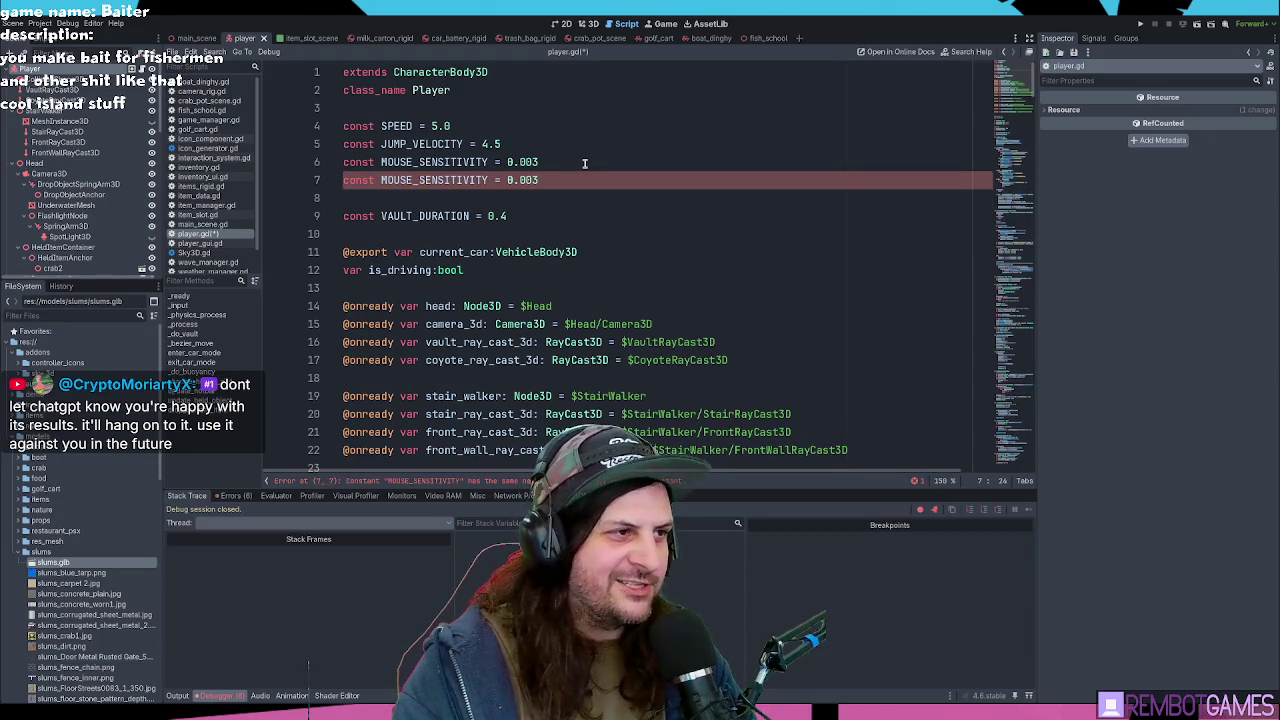
key(Delete)
key(Delete)
key(Delete)
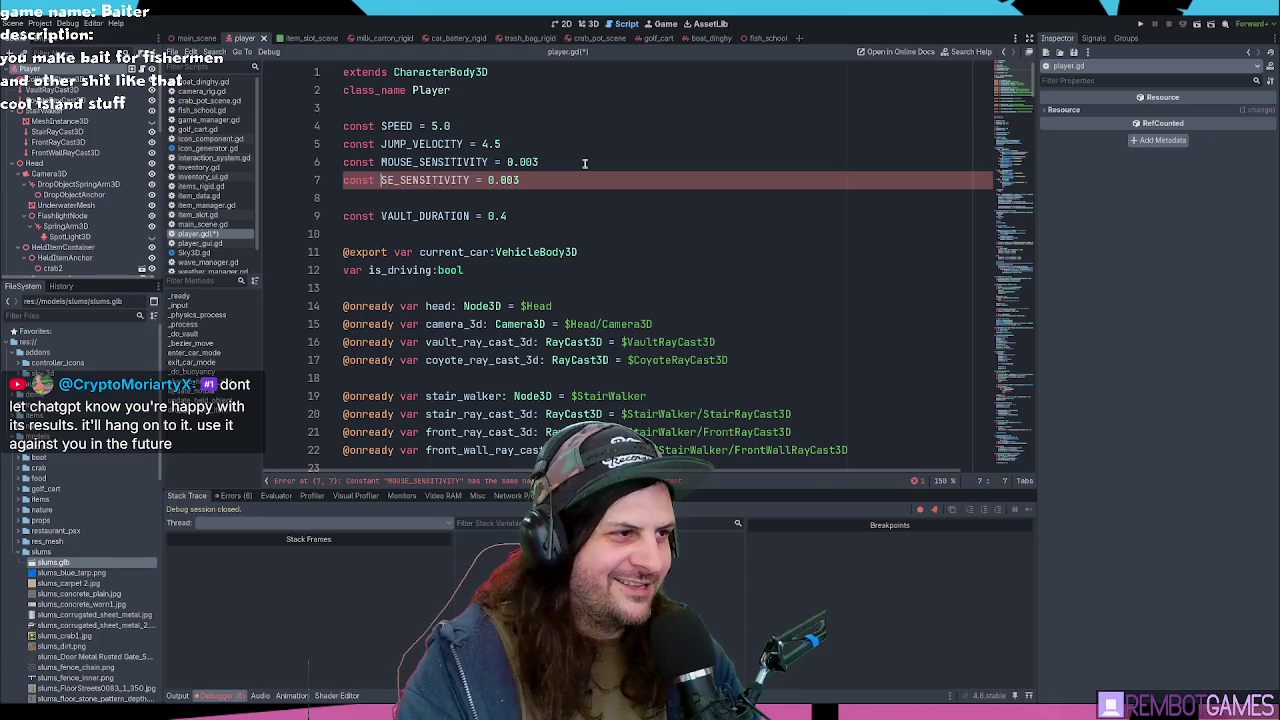
text(JOY)
key(End)
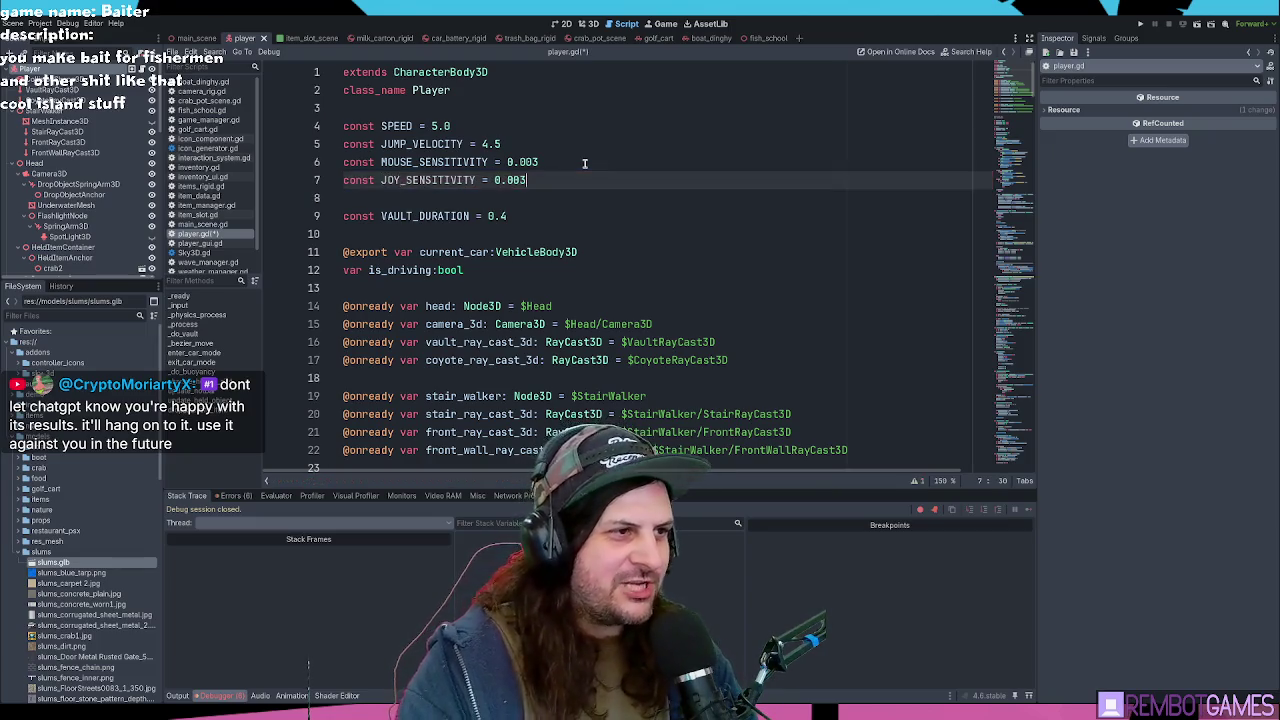
Step: Scroll down to the mouse-motion code in the _input function
scroll(518, 238, down, 12)
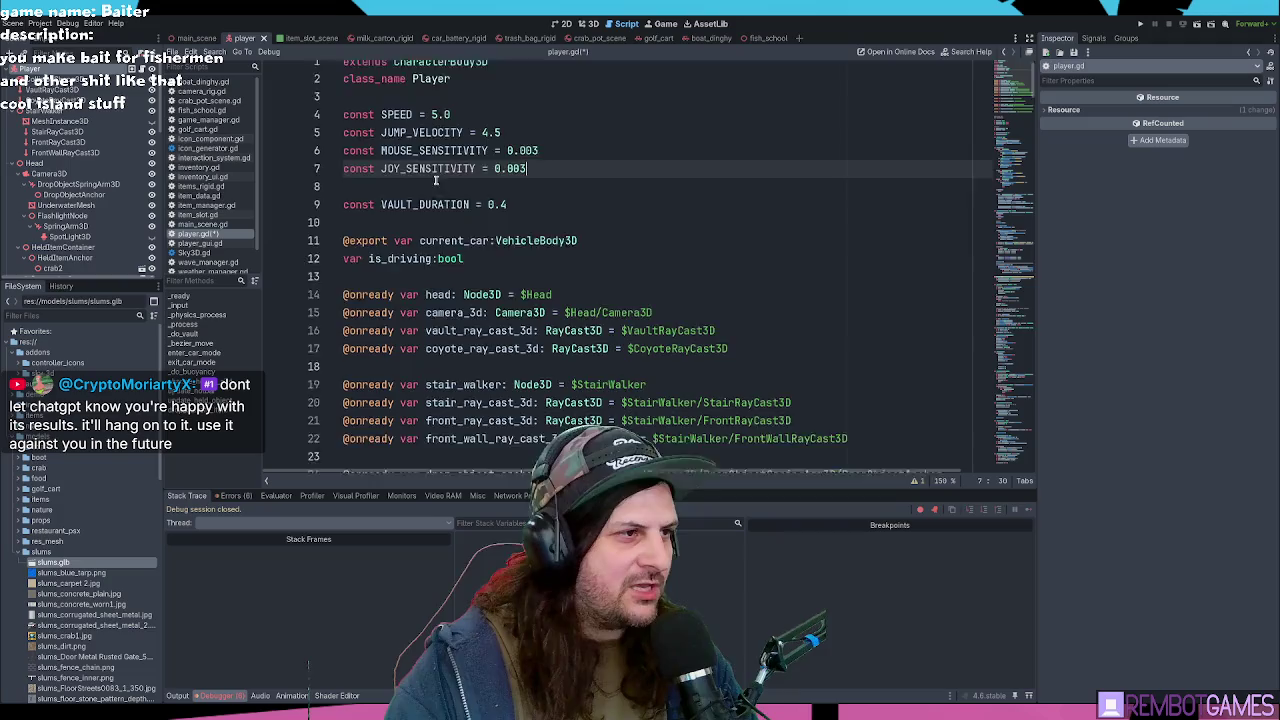
scroll(518, 238, down, 15)
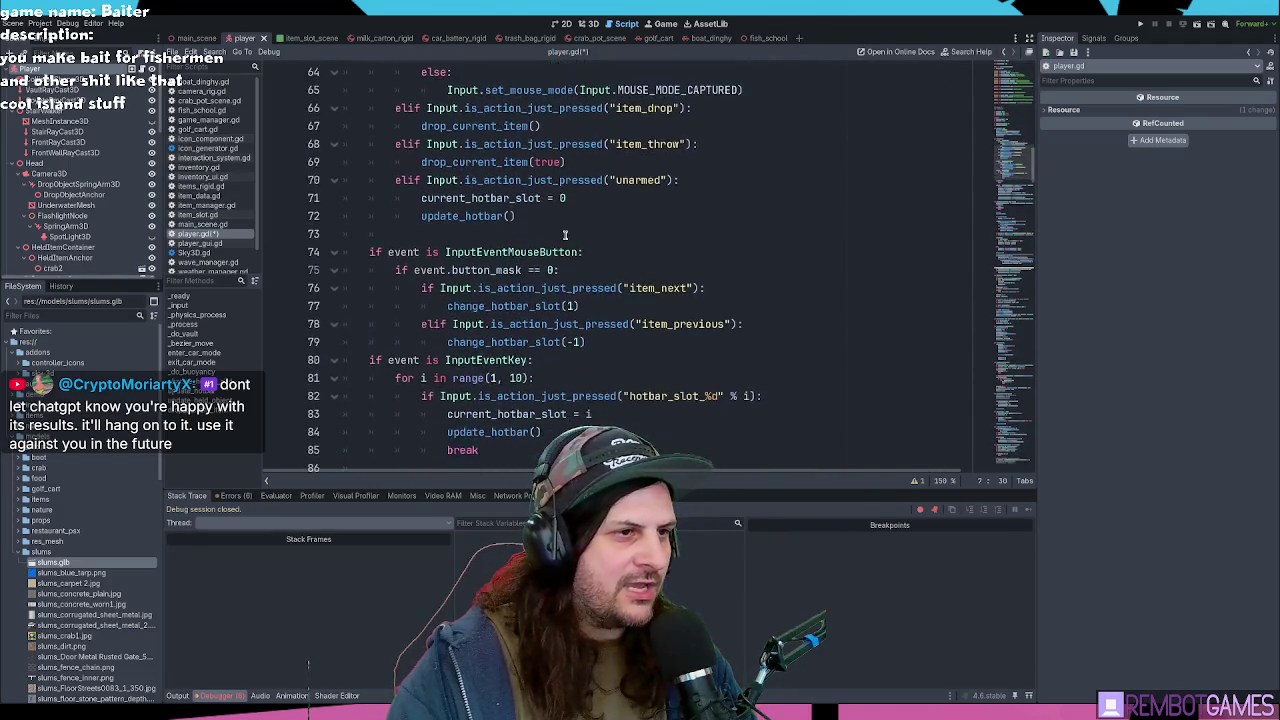
scroll(575, 216, down, 4)
scroll(591, 249, up, 6)
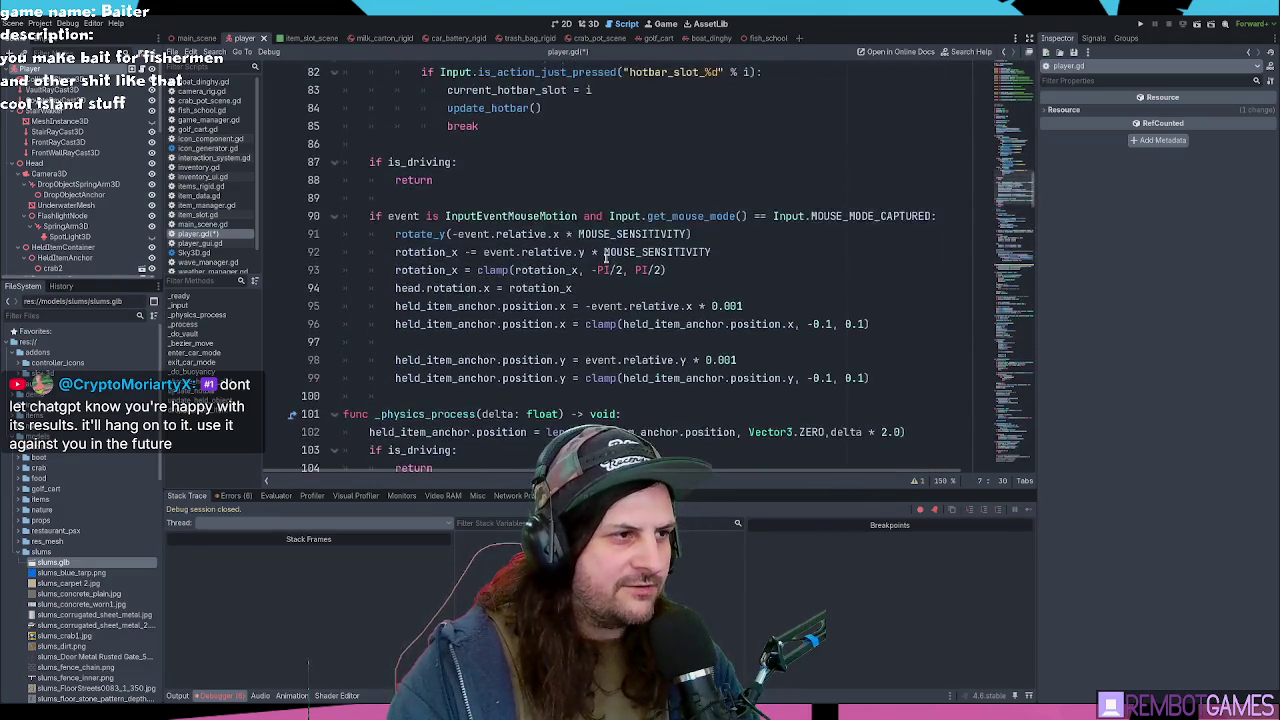
scroll(591, 249, down, 2)
scroll(538, 330, up, 10)
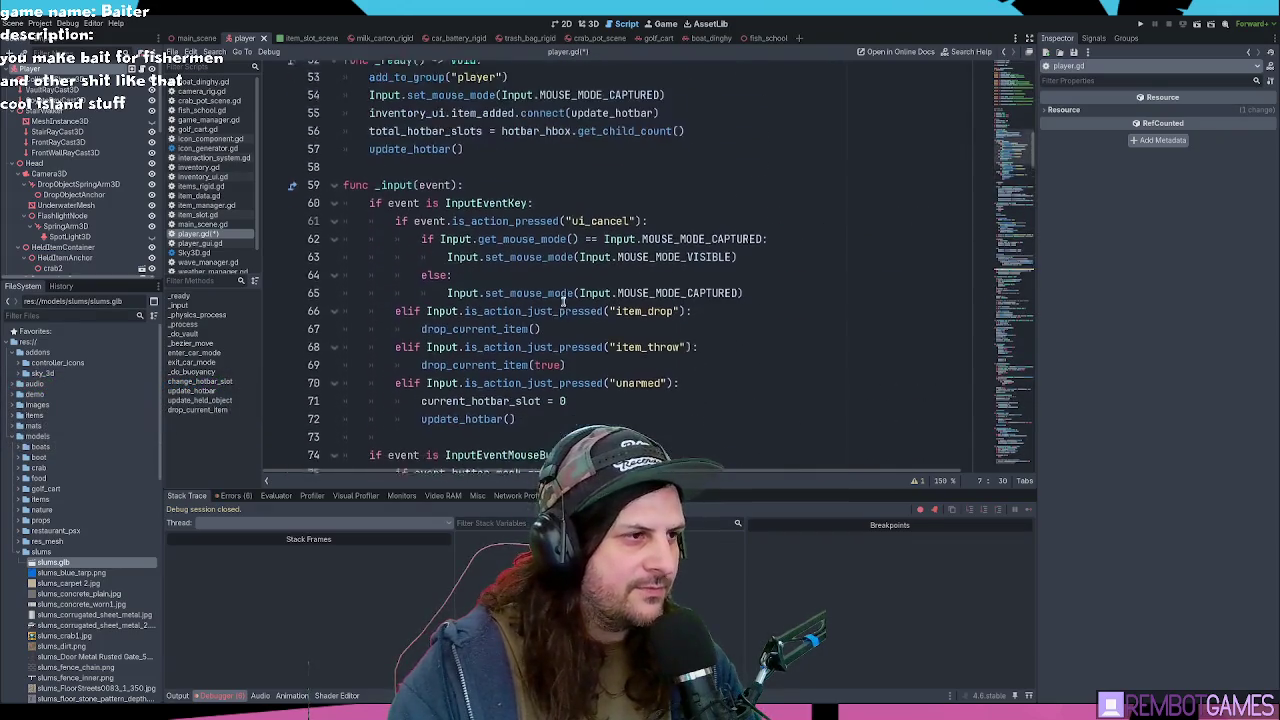
scroll(401, 204, down, 3)
mouse_move(345, 146)
mouse_down()
mouse_move(600, 200)
mouse_move(605, 378)
mouse_up()
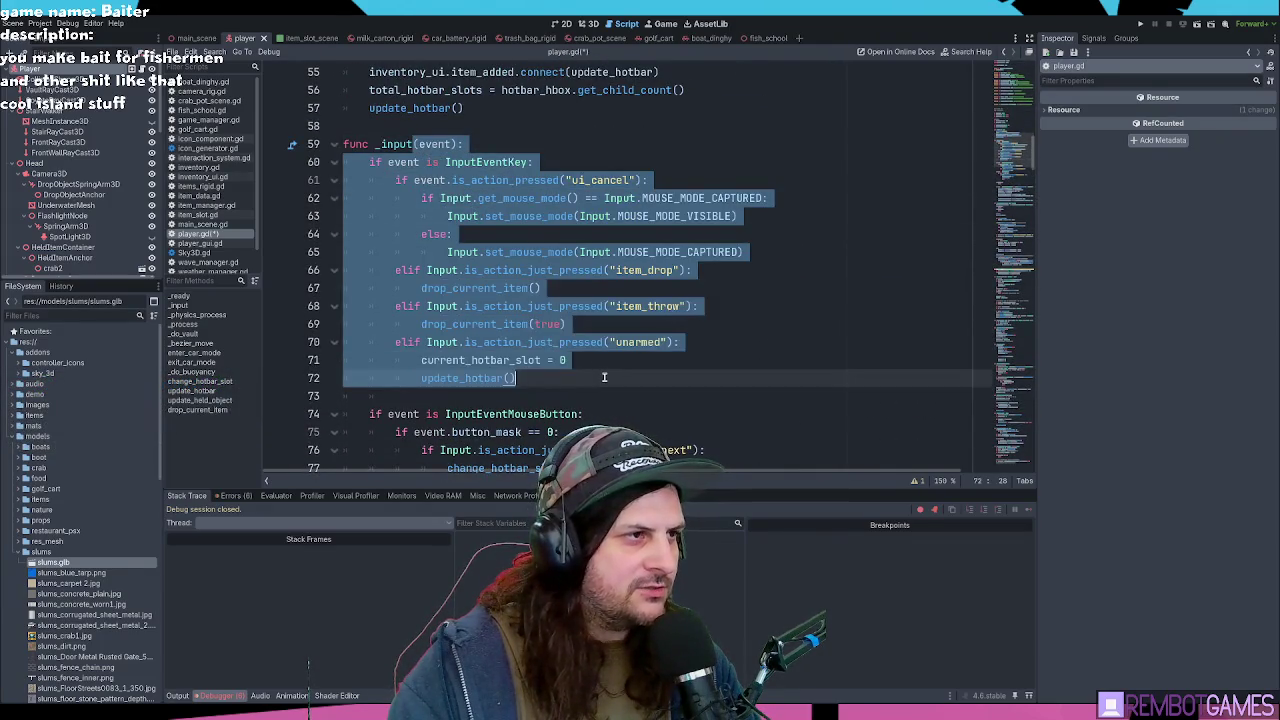
click(605, 378)
scroll(605, 376, up, 3)
scroll(605, 376, down, 12)
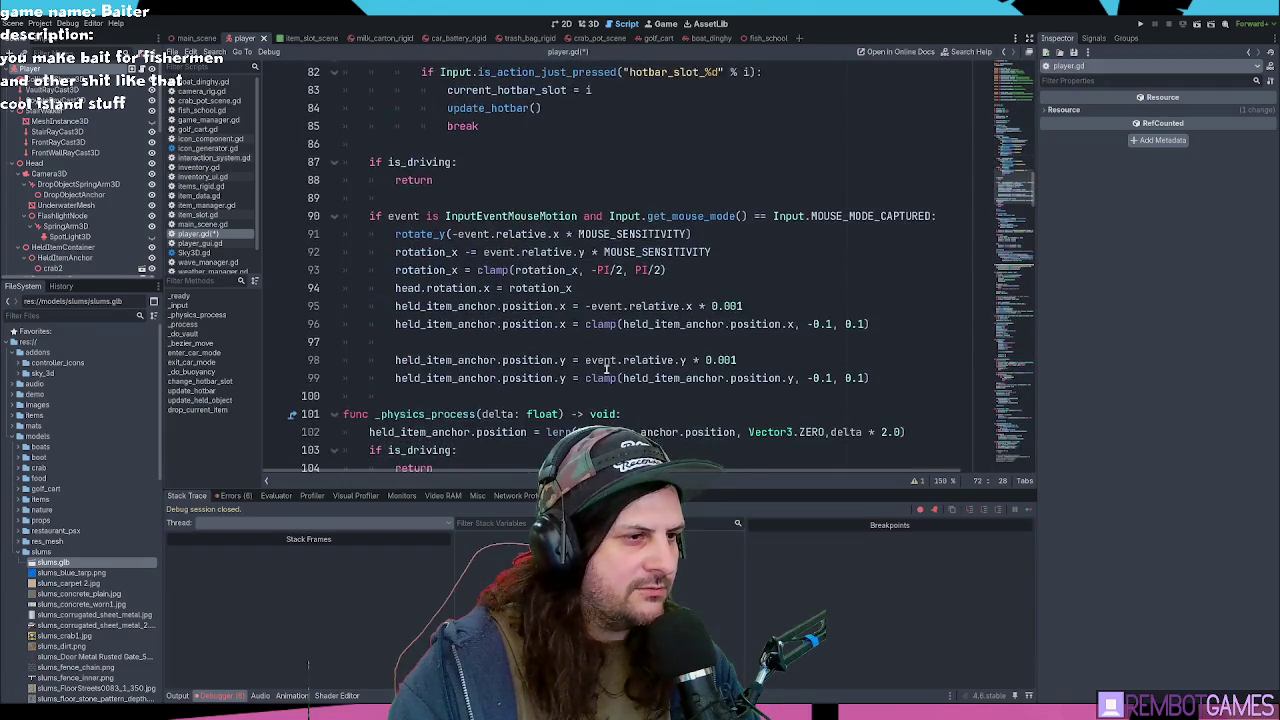
scroll(605, 370, down, 3)
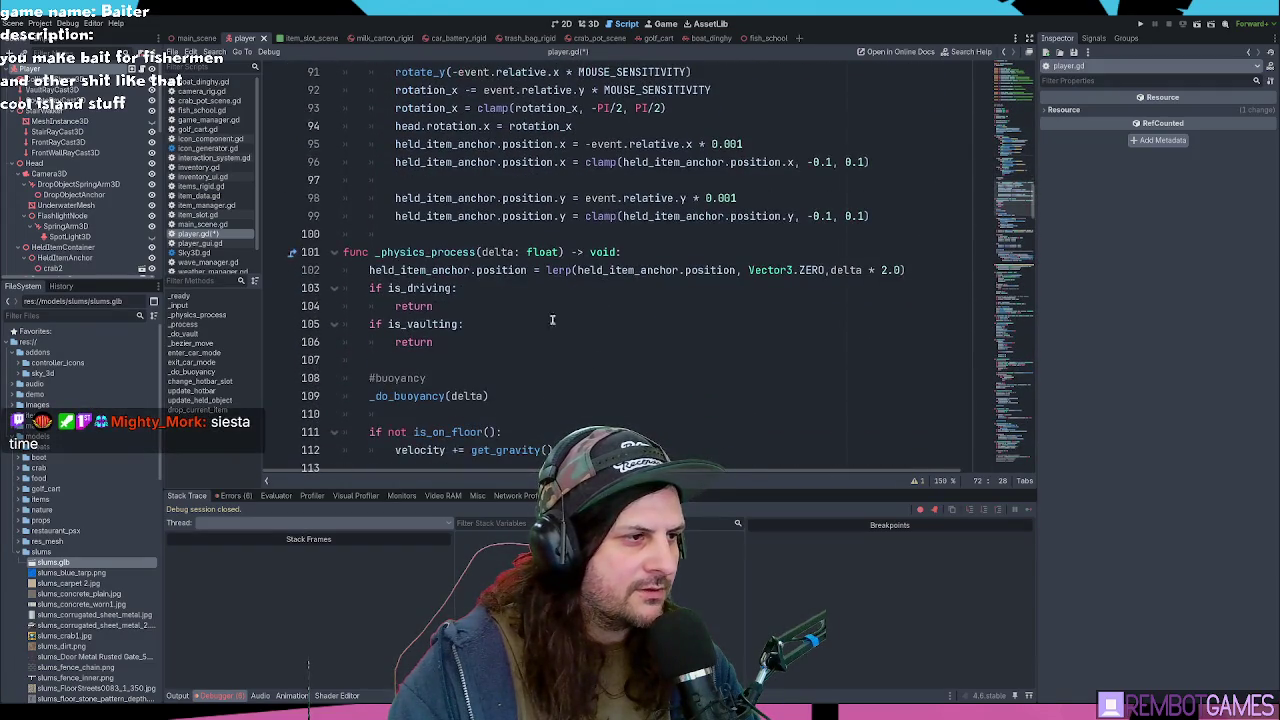
click(532, 304)
scroll(532, 300, down, 2)
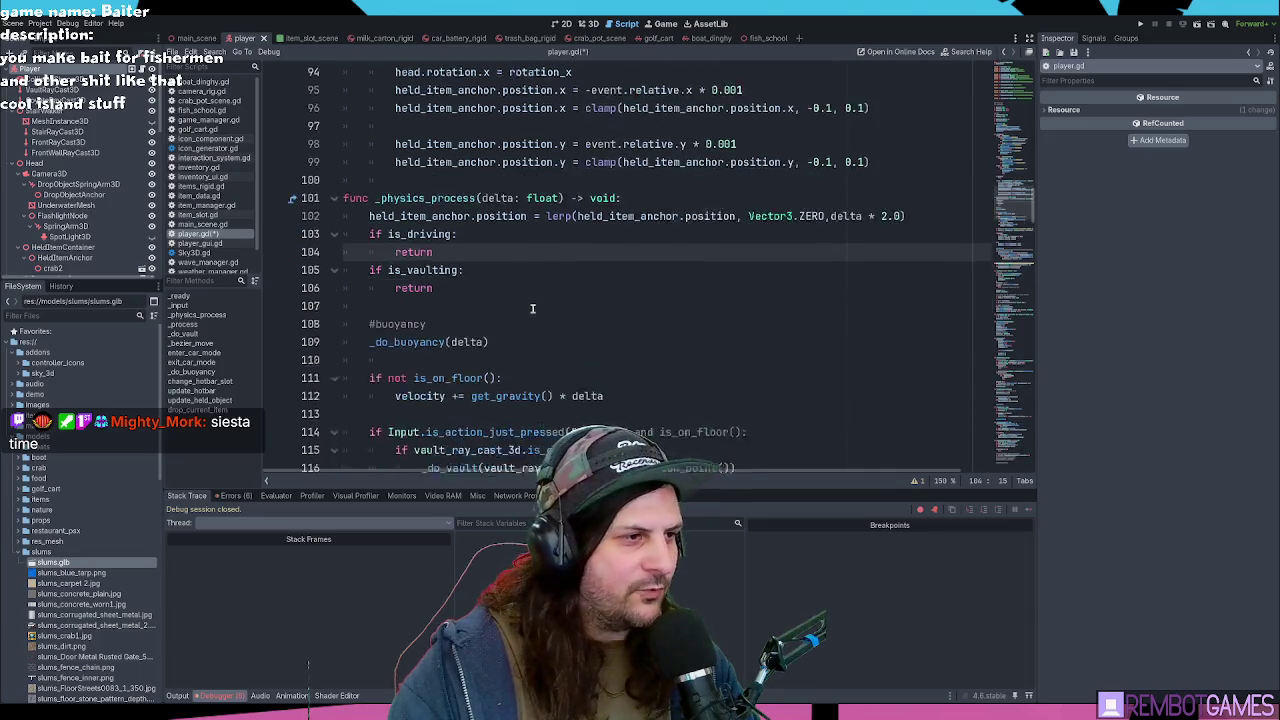
click(486, 212)
click(485, 200)
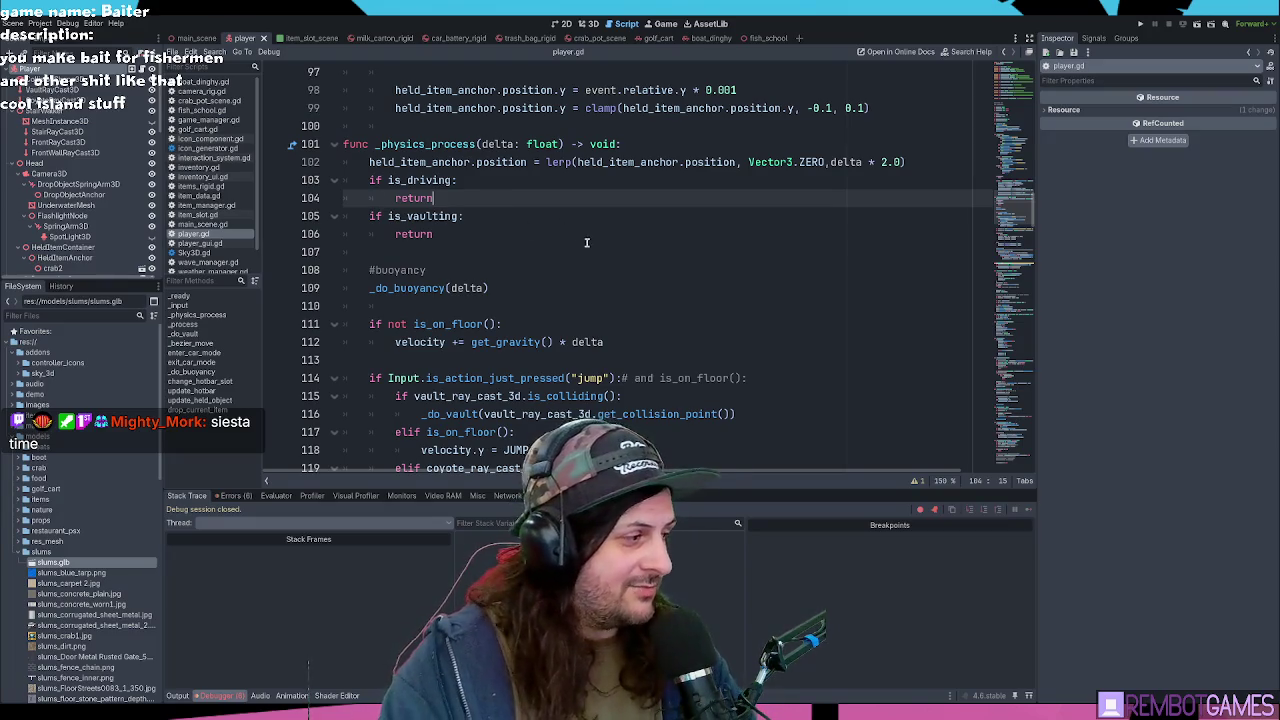
click(571, 342)
scroll(550, 320, down, 8)
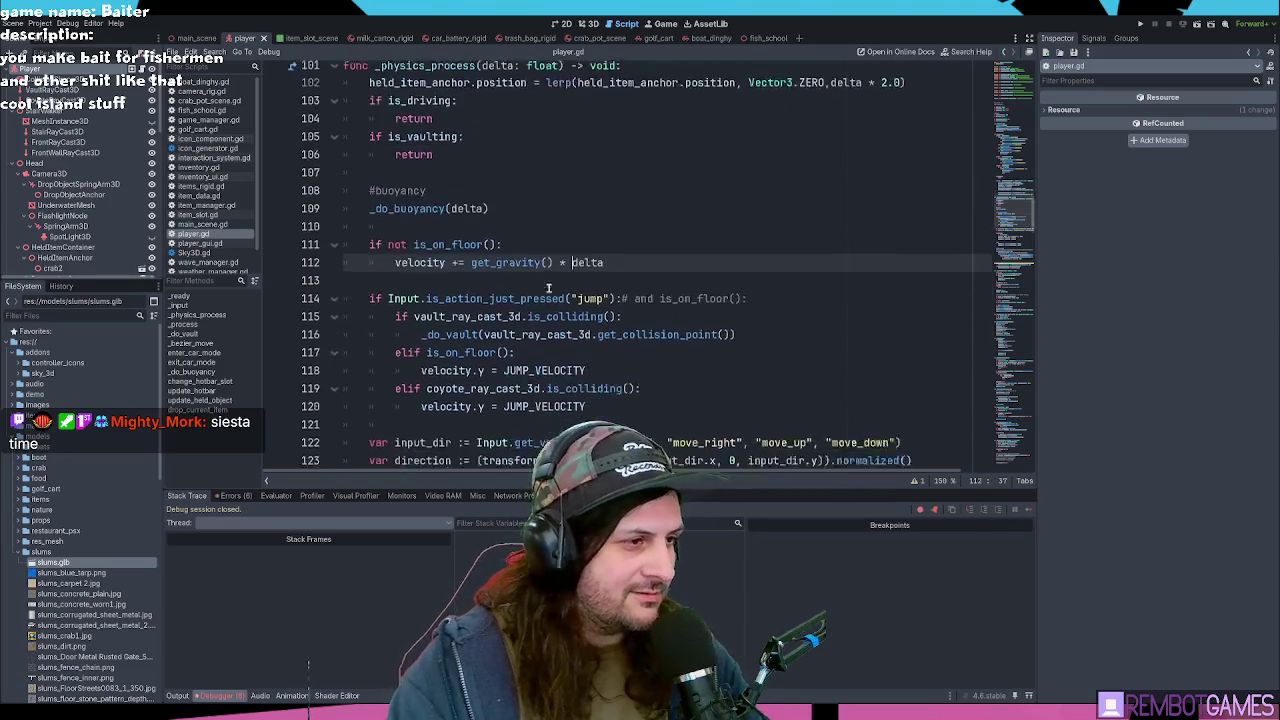
scroll(529, 301, down, 5)
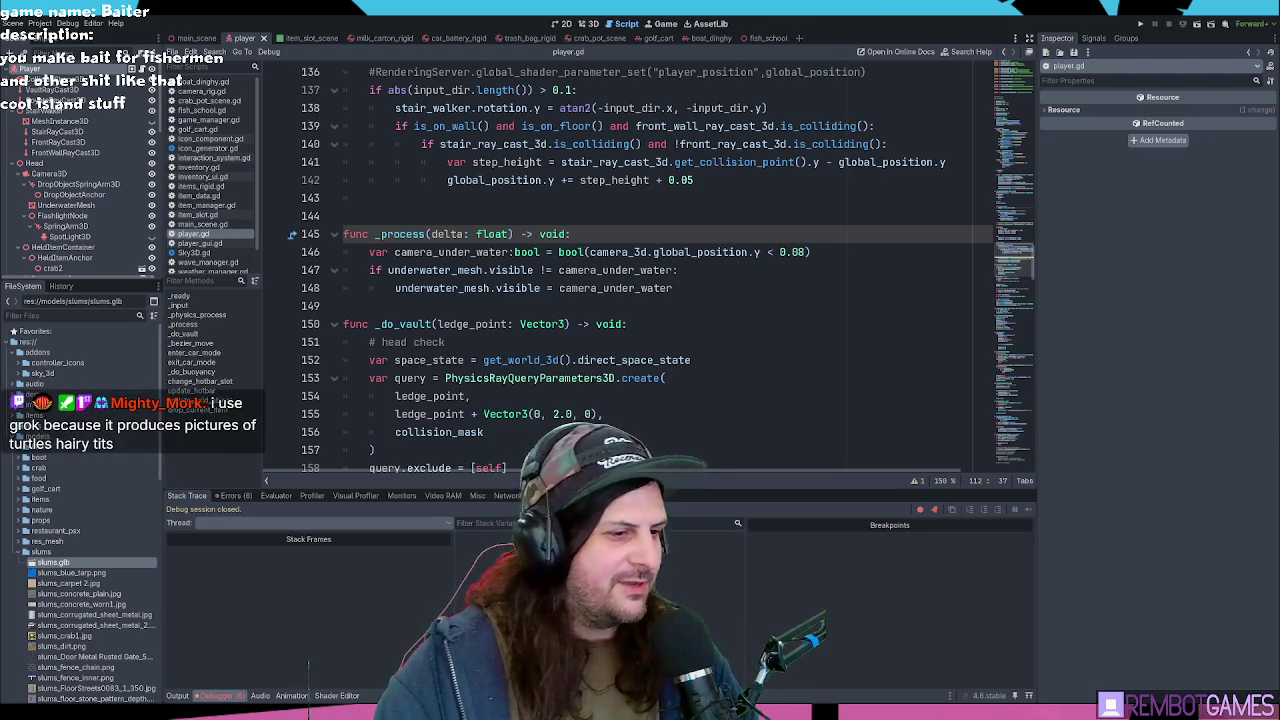
key(alt+Tab)
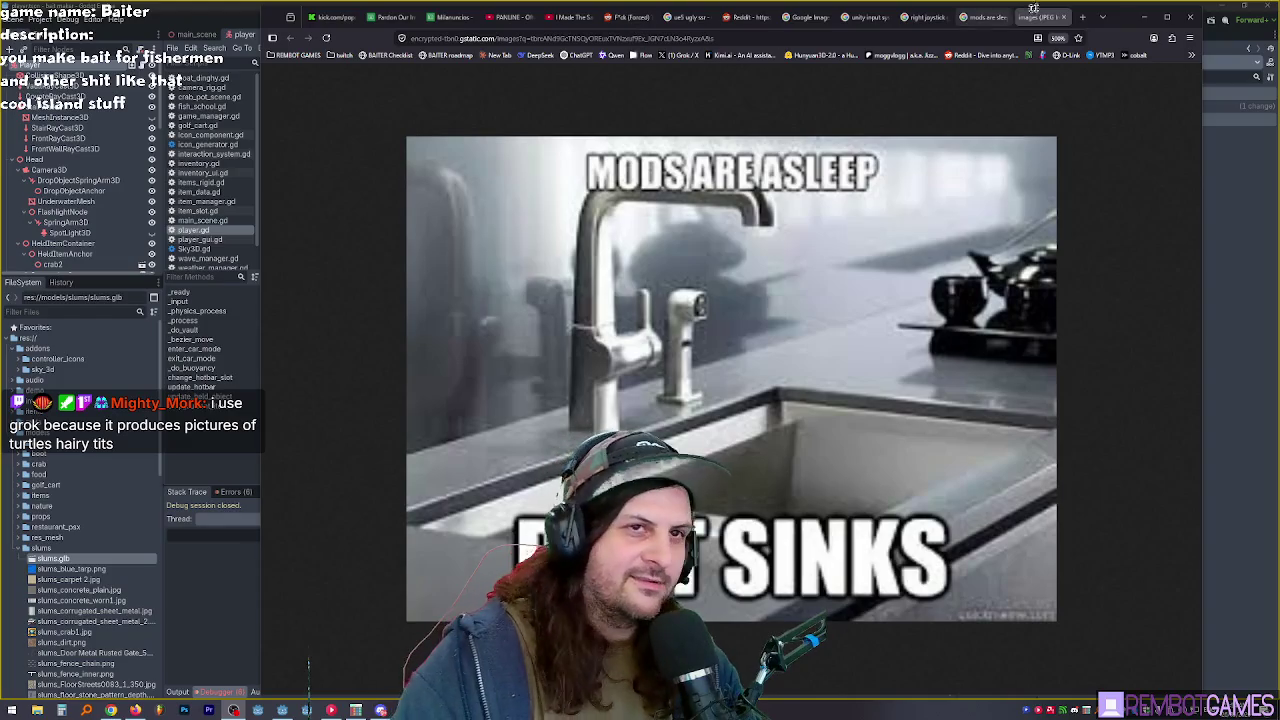
mouse_move(1033, 9)
mouse_down()
mouse_move(1190, 14)
mouse_move(1173, 16)
mouse_up()
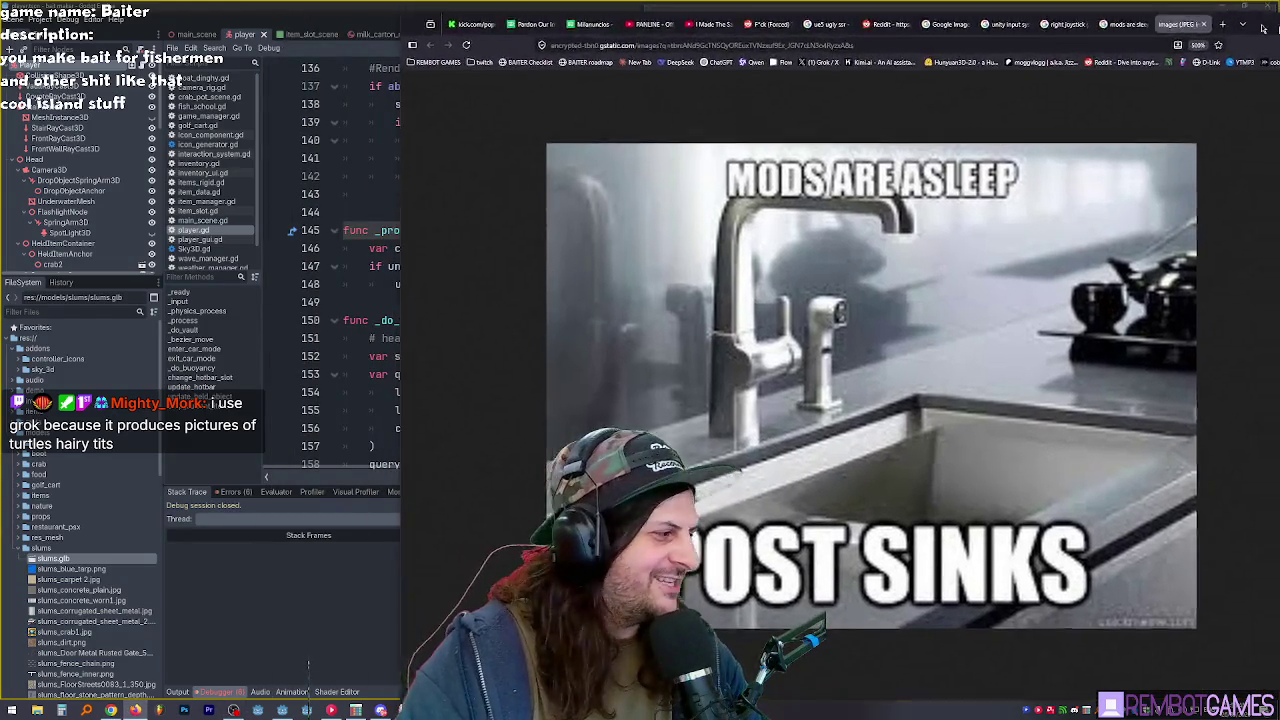
mouse_move(1263, 28)
mouse_down()
mouse_move(1279, 18)
mouse_move(1238, 23)
mouse_up()
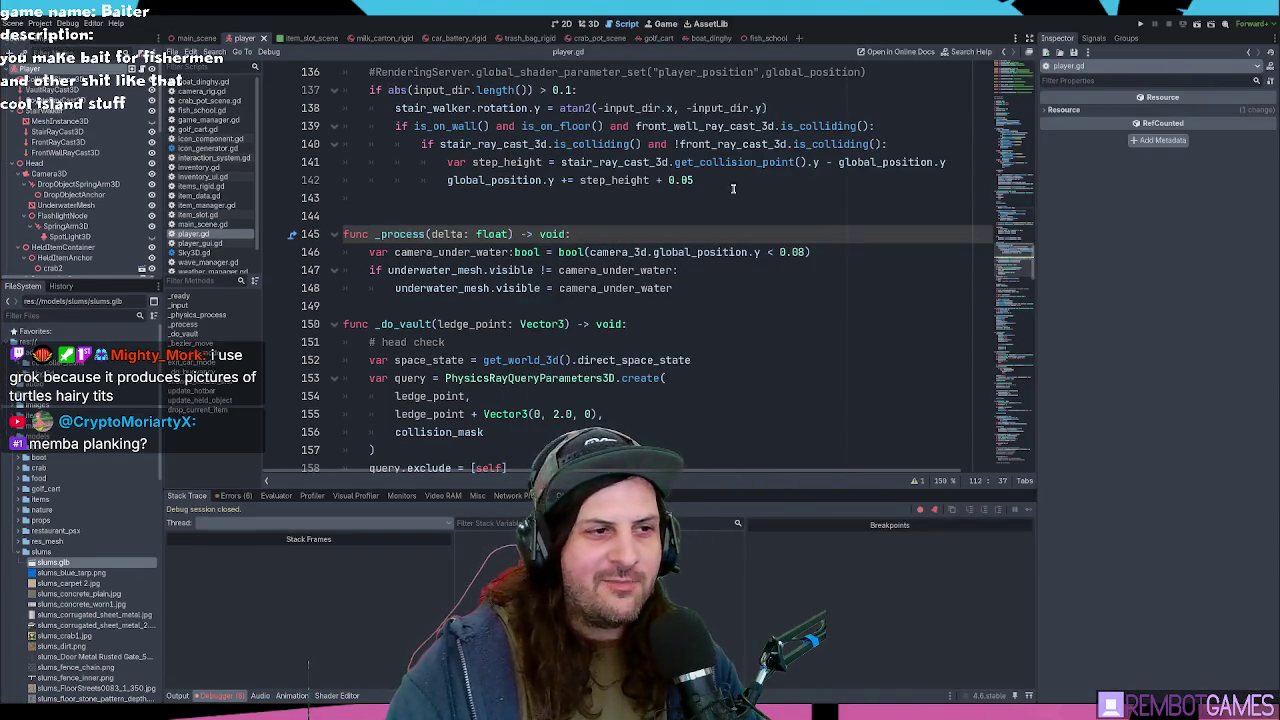
Step: Scroll to the end of _process and make the debugger panel slightly taller
click(626, 340)
click(536, 210)
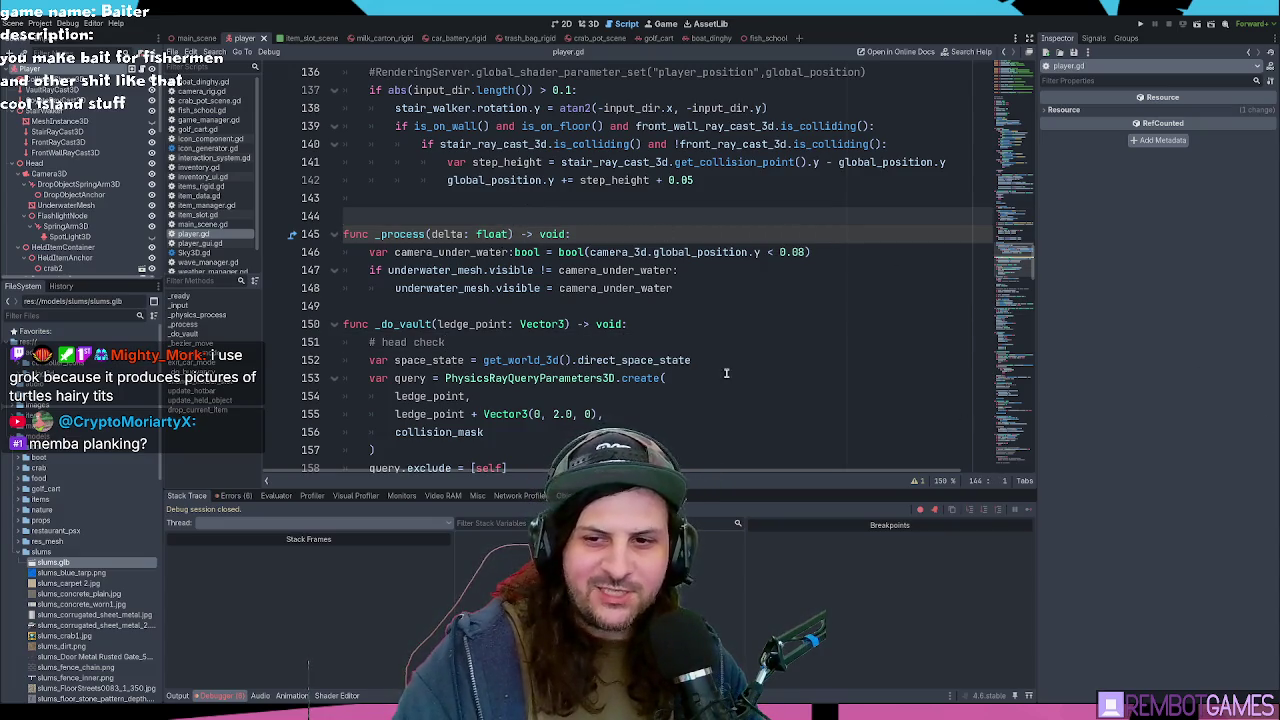
scroll(560, 323, down, 2)
scroll(492, 271, down, 2)
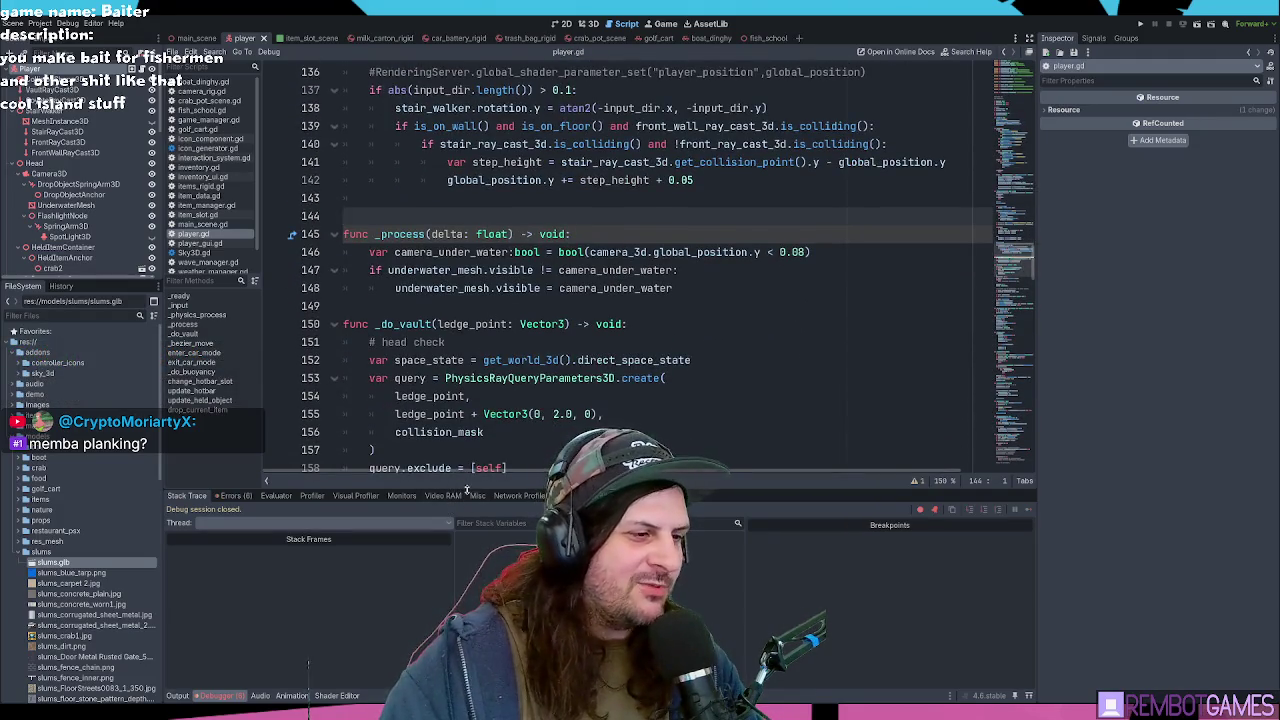
drag(470, 488, 470, 473)
scroll(447, 233, down, 1)
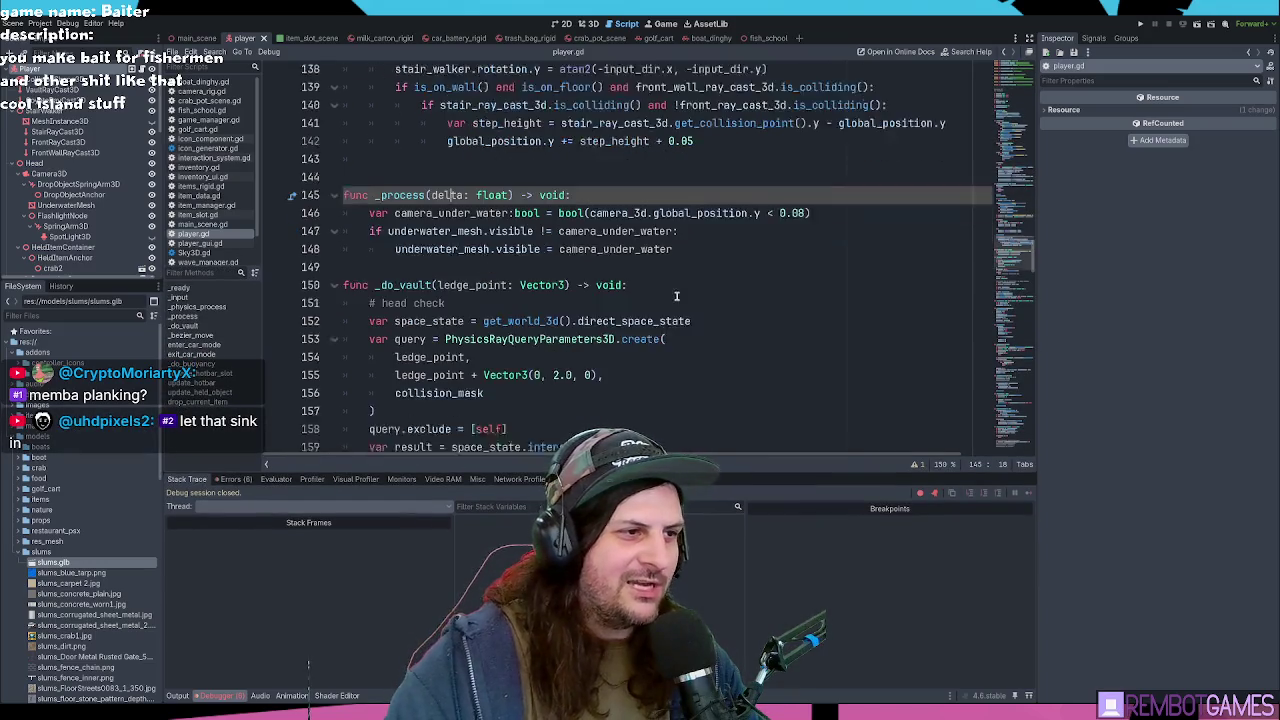
scroll(600, 300, up, 2)
Step: Add a new indented line after line 148, below the underwater-mesh visibility check
click(731, 345)
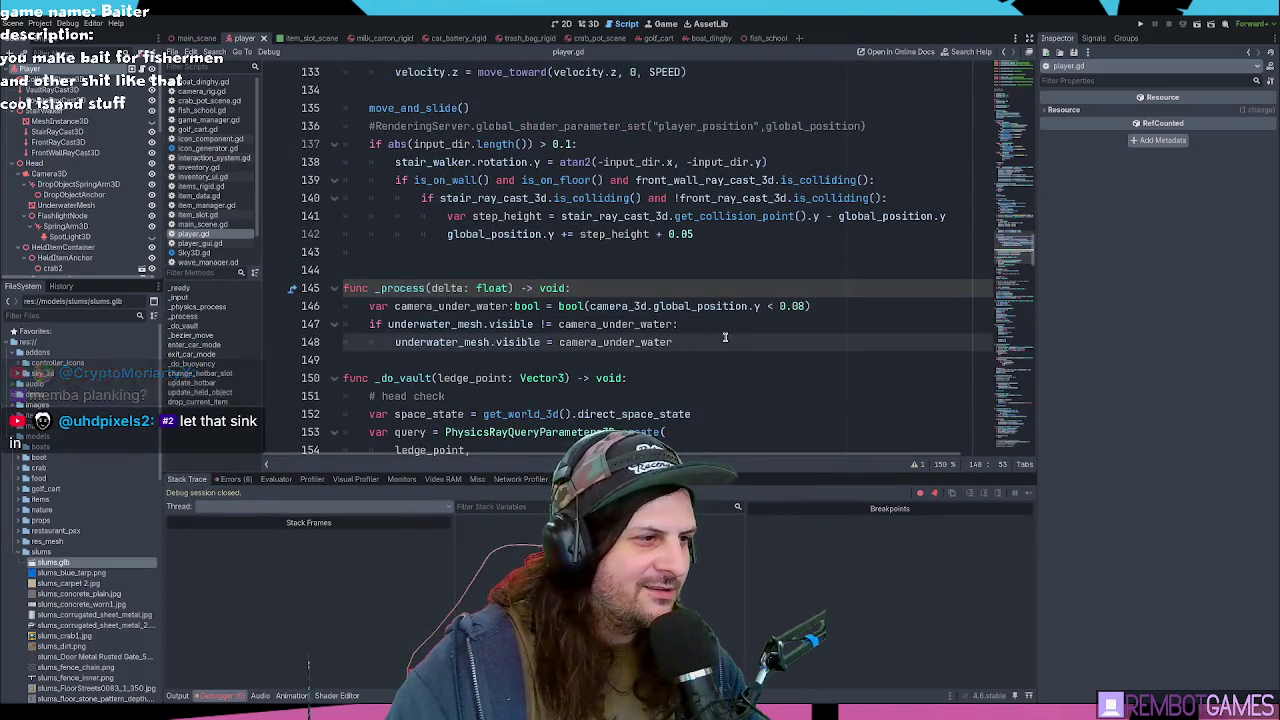
click(716, 325)
click(716, 340)
click(216, 225)
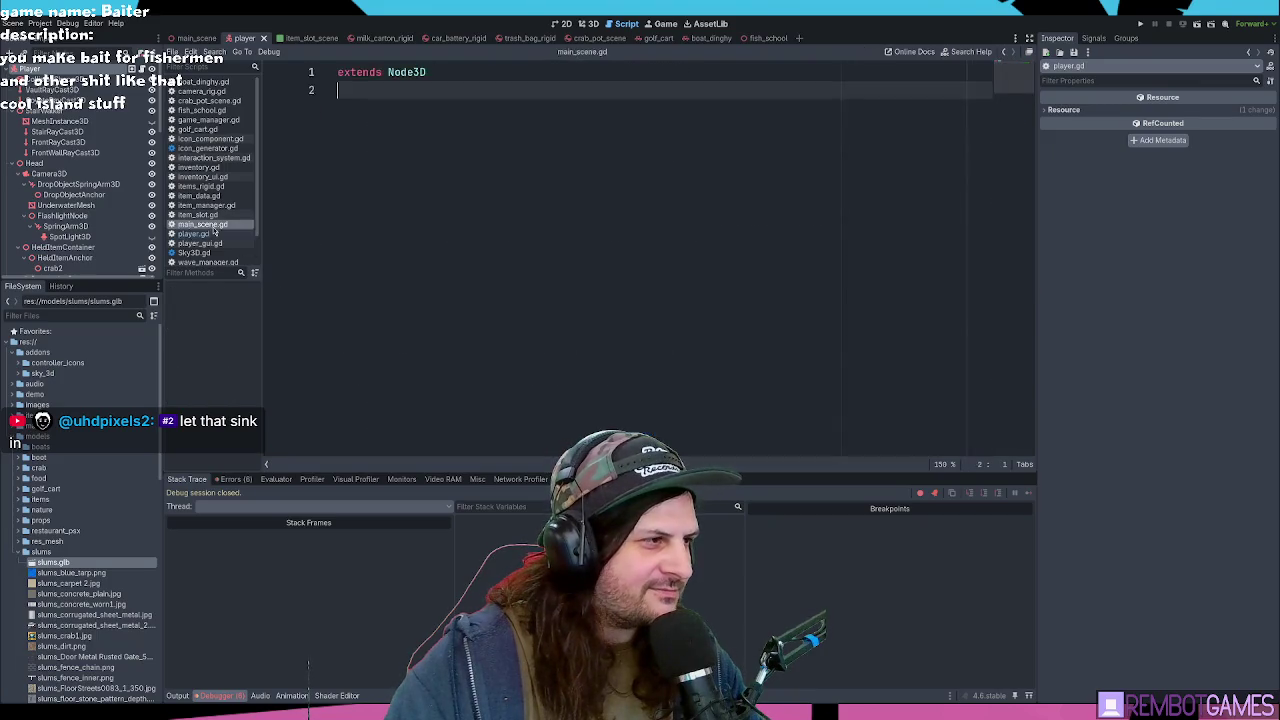
click(205, 234)
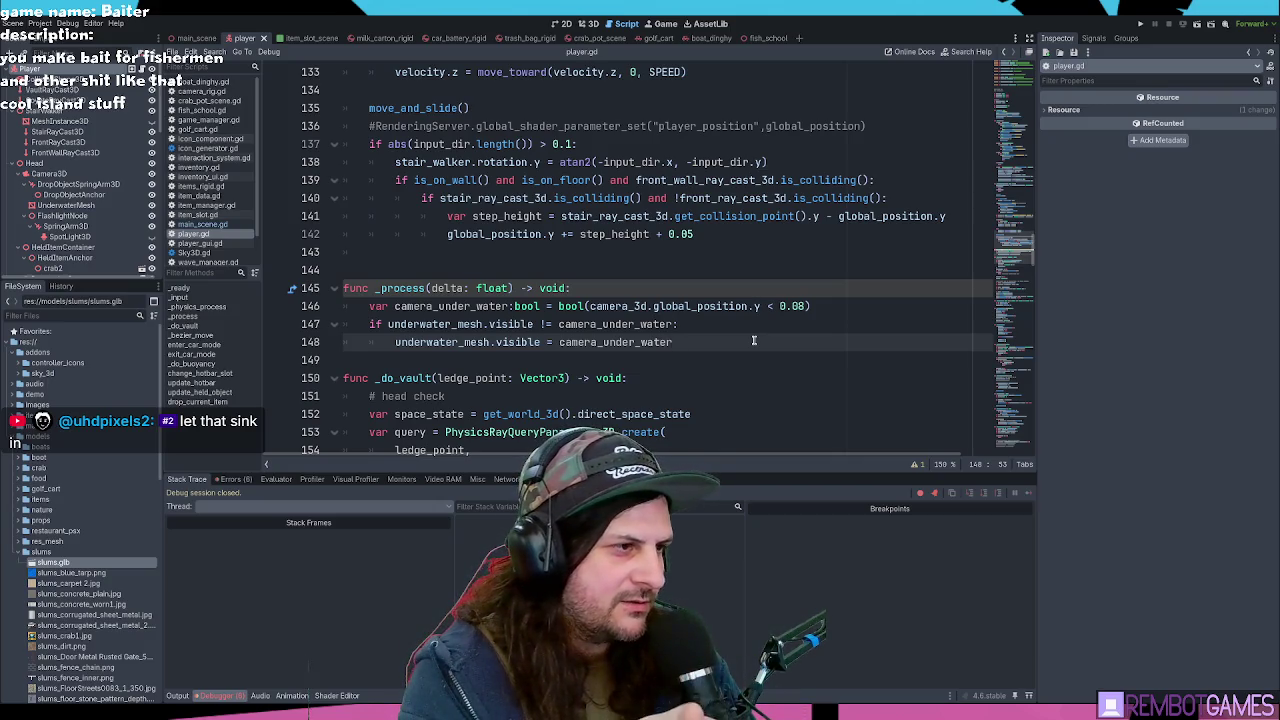
key(Return)
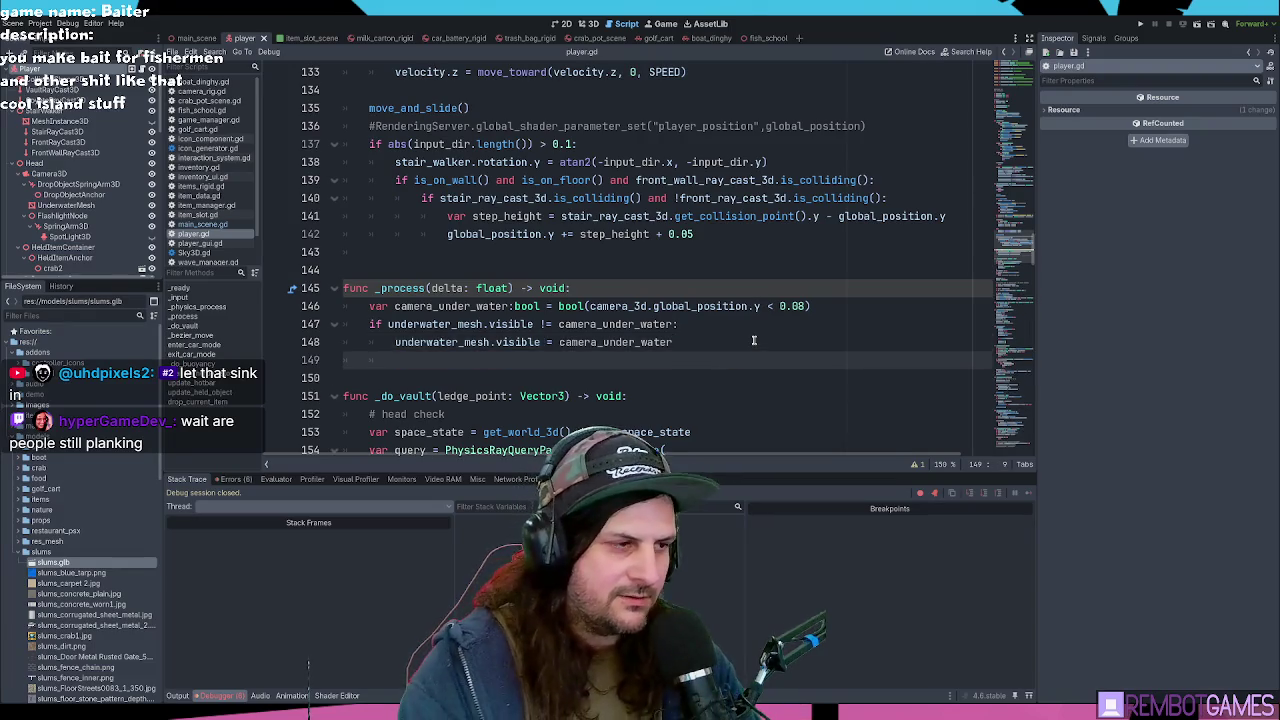
Step: Start a new line declaring var joy_look_input: Vector2 =
key(Return)
text(joy_look_)
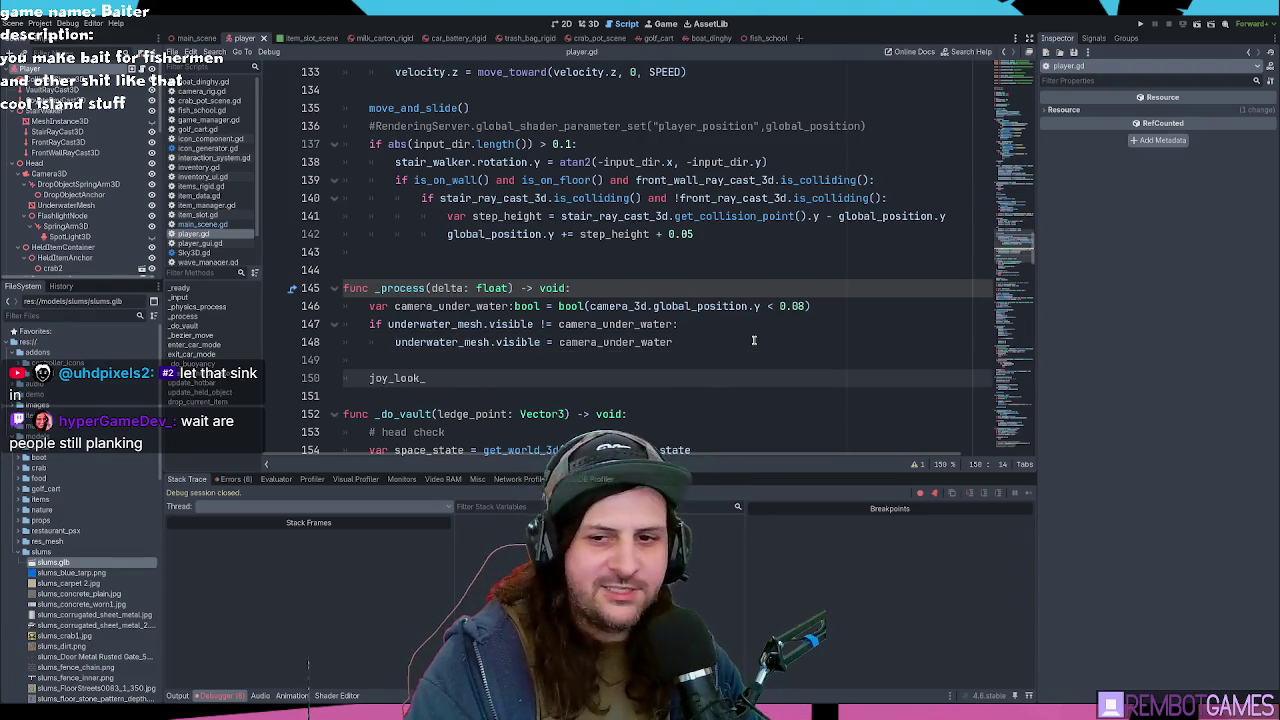
key(ctrl+BackSpace)
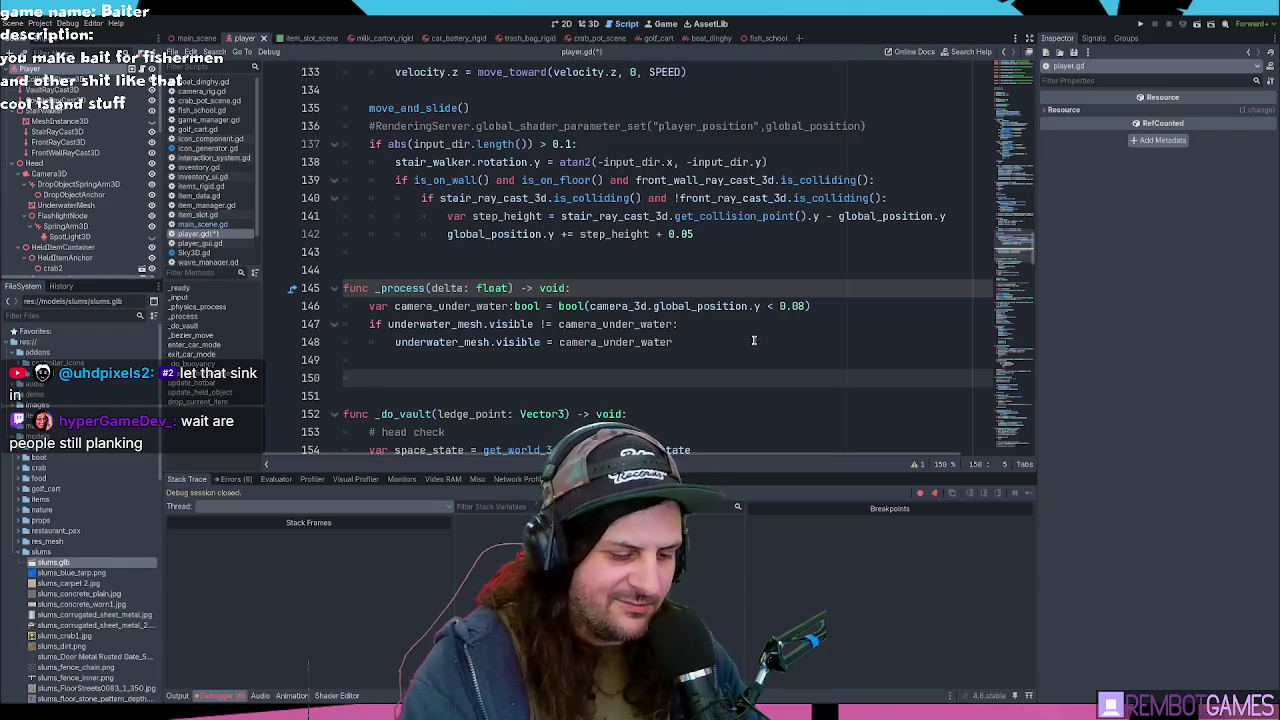
text(varjoy_loo)
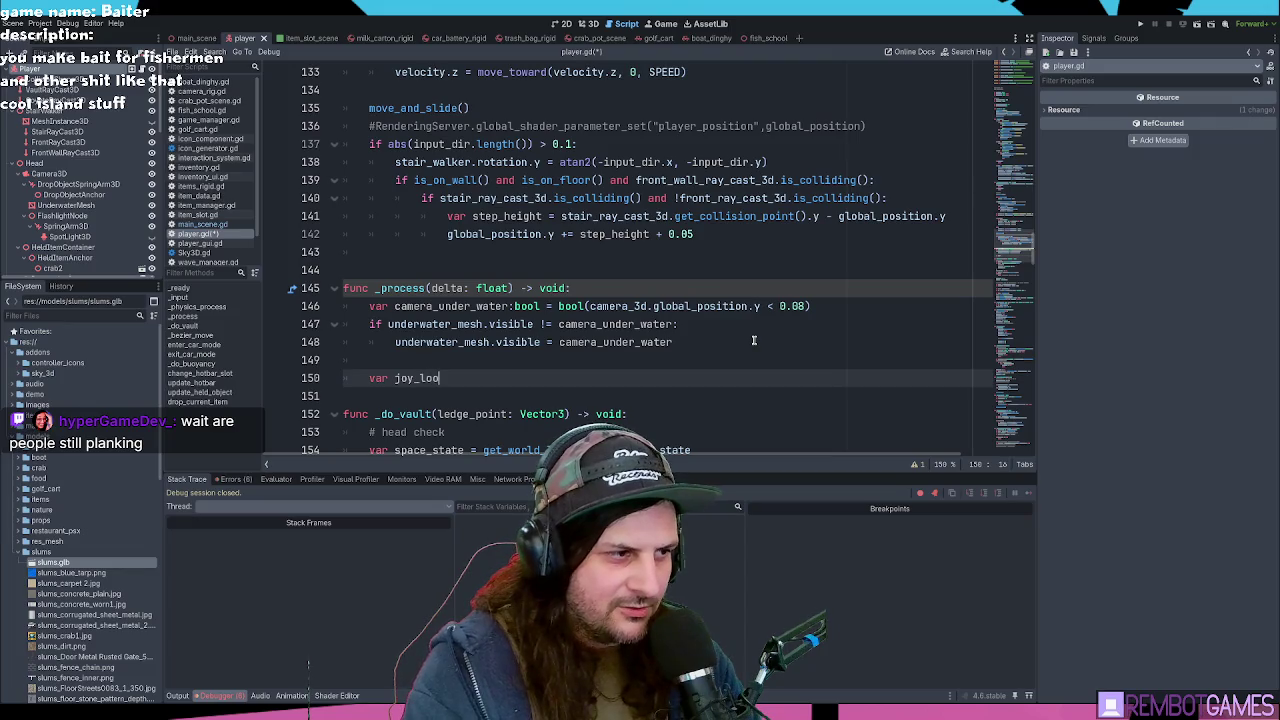
text(tor:)
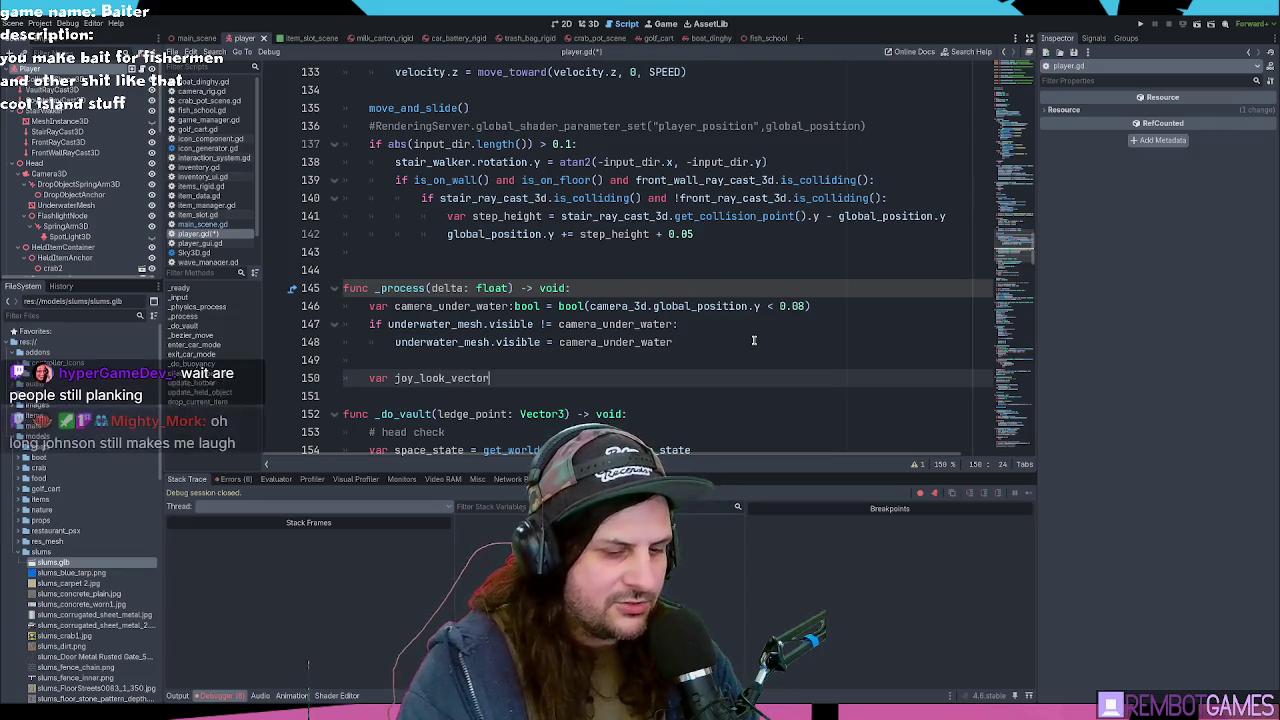
key(BackSpace)
key(BackSpace)
key(BackSpace)
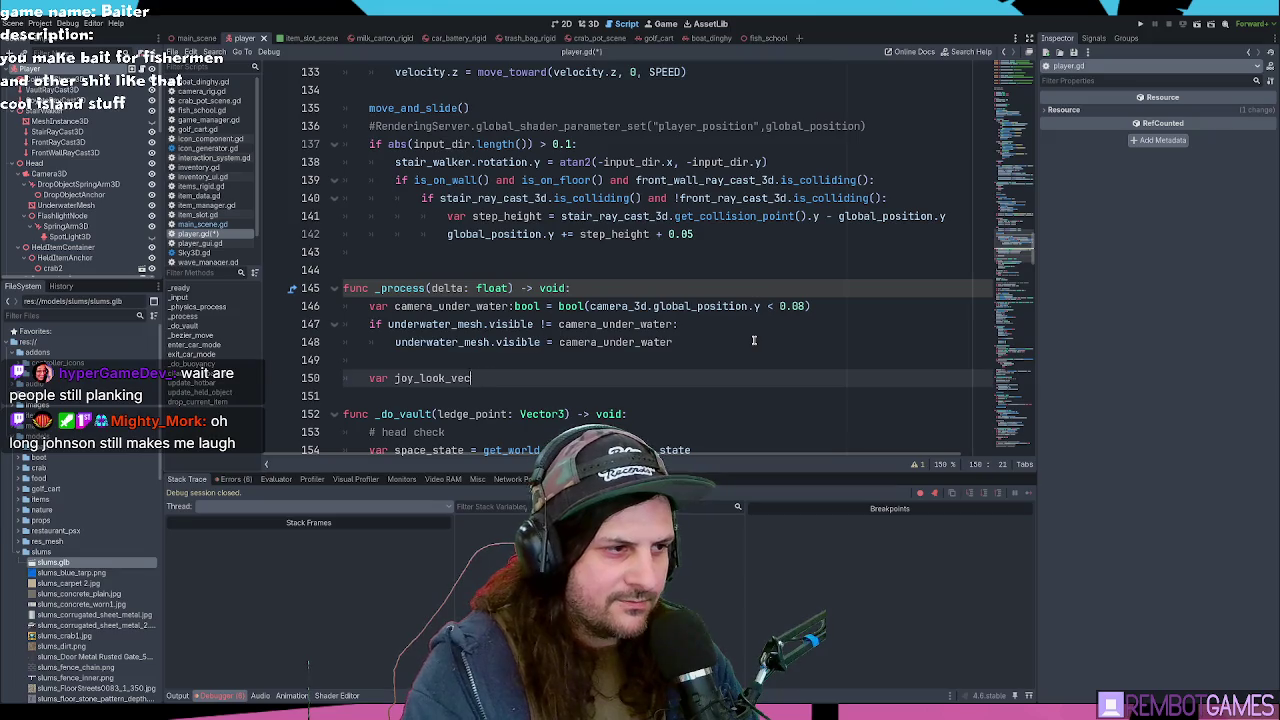
text(in)
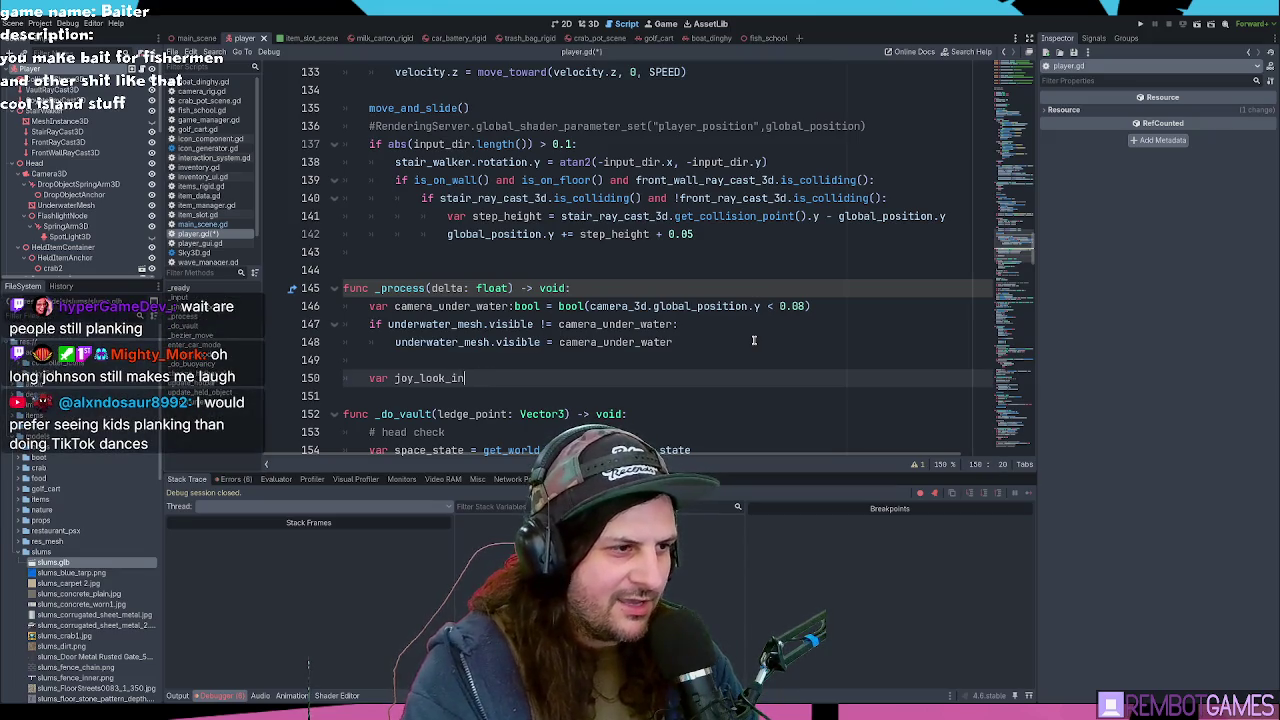
text(poVec)
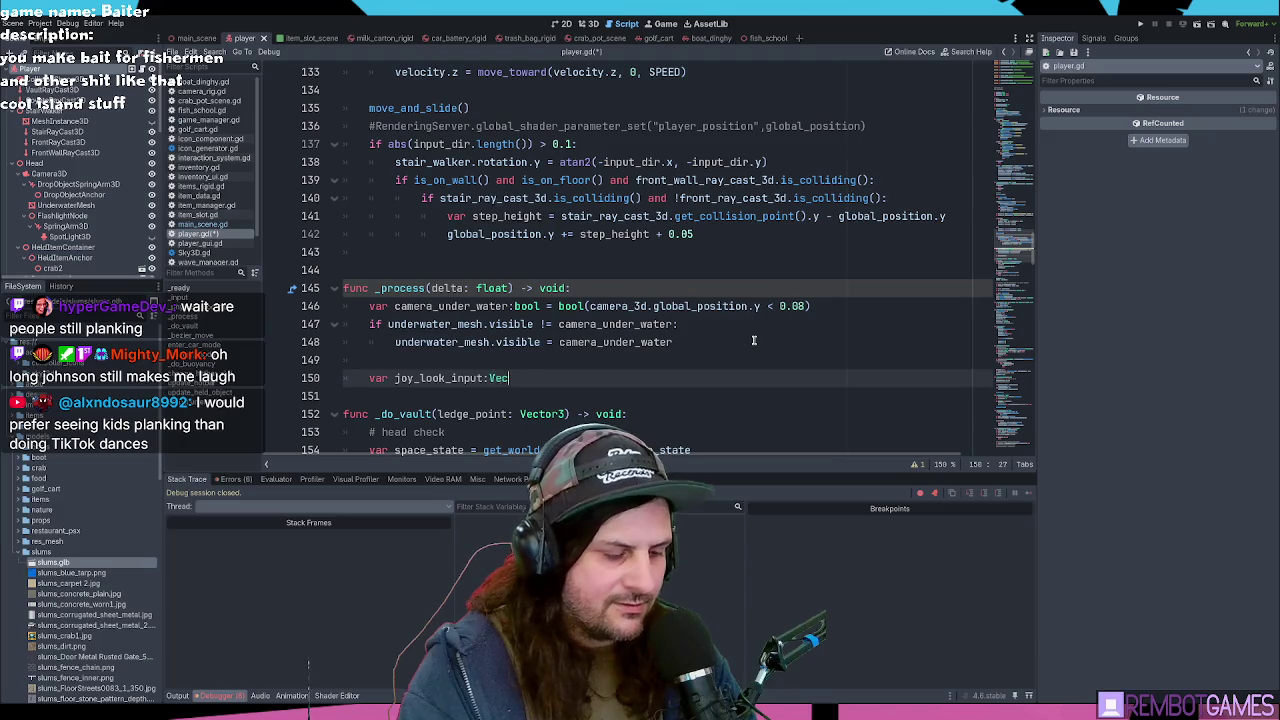
text(tor2 = joy_look_)
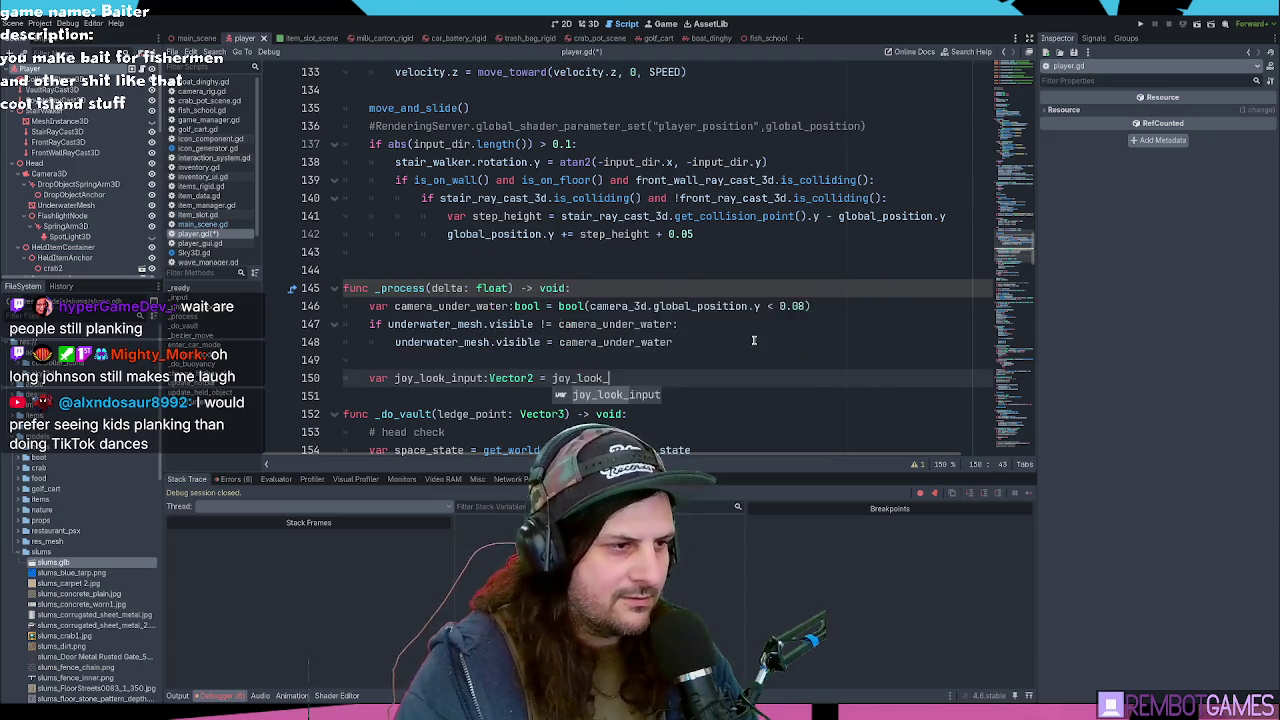
key(ctrl+BackSpace)
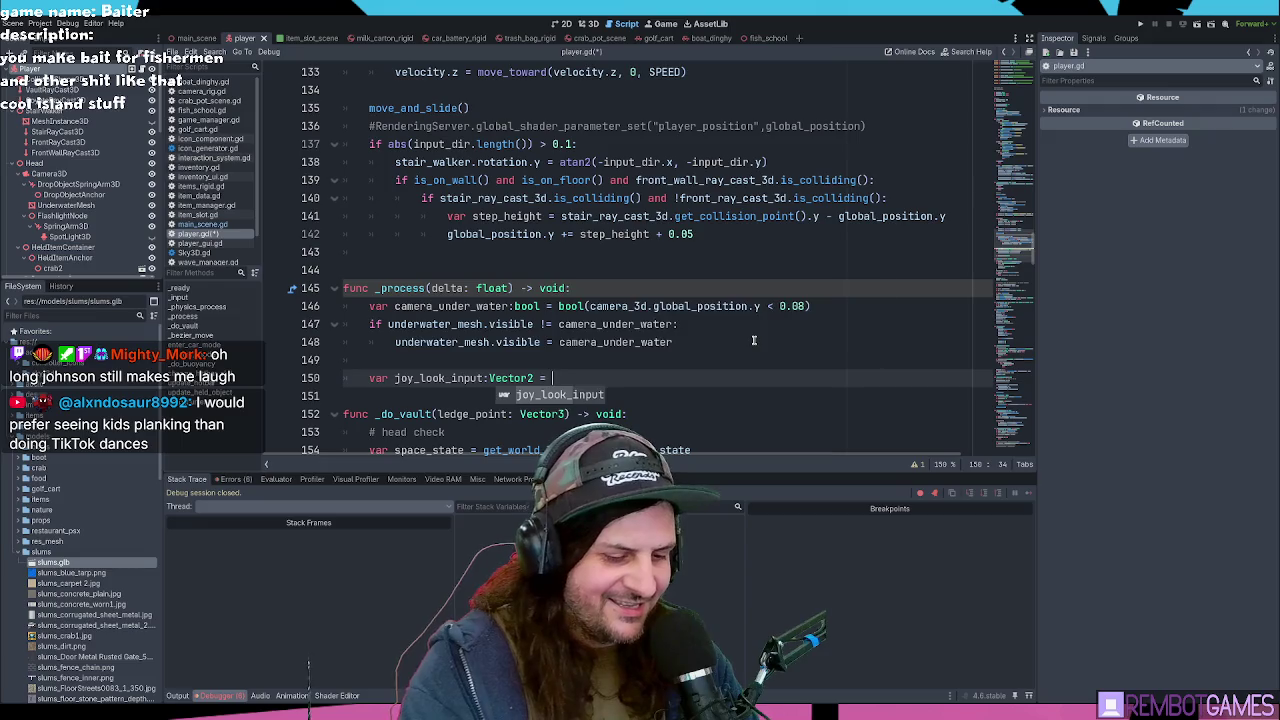
Step: Assign Input.get_vector with "joy_look_left" and "joy_look_right" as its first arguments
text(Inpout.)
scroll(674, 207, down, 1)
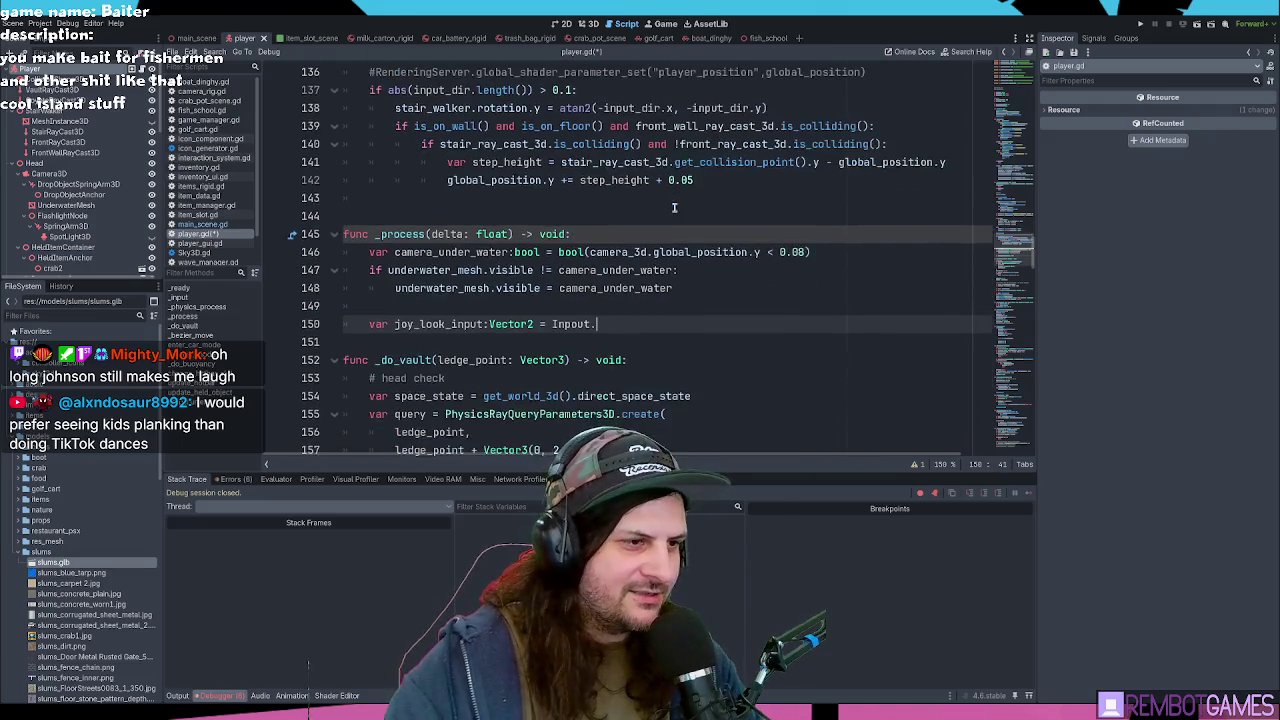
key(ctrl+BackSpace)
text(t)
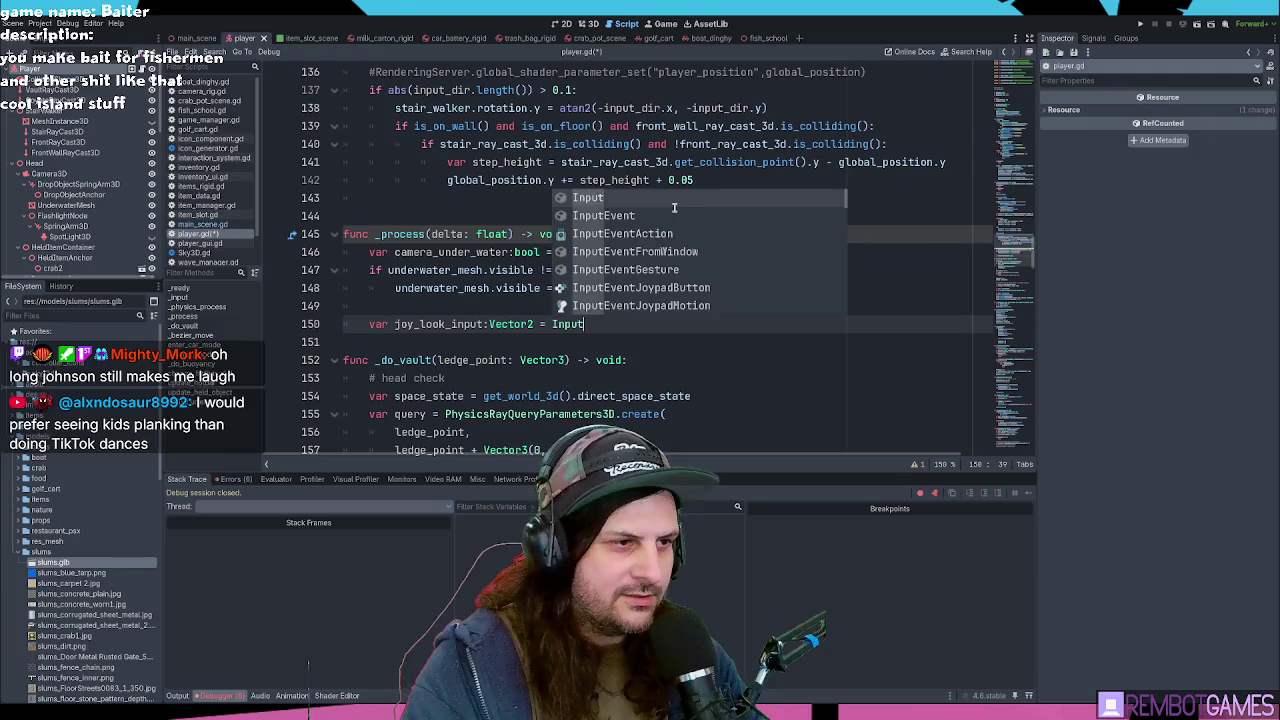
text(.get_ve)
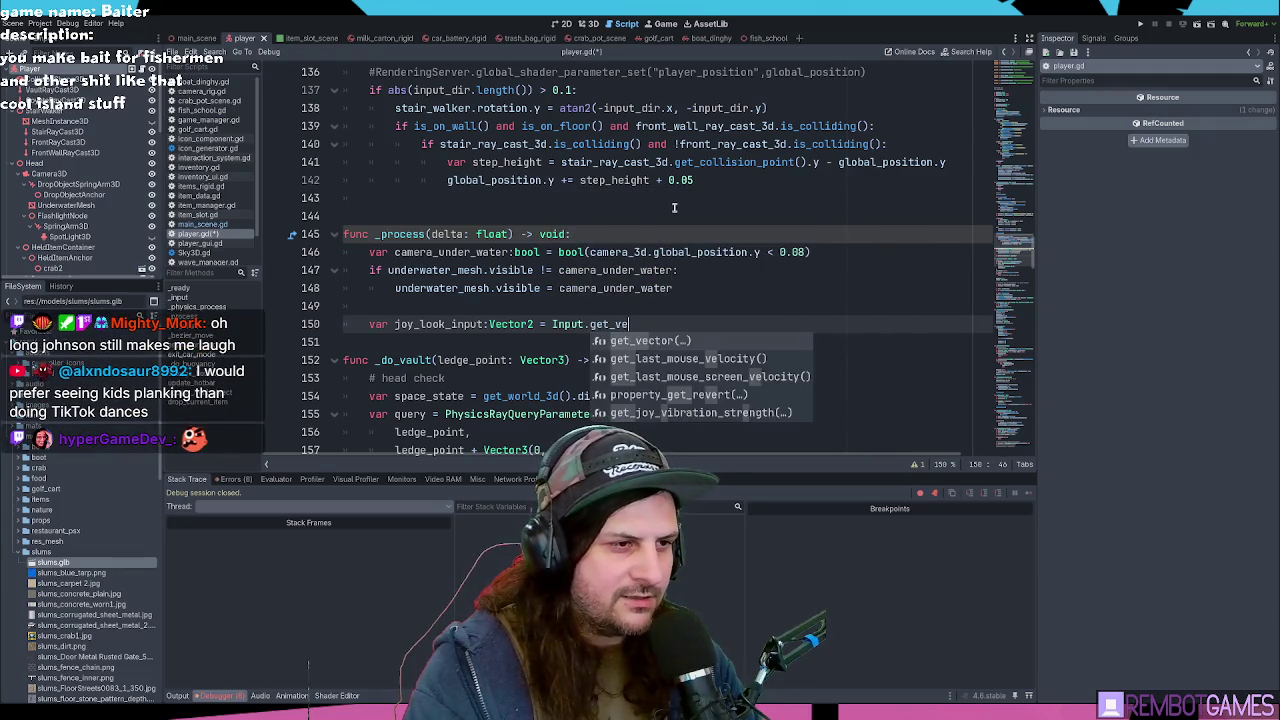
key(Return)
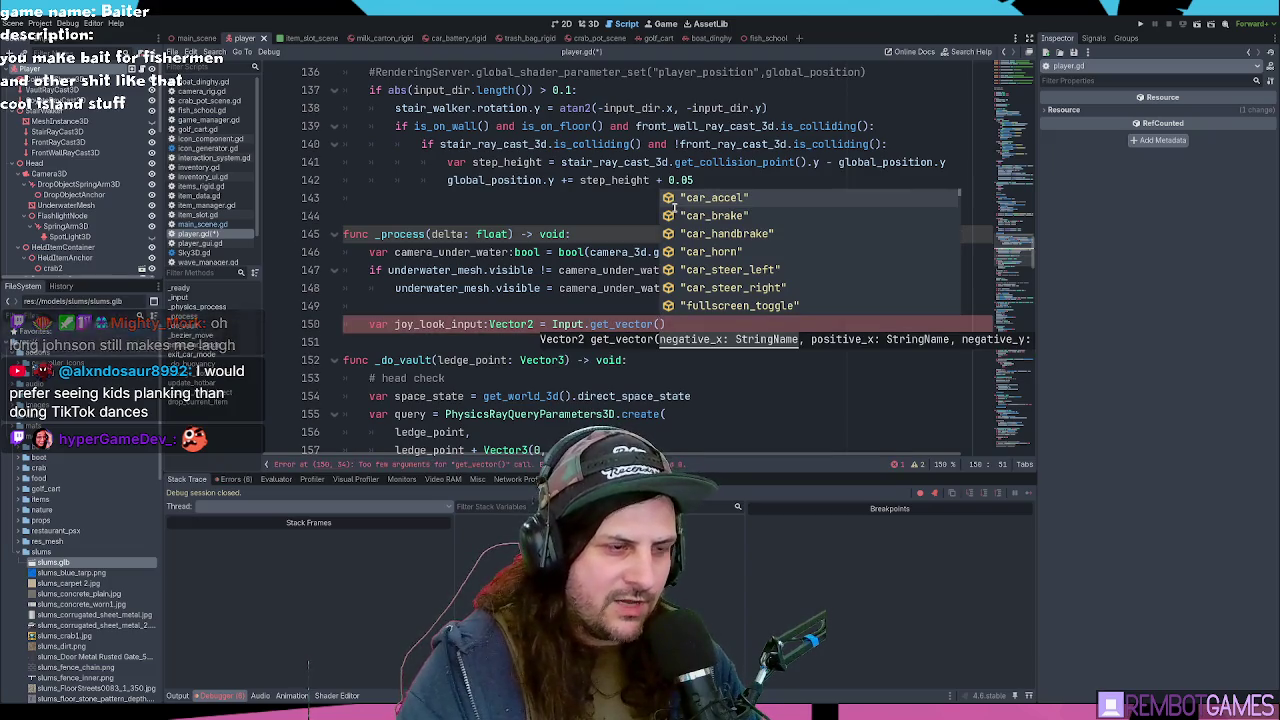
text(joy_look_)
text(look_")
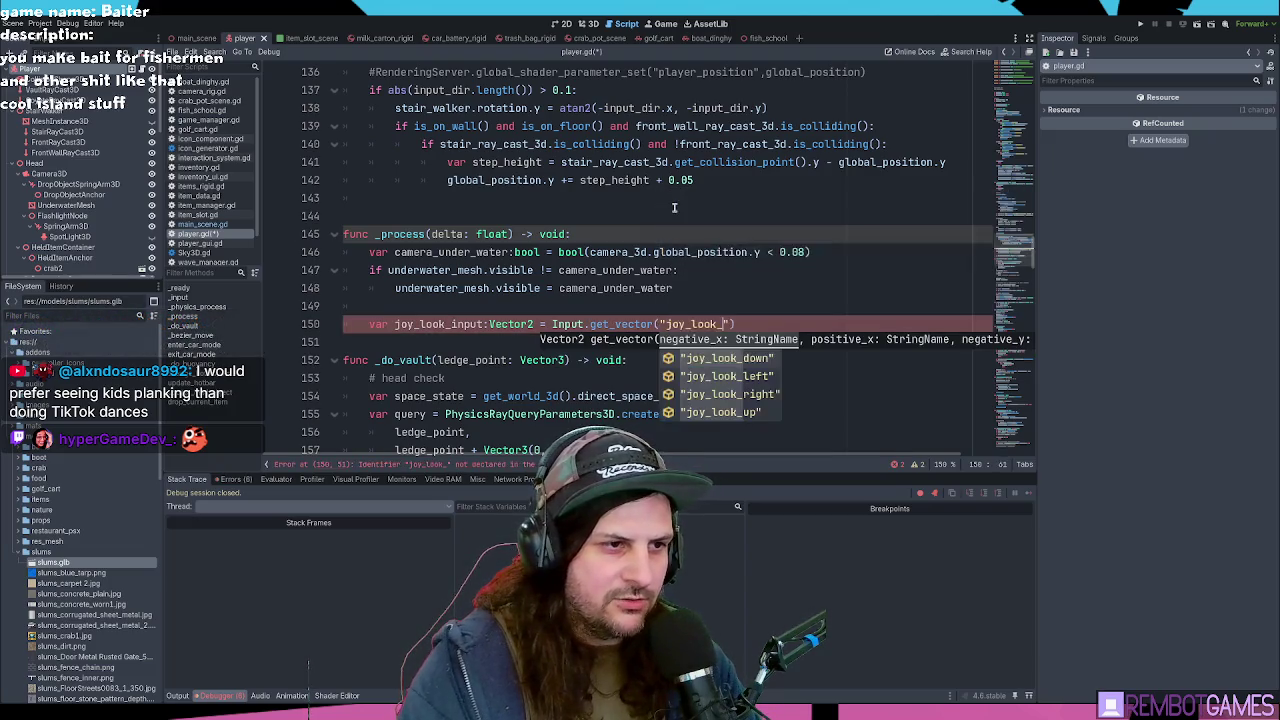
key(Return)
text(,"joy_look_)
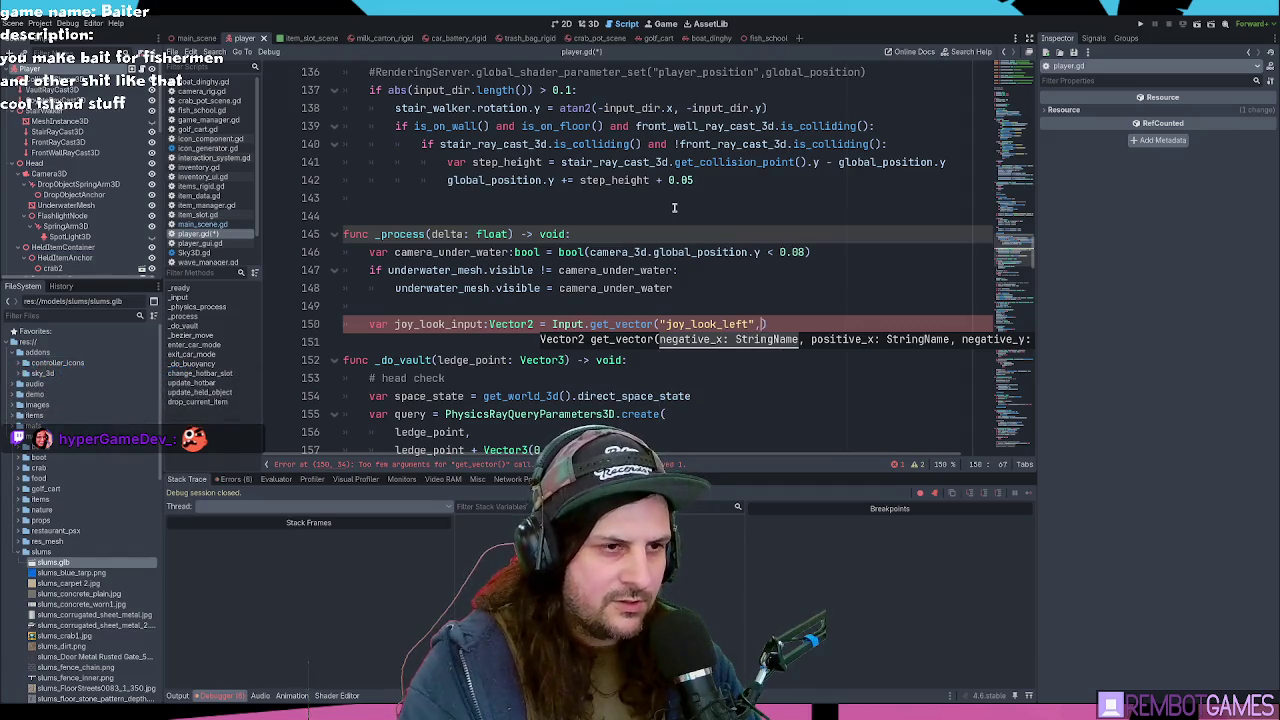
key(Down)
key(Down)
key(Down)
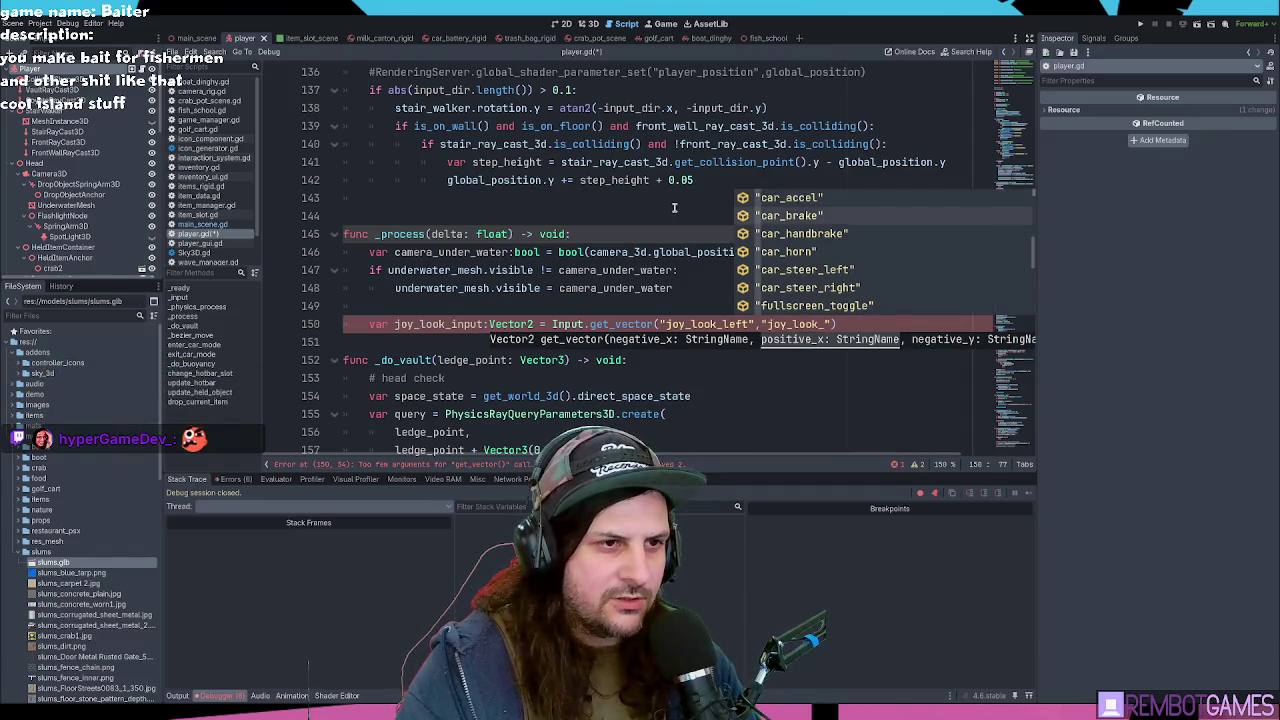
text(right)
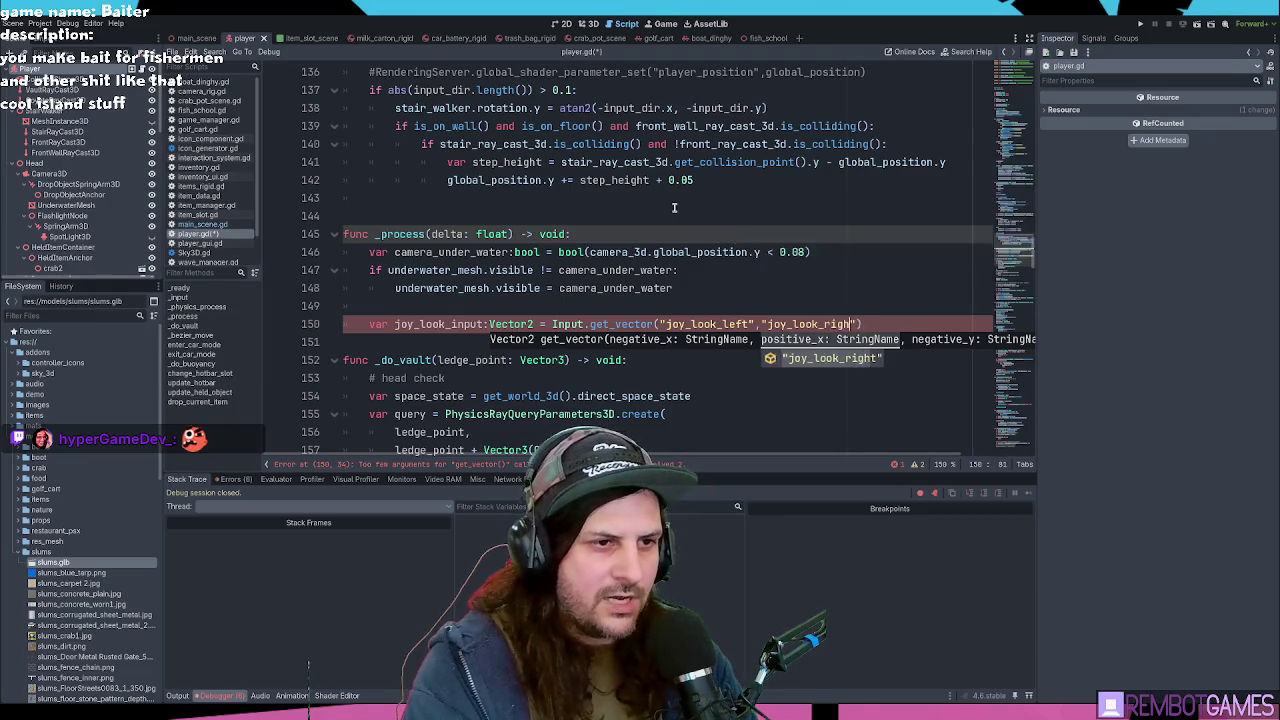
key(Return)
text(,)
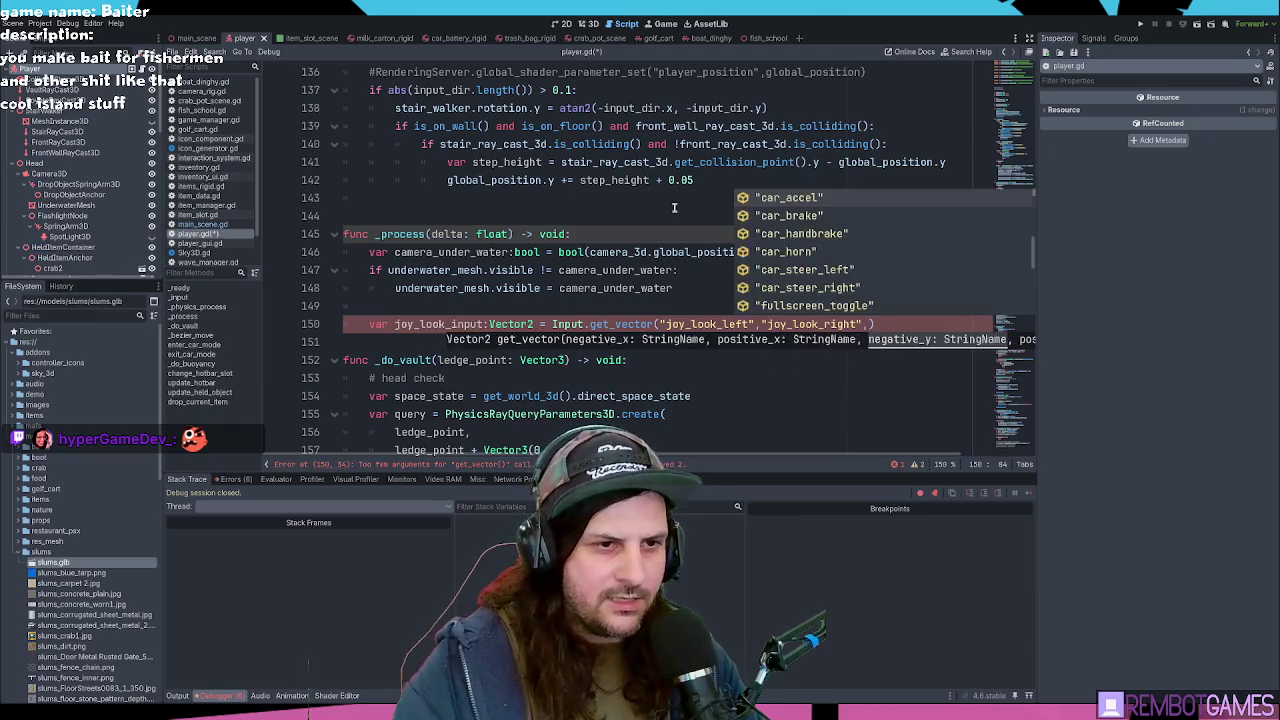
scroll(670, 220, up, 10)
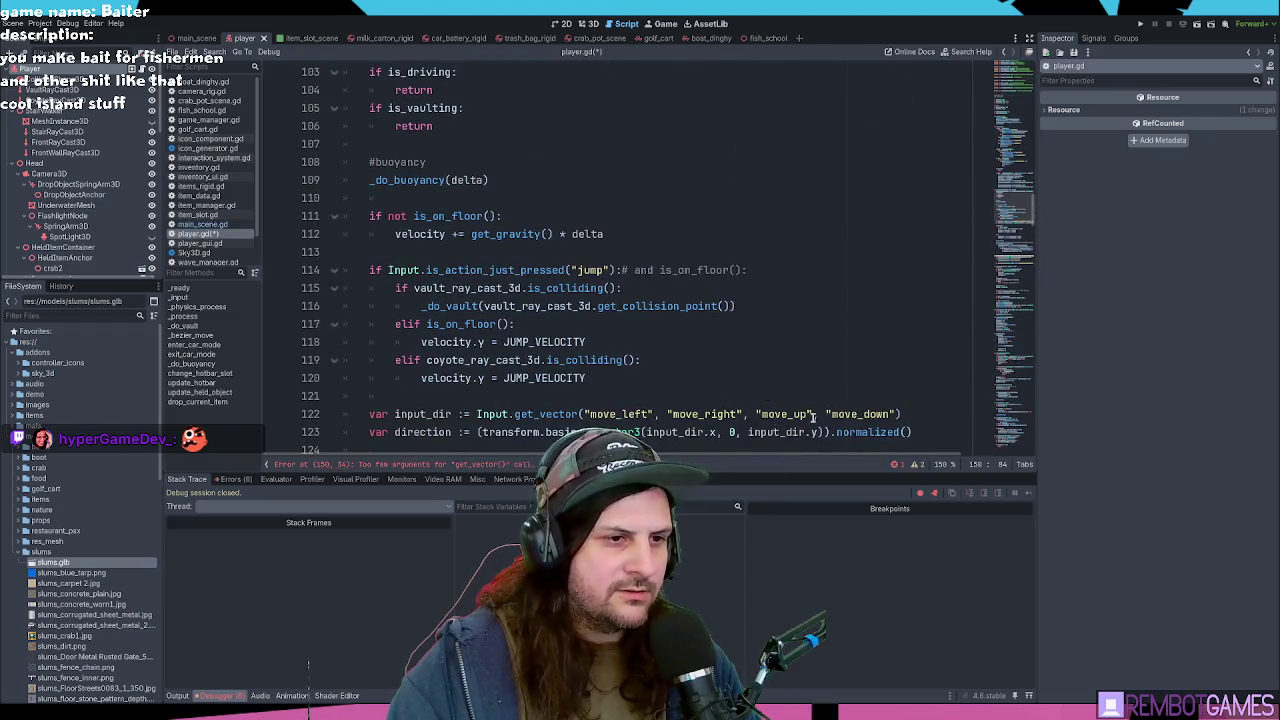
Step: Add "joy_look_up" and "joy_look_down" as the remaining get_vector arguments
scroll(664, 234, down, 11)
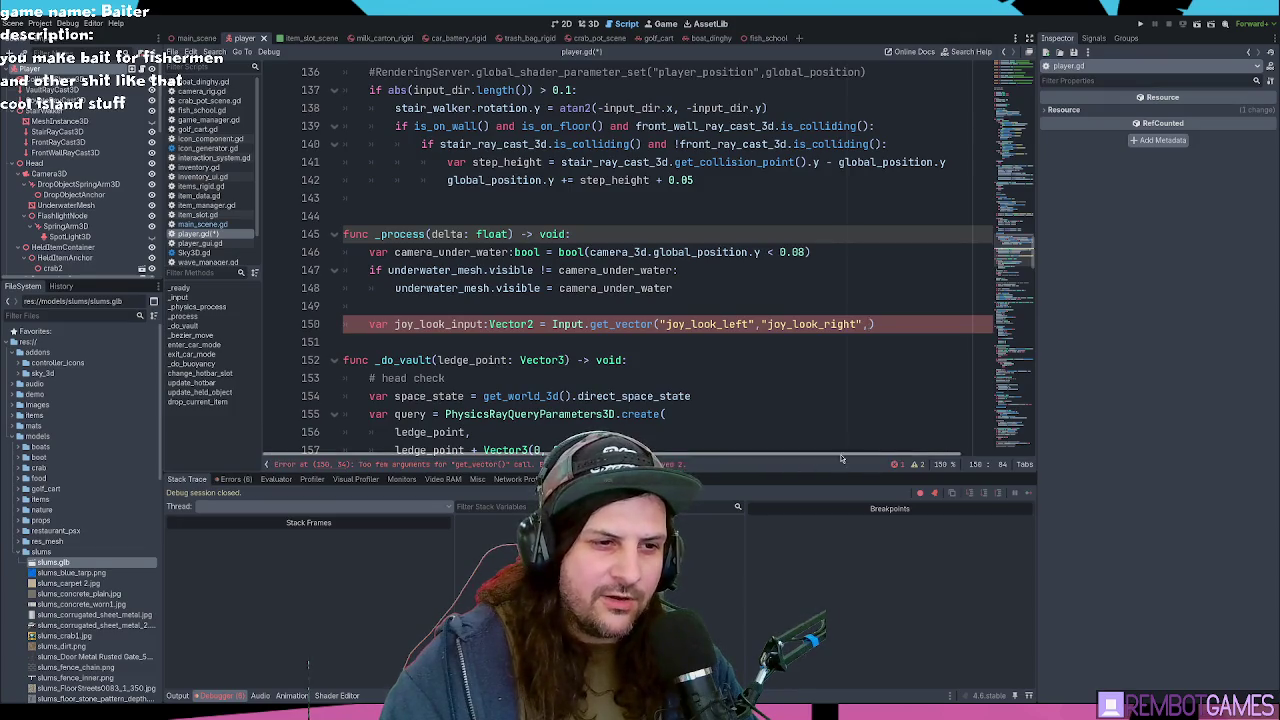
drag(872, 457, 937, 458)
text("joy_look_)
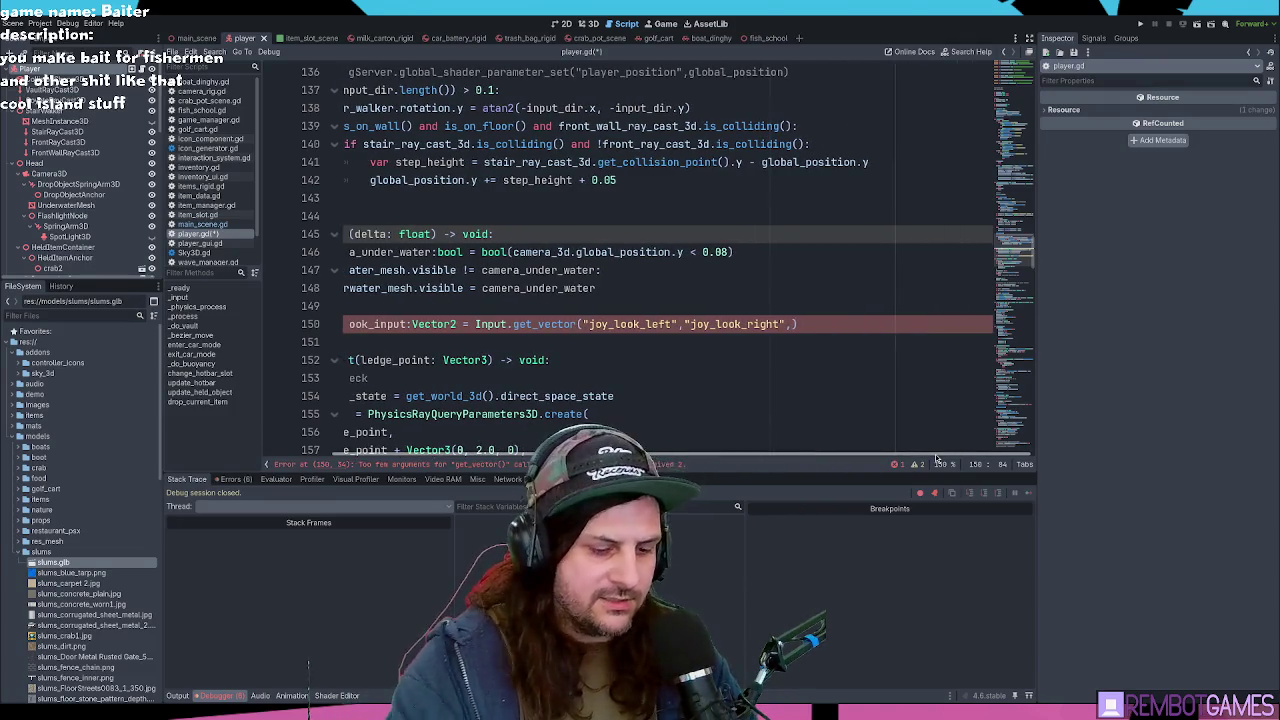
key(Down)
key(Down)
key(Down)
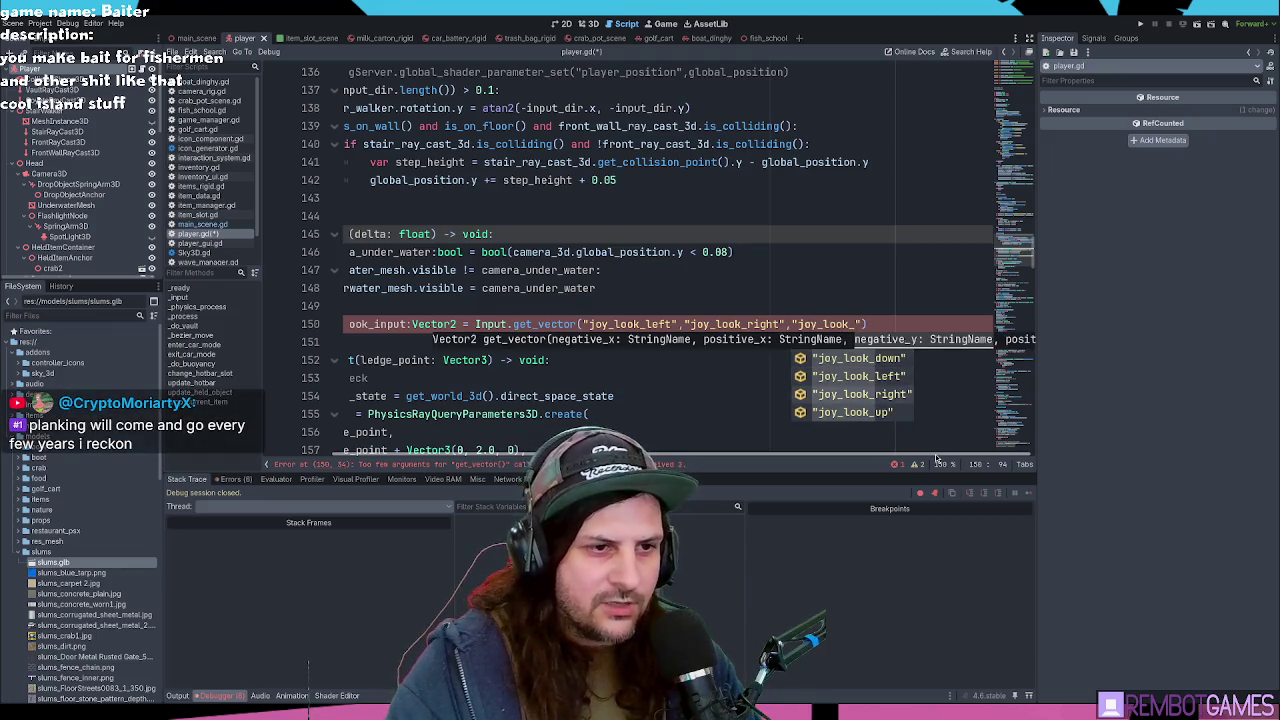
key(Return)
text(,"joy_look_)
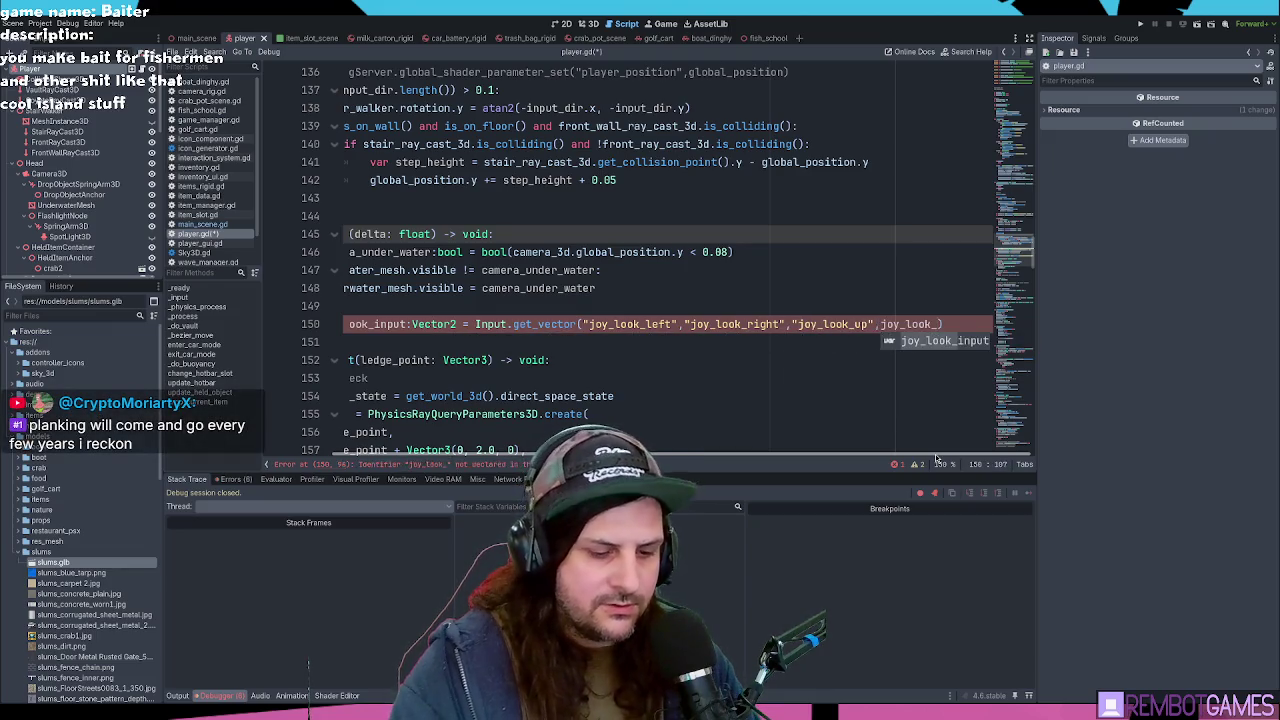
text(down)
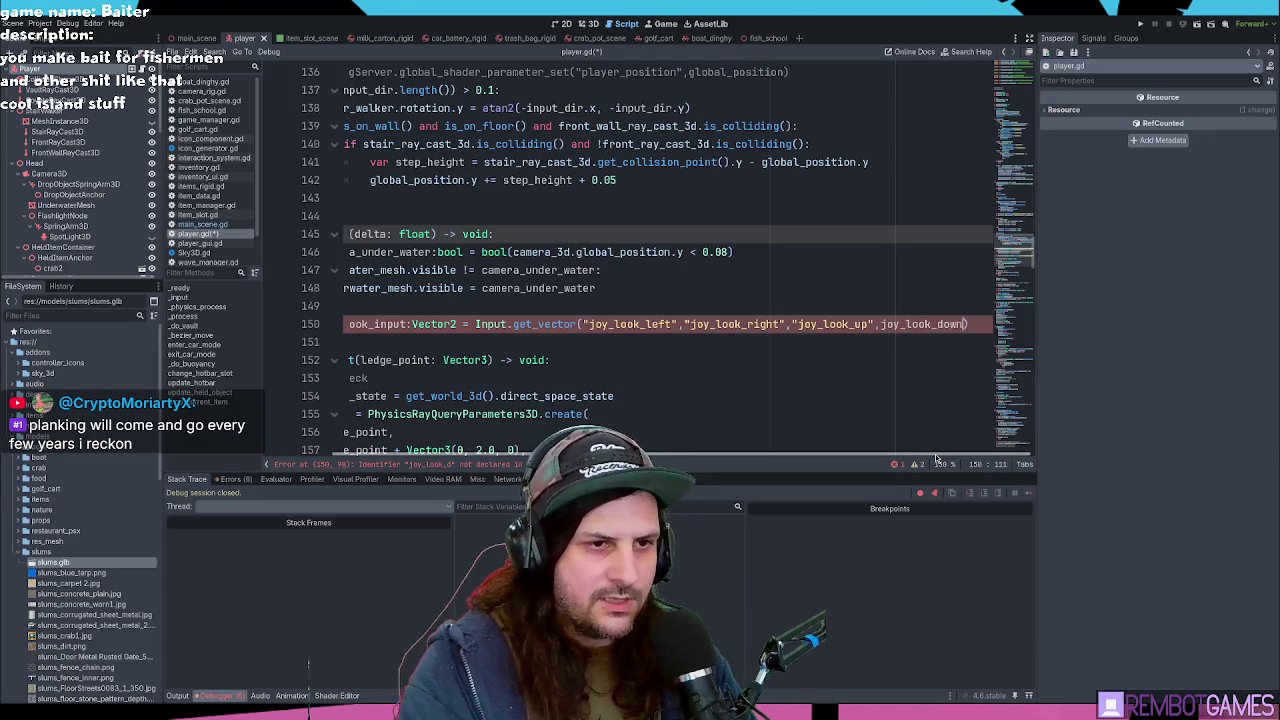
double_click(925, 324)
text(")
Step: Add an indented empty line below line 150 and jump to the _input function
scroll(930, 347, left, 5)
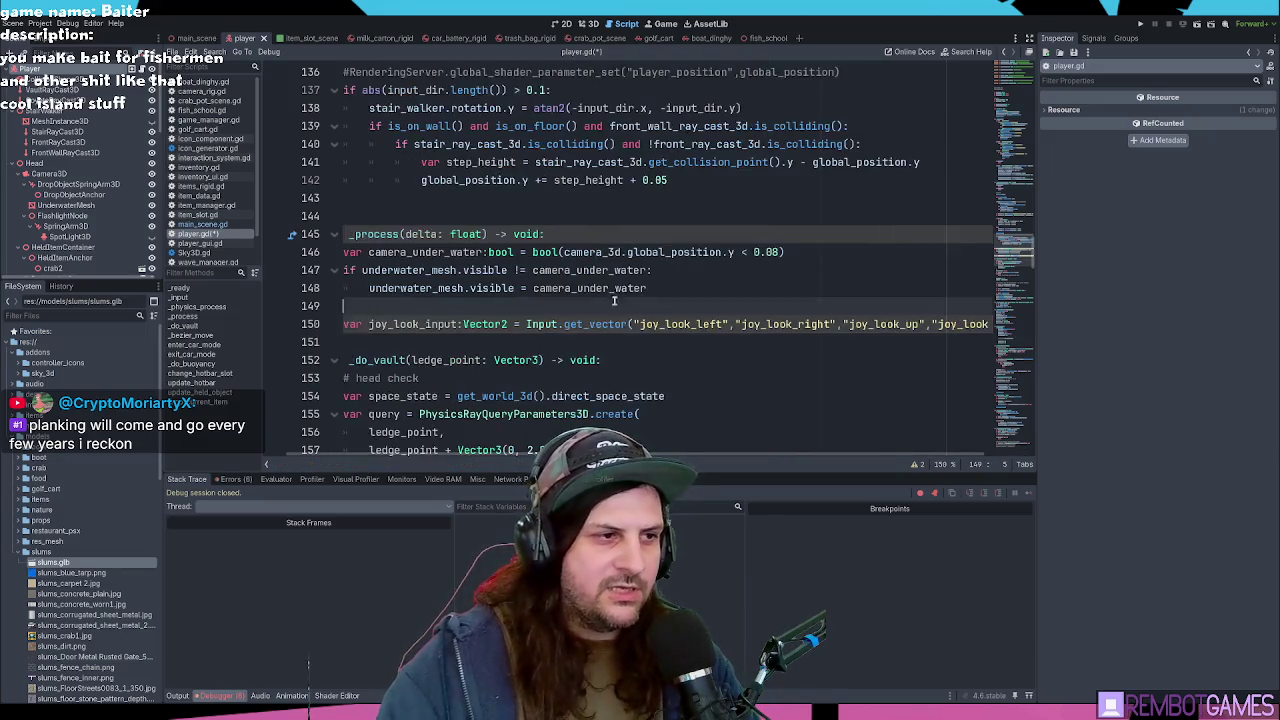
double_click(427, 324)
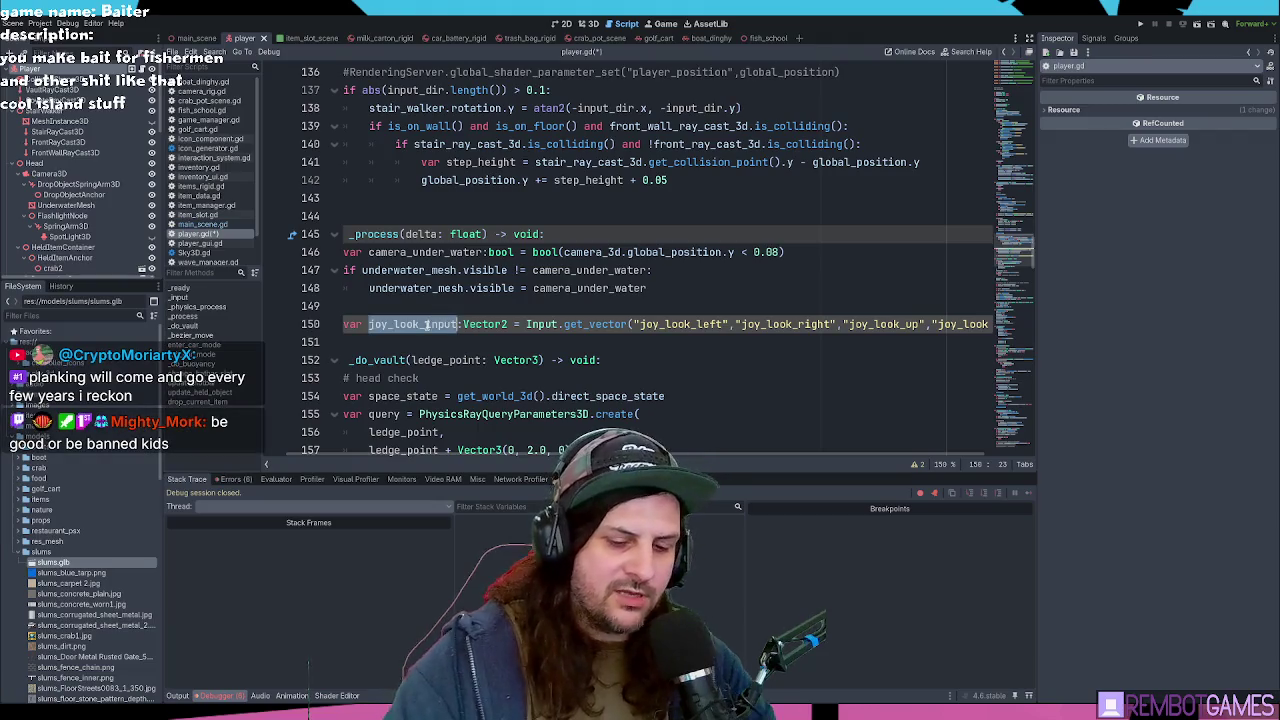
key(End)
key(Return)
key(BackSpace)
key(Tab)
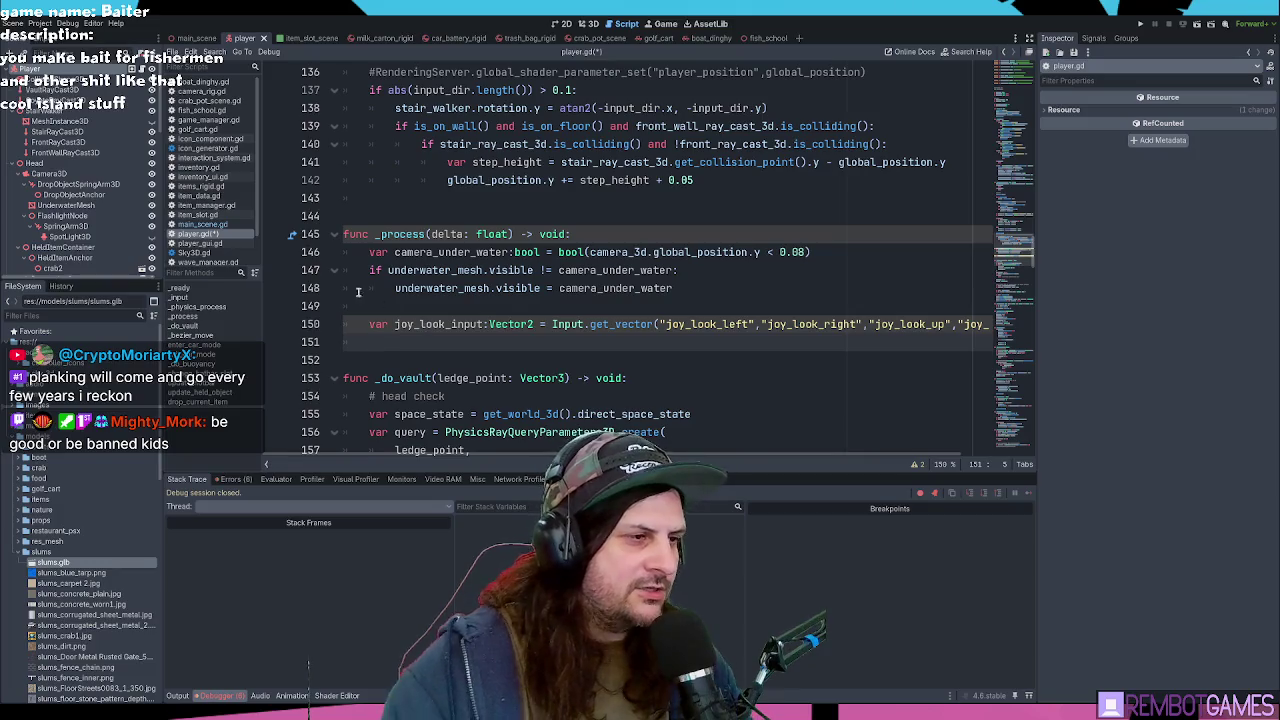
click(463, 325)
double_click(463, 325)
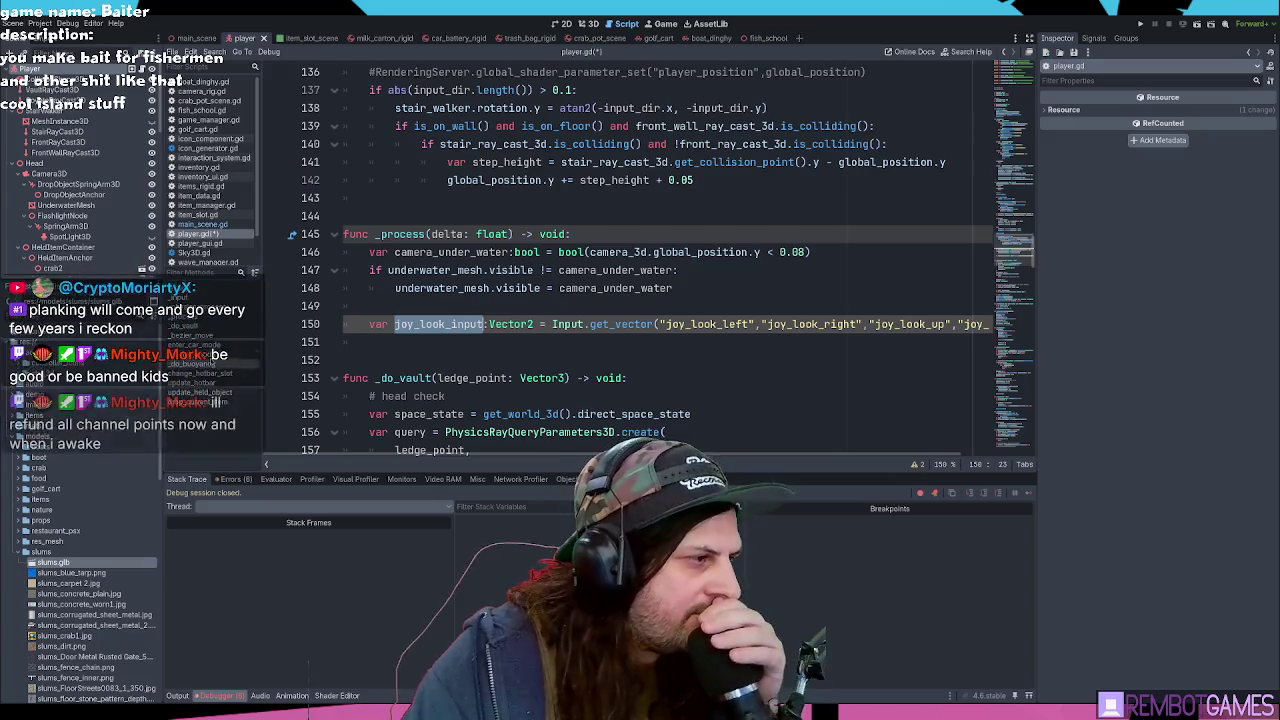
click(203, 299)
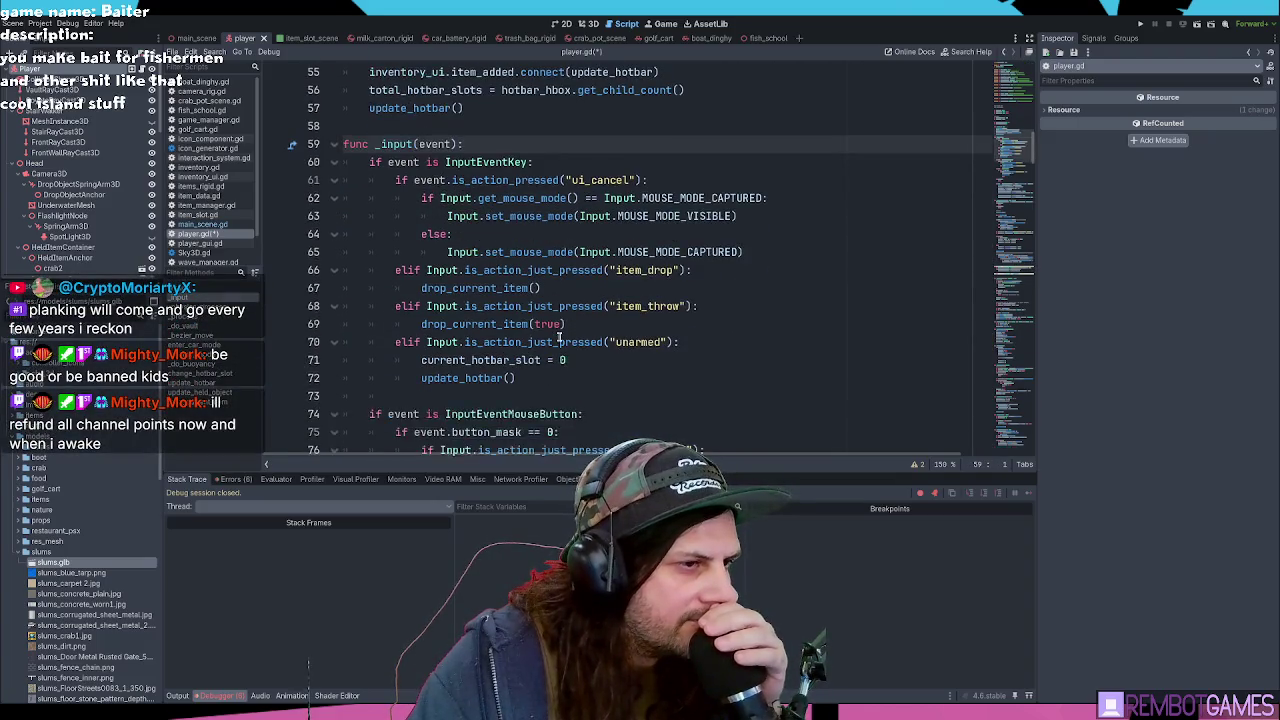
Step: Scroll through _input past the update_hotbar call on line 84
scroll(560, 338, down, 2)
click(584, 310)
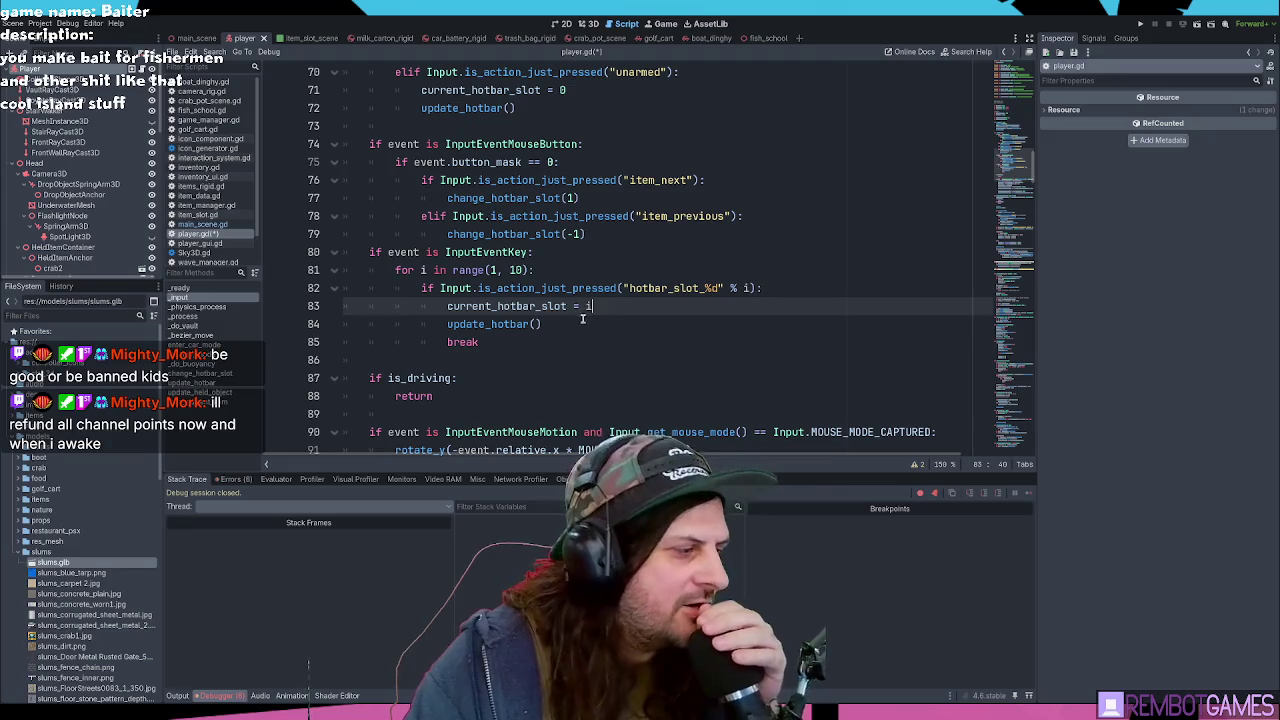
click(580, 320)
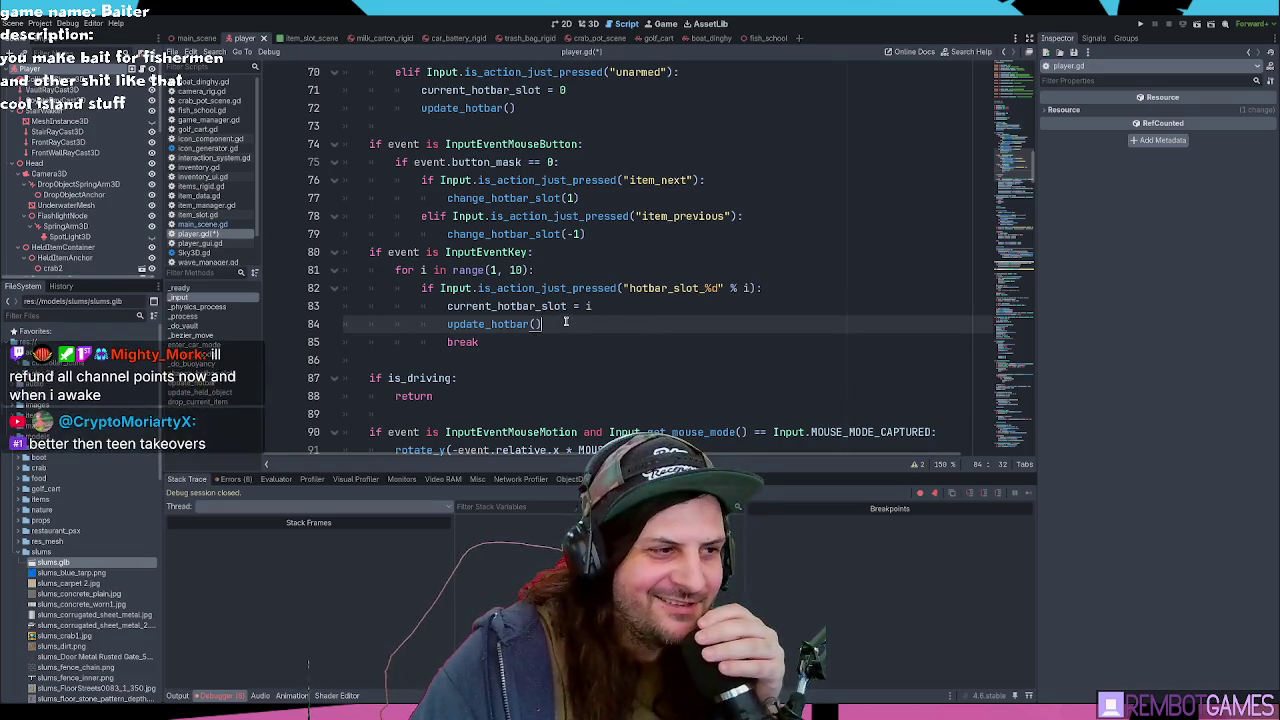
scroll(578, 332, down, 1)
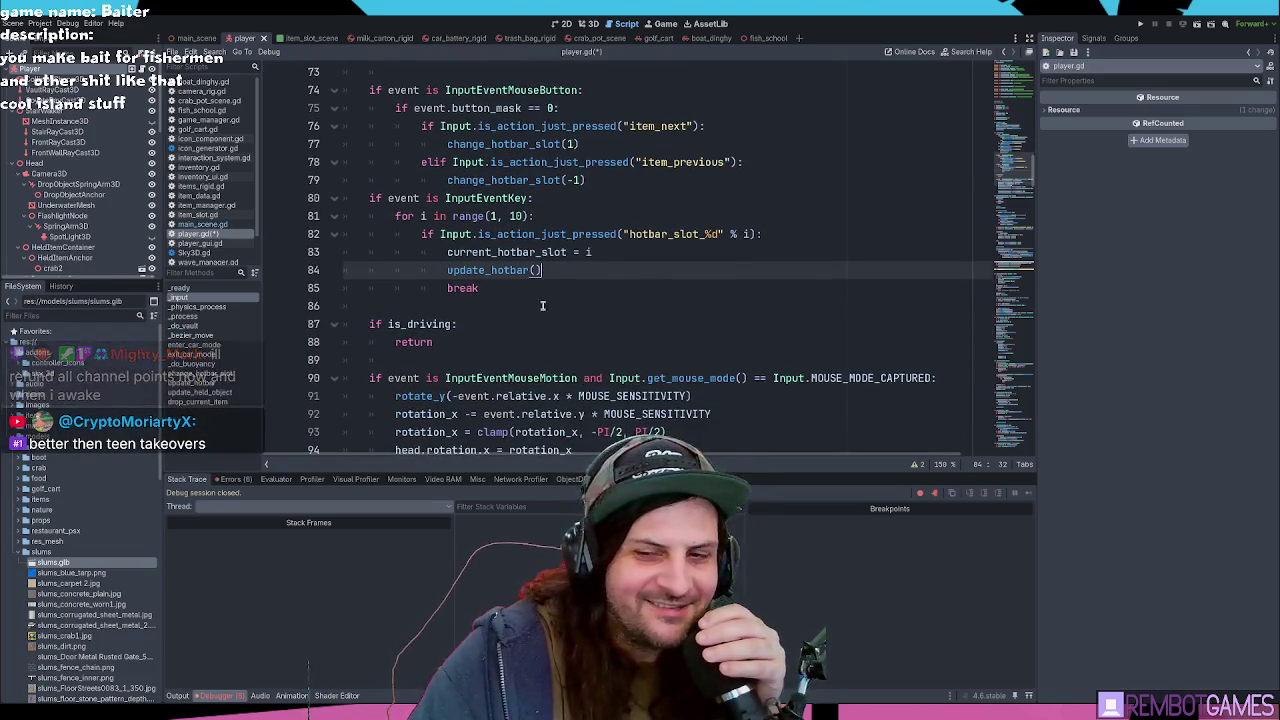
scroll(493, 284, down, 2)
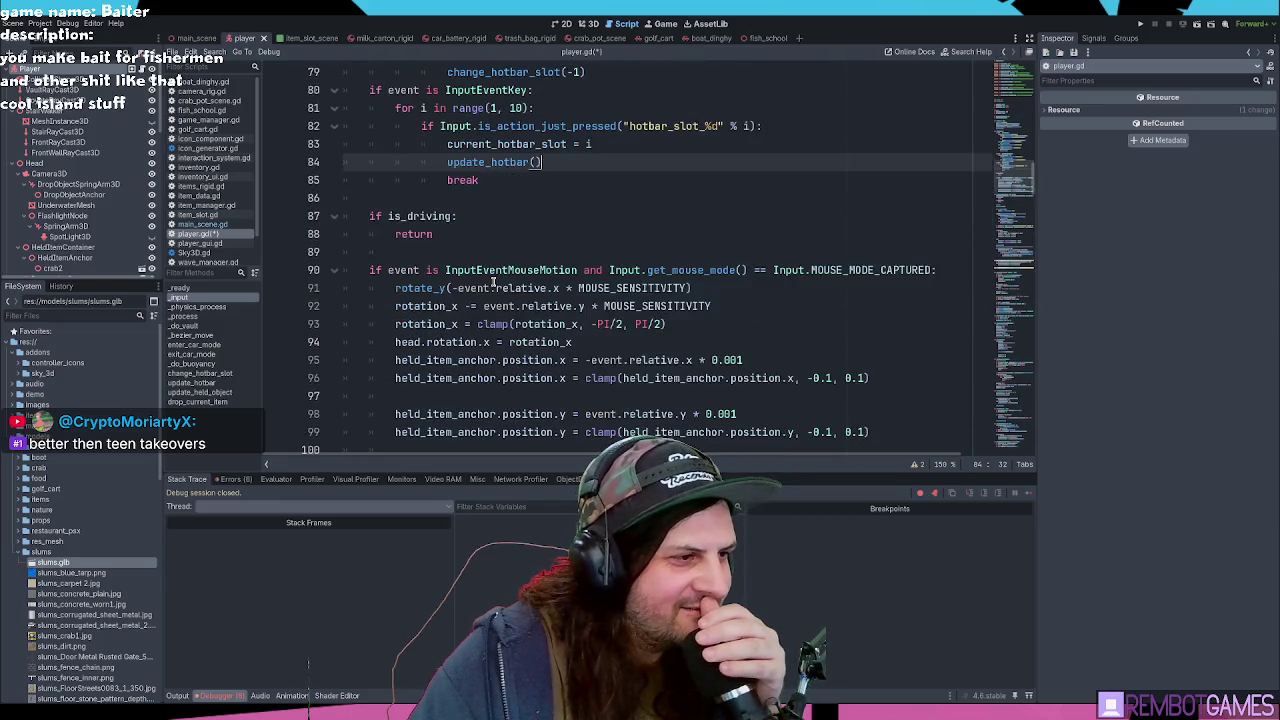
Step: Select the mouse-look and held-item sway lines 91 to 99
click(479, 257)
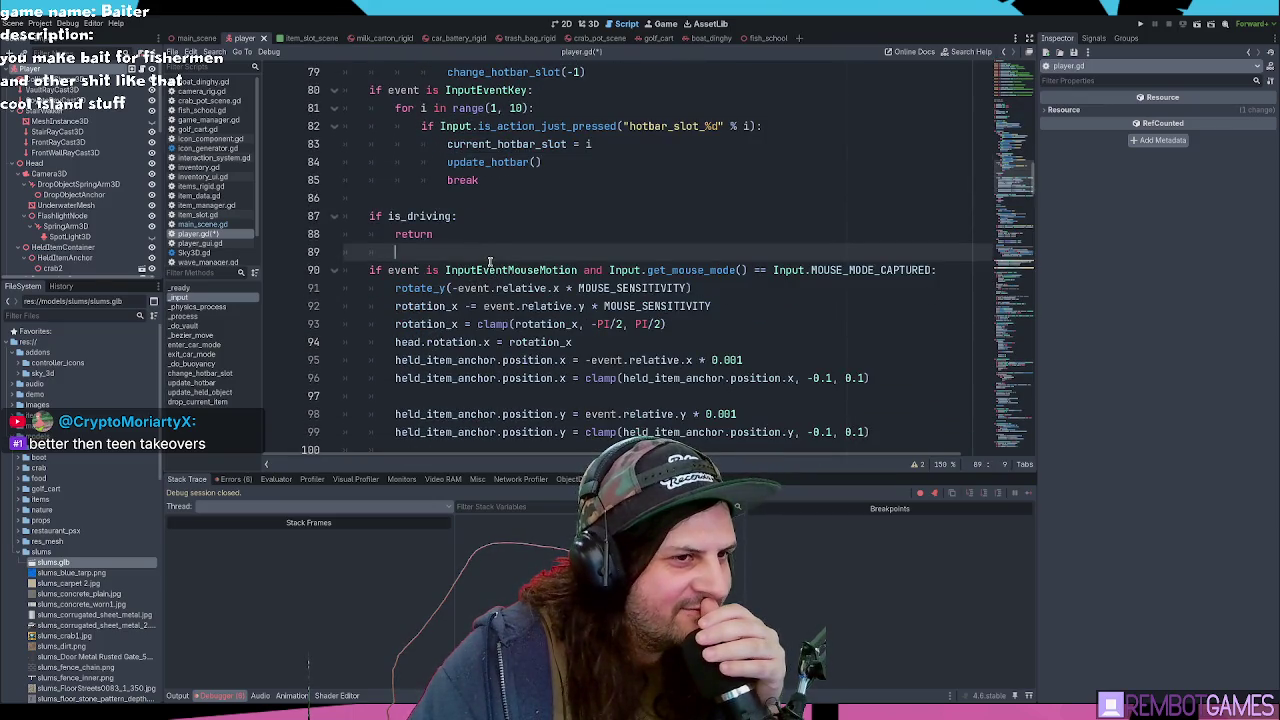
mouse_move(416, 264)
mouse_down()
mouse_move(400, 288)
mouse_move(563, 324)
mouse_up()
click(688, 308)
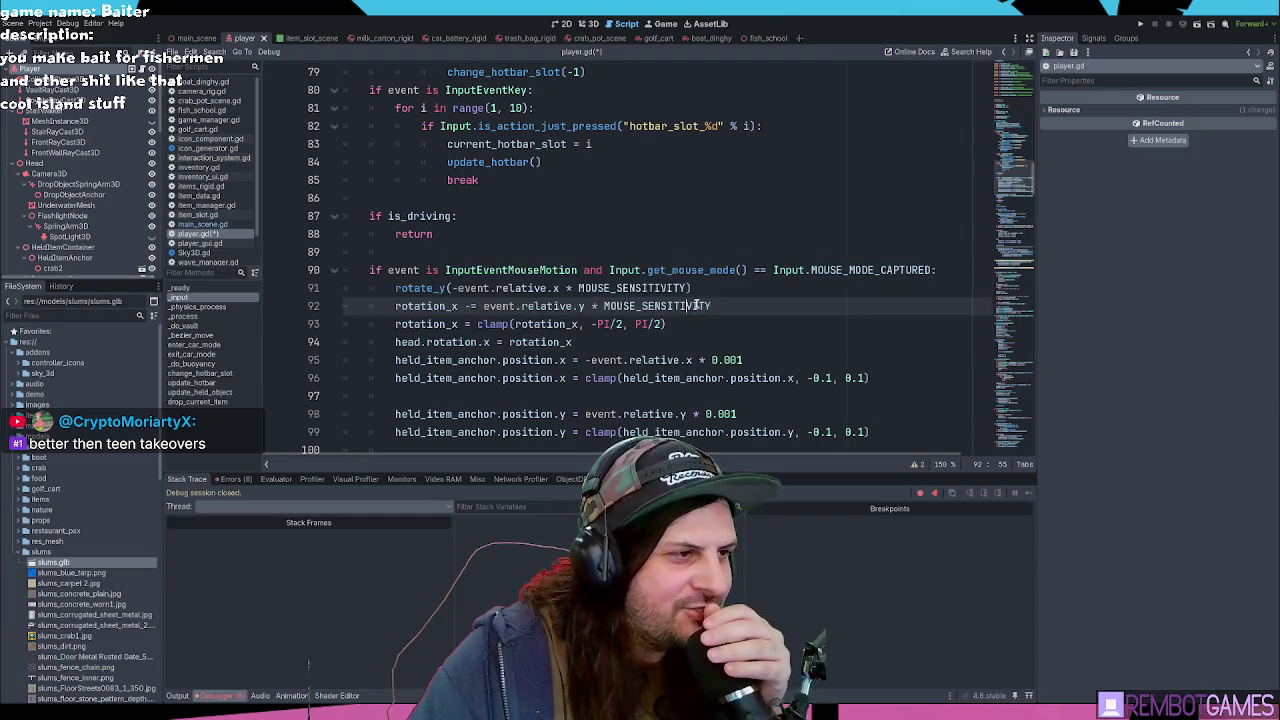
double_click(725, 302)
click(722, 289)
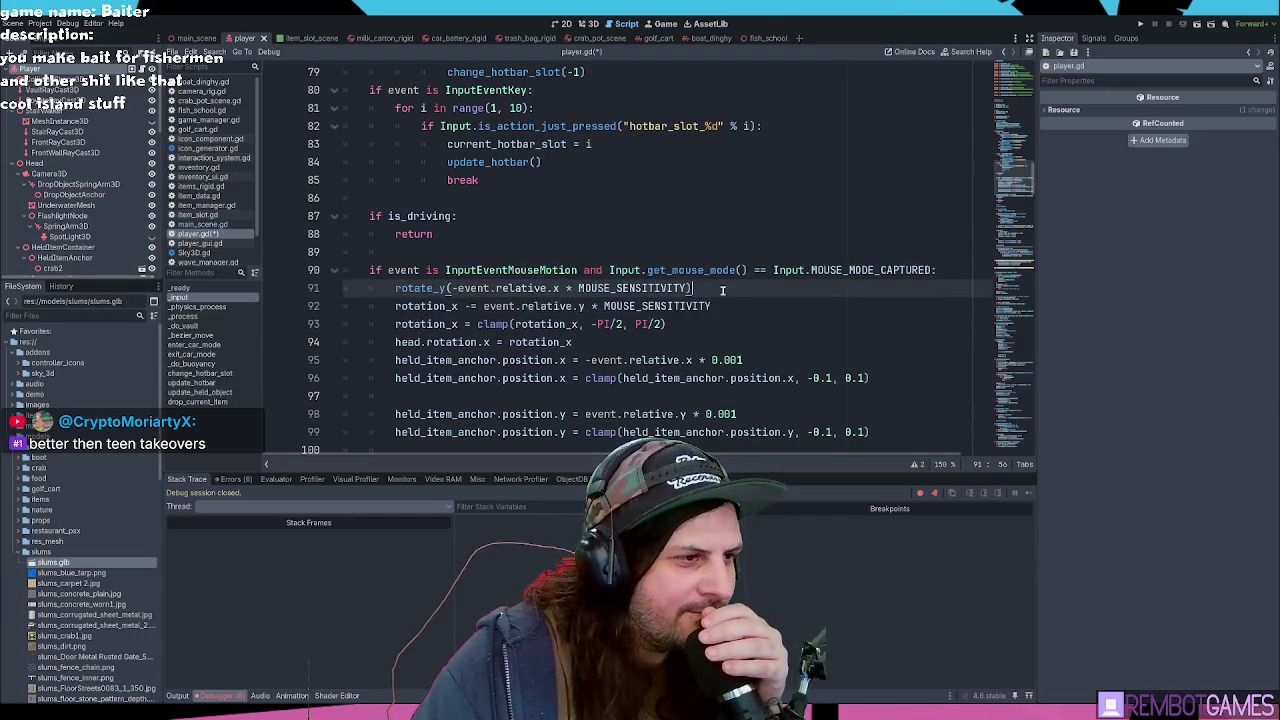
triple_click(722, 289)
click(697, 301)
scroll(714, 334, down, 2)
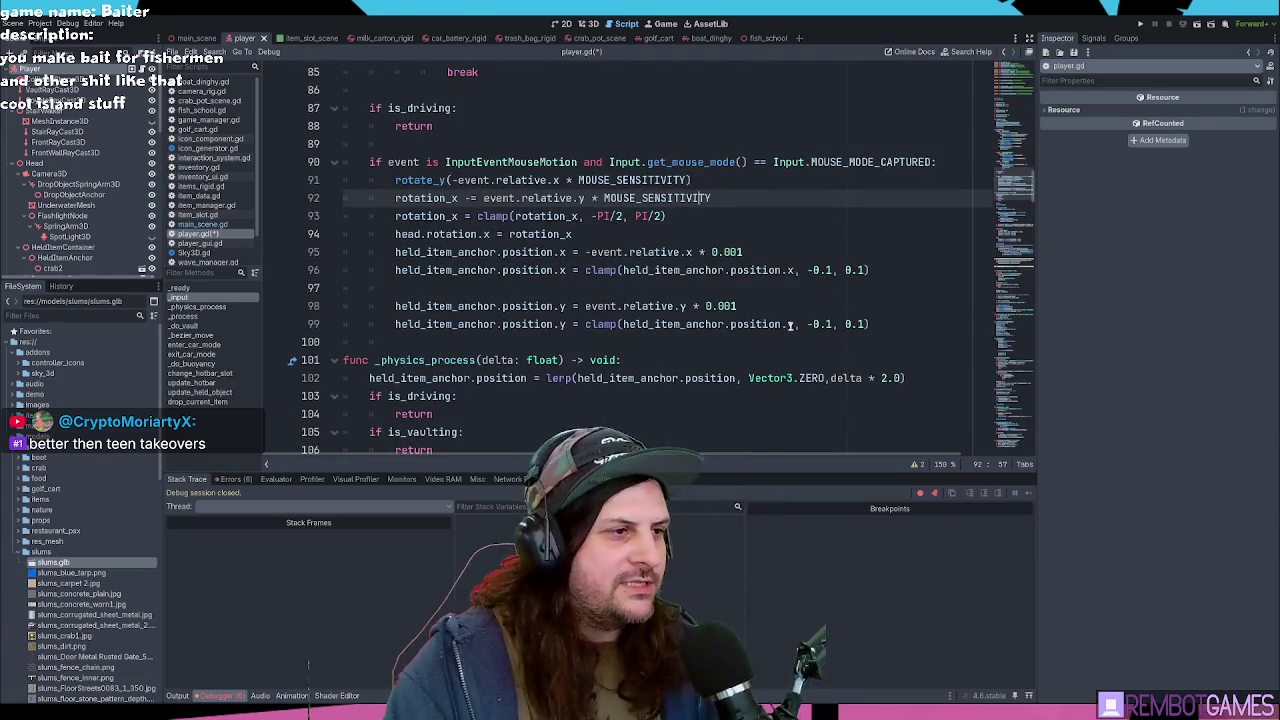
drag(790, 326, 400, 180)
key(ctrl+c)
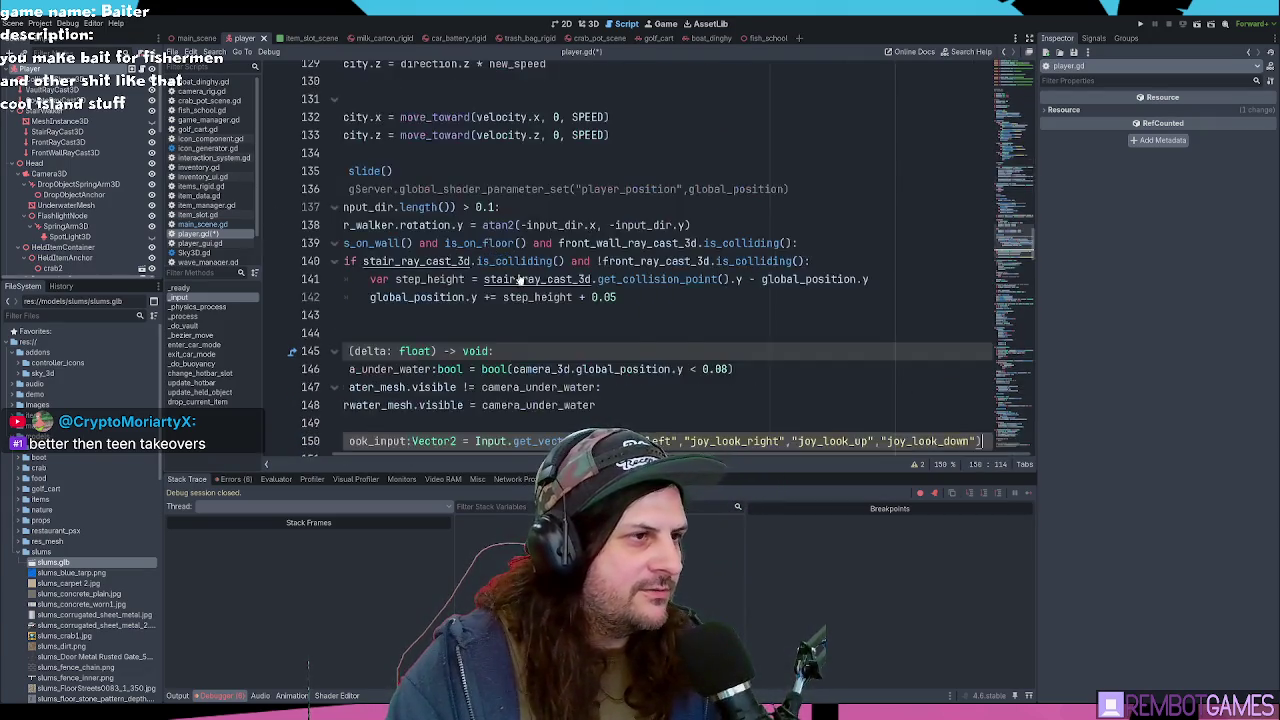
Step: Paste the mouse-look code below line 150 and begin an 'if joy_look_input:' line above it
key(Return)
scroll(519, 281, down, 3)
click(349, 287)
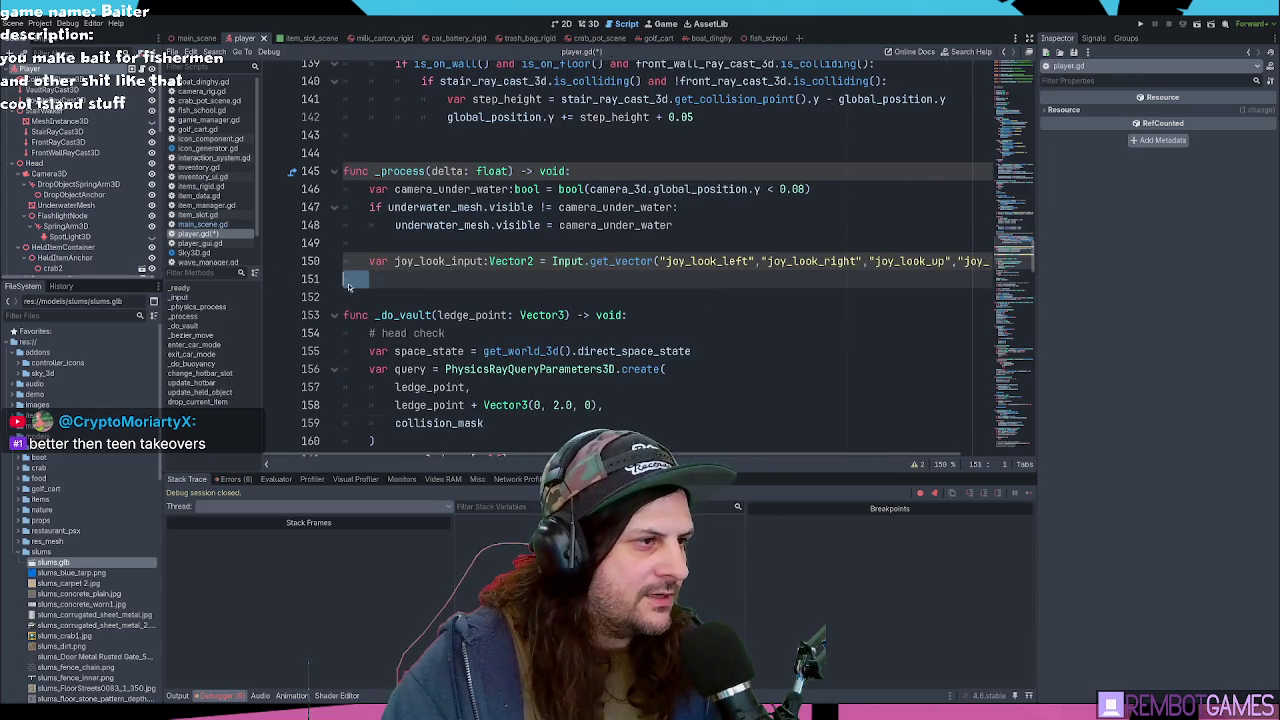
key(ctrl+v)
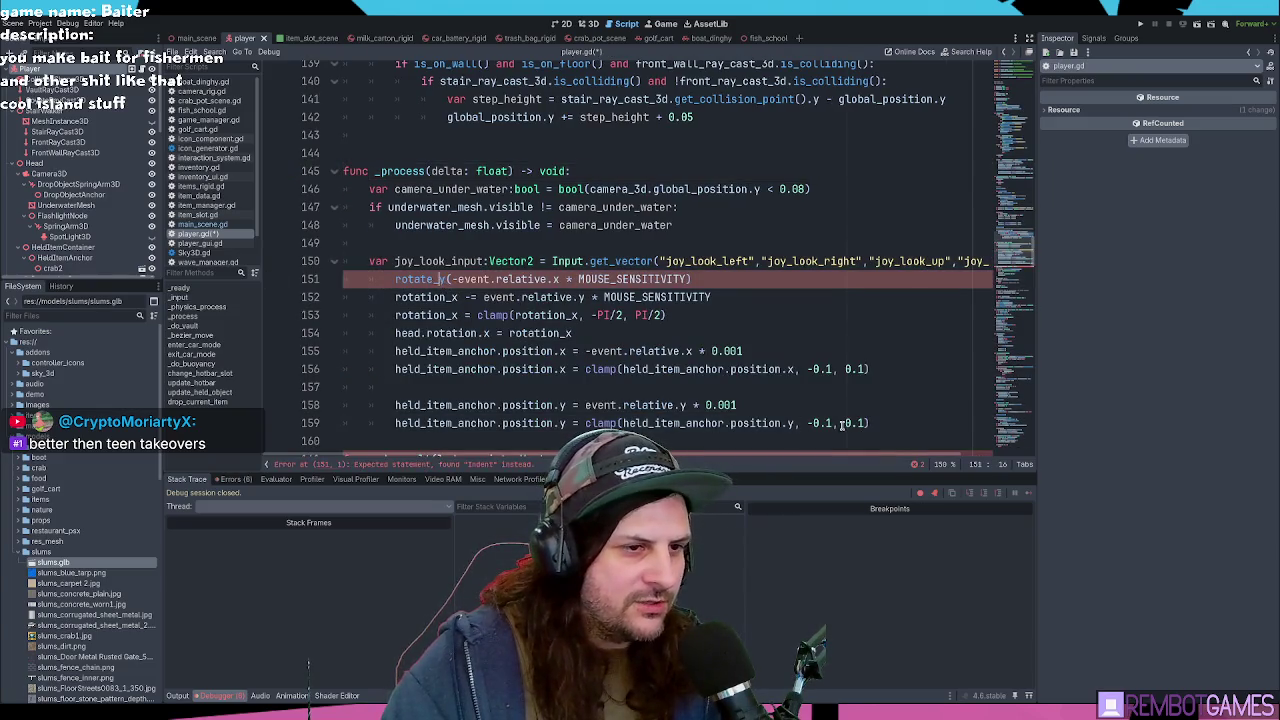
click(412, 280)
key(Return)
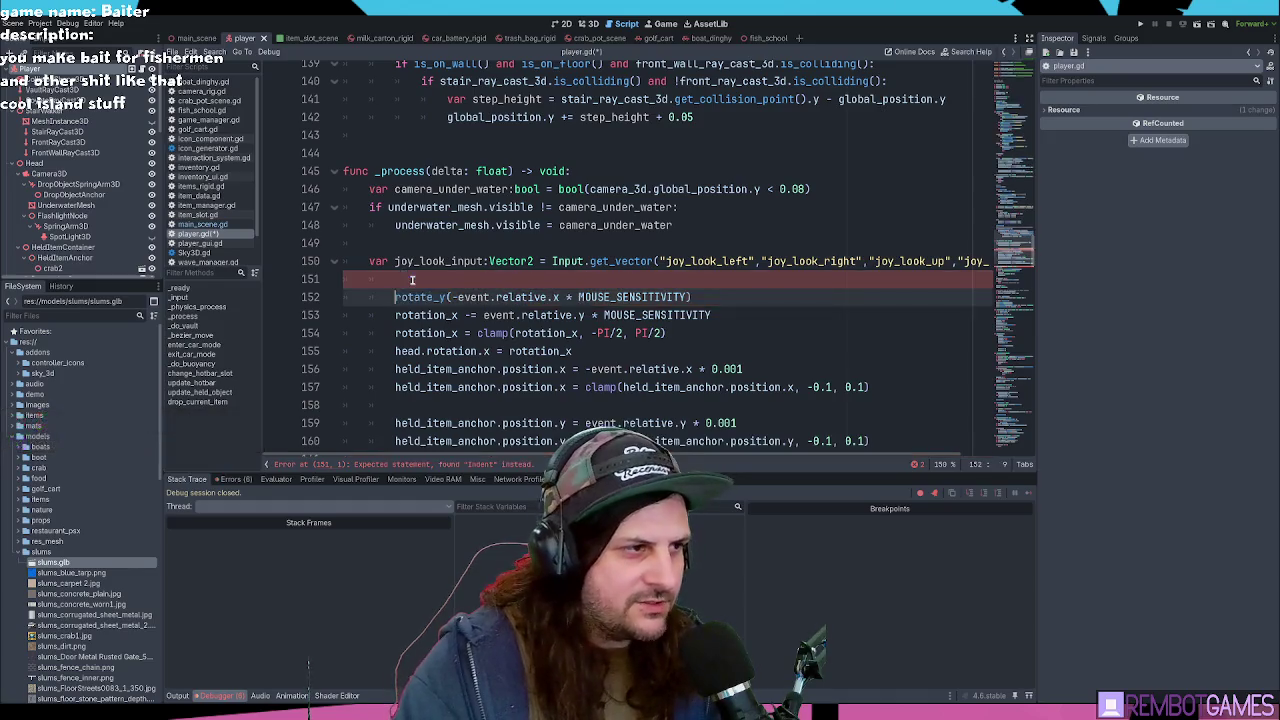
key(Up)
key(Tab)
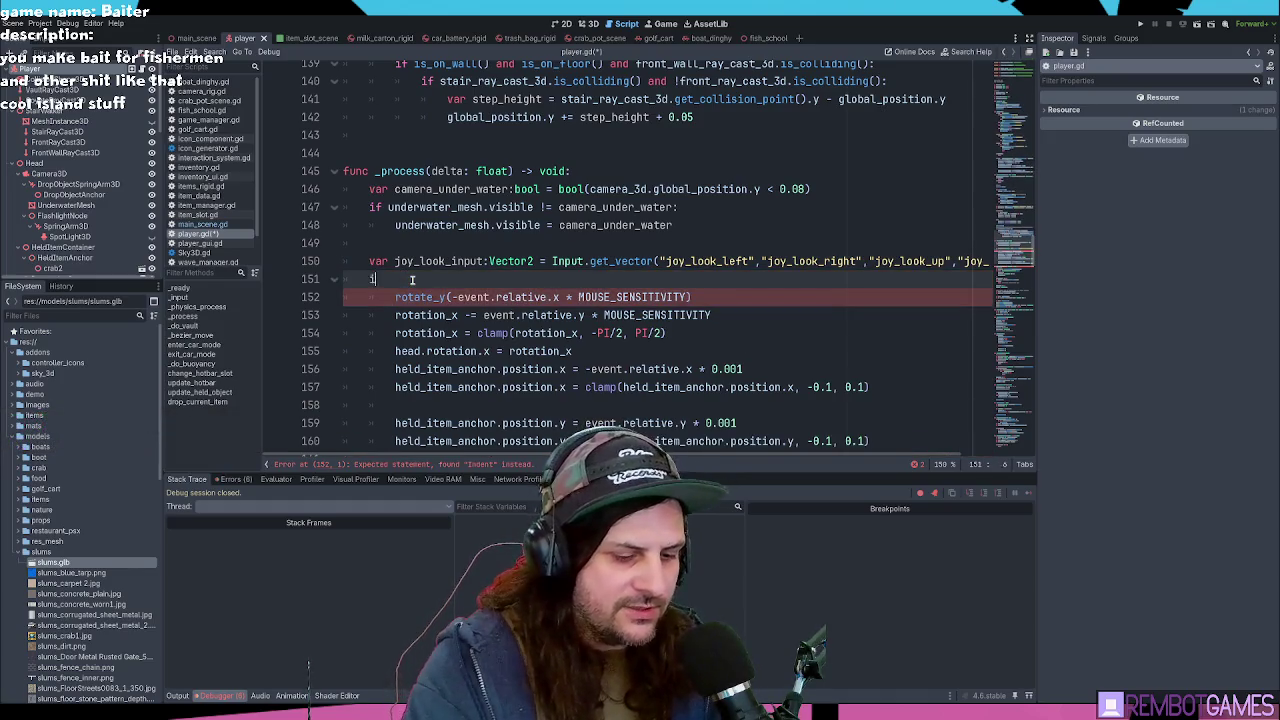
text(if joy_look_input:)
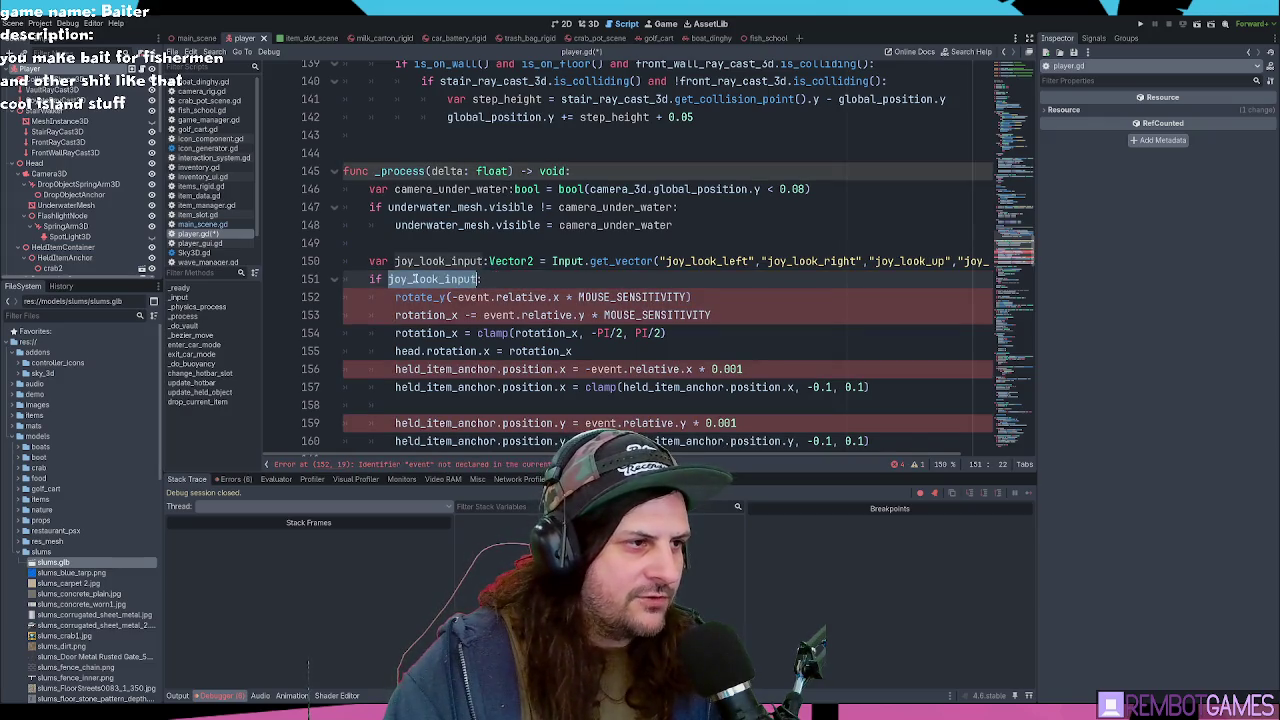
text(:)
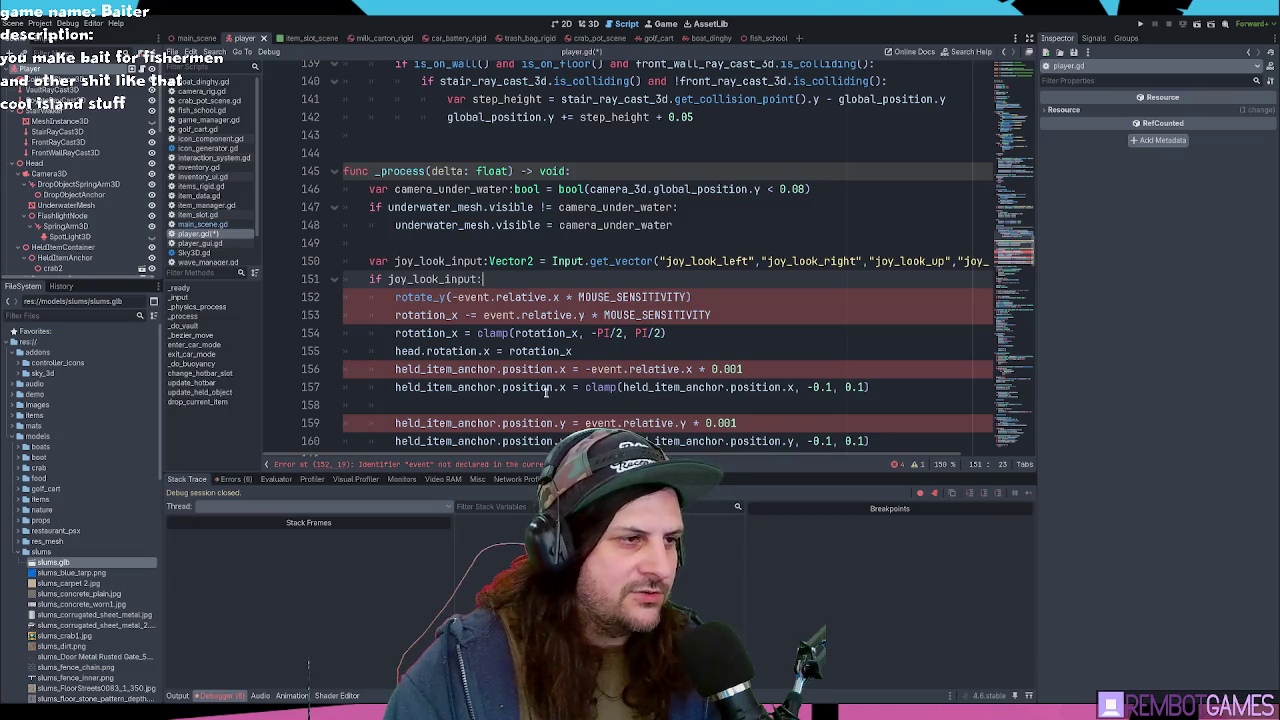
Step: On line 152, replace MOUSE_SENSITIVITY with JOY_SENSITIVITY and event.relative with joy_look_input
scroll(546, 392, down, 2)
scroll(600, 300, up, 1)
double_click(622, 244)
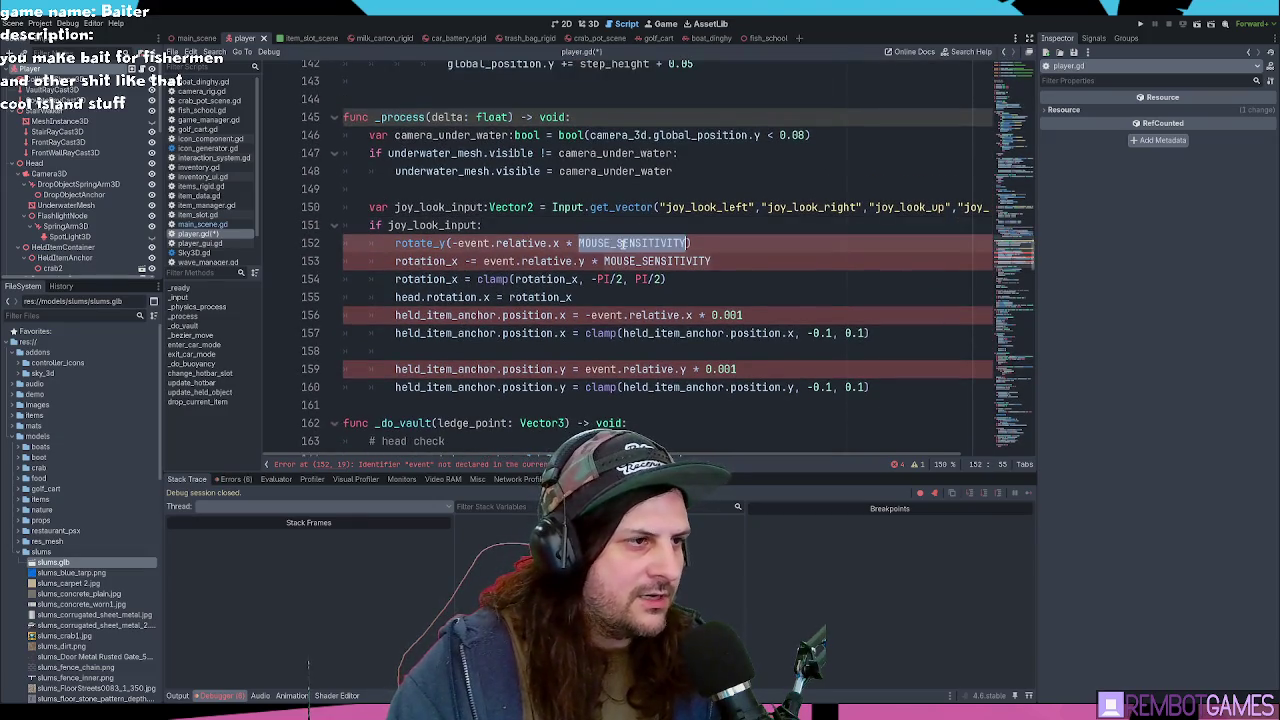
scroll(1015, 250, up, 15)
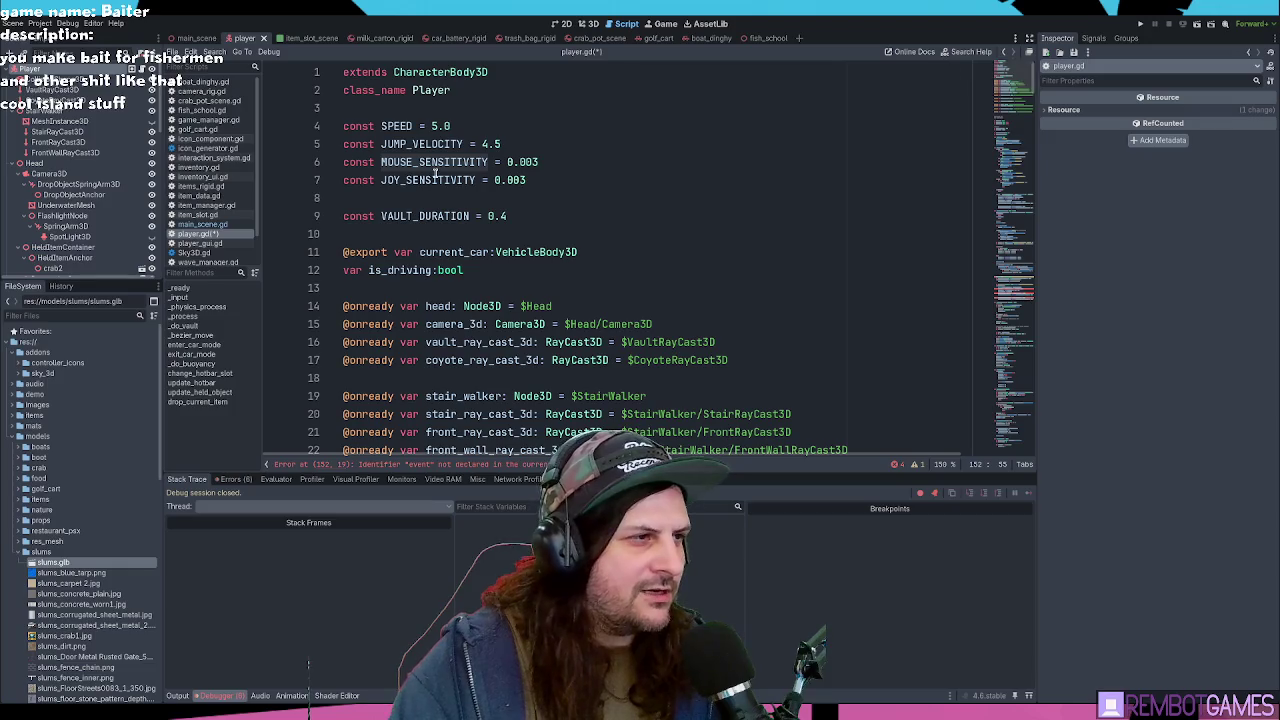
double_click(435, 174)
key(ctrl+c)
key(ctrl+z)
key(ctrl+y)
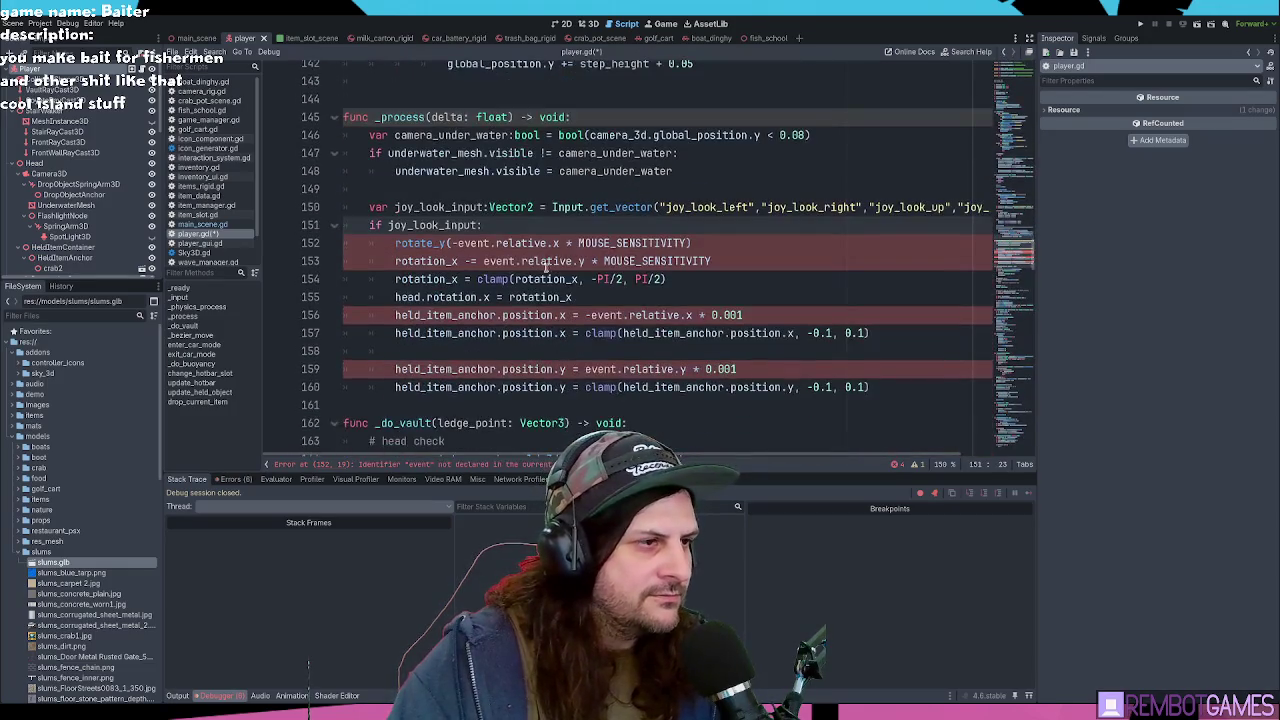
double_click(627, 243)
key(ctrl+v)
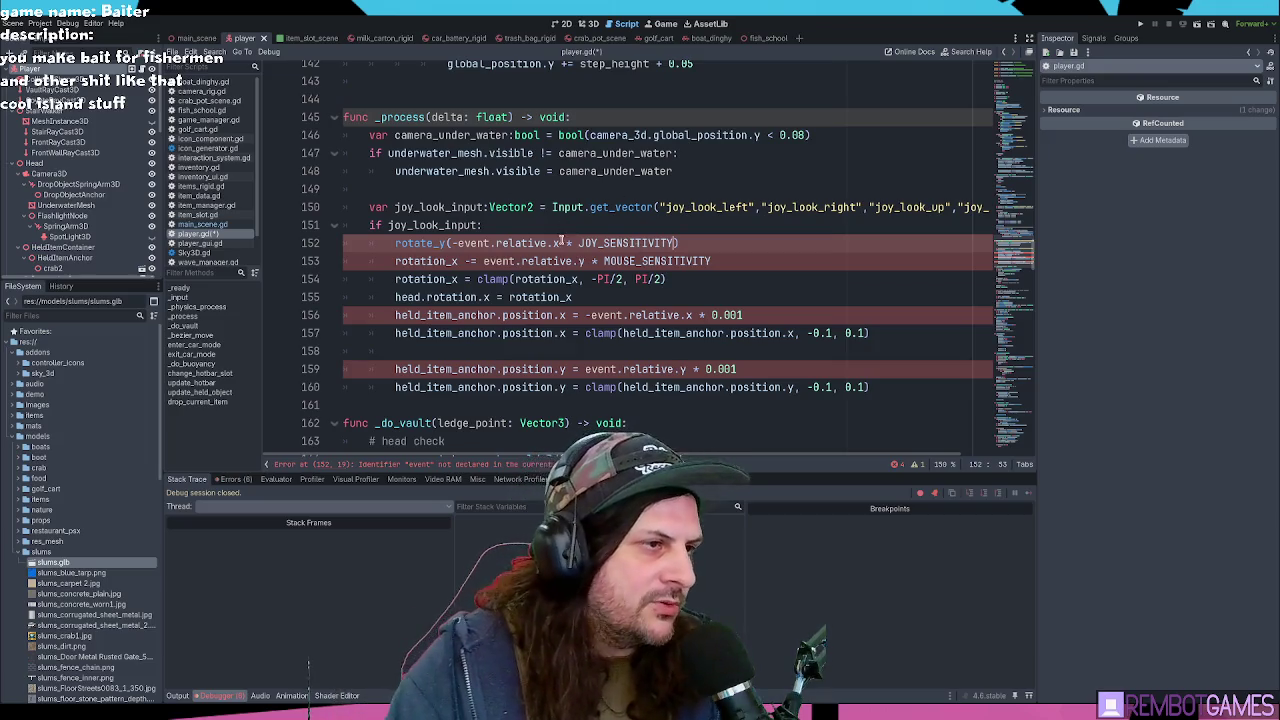
mouse_move(545, 243)
mouse_down()
mouse_move(492, 243)
mouse_move(547, 243)
mouse_up()
double_click(414, 207)
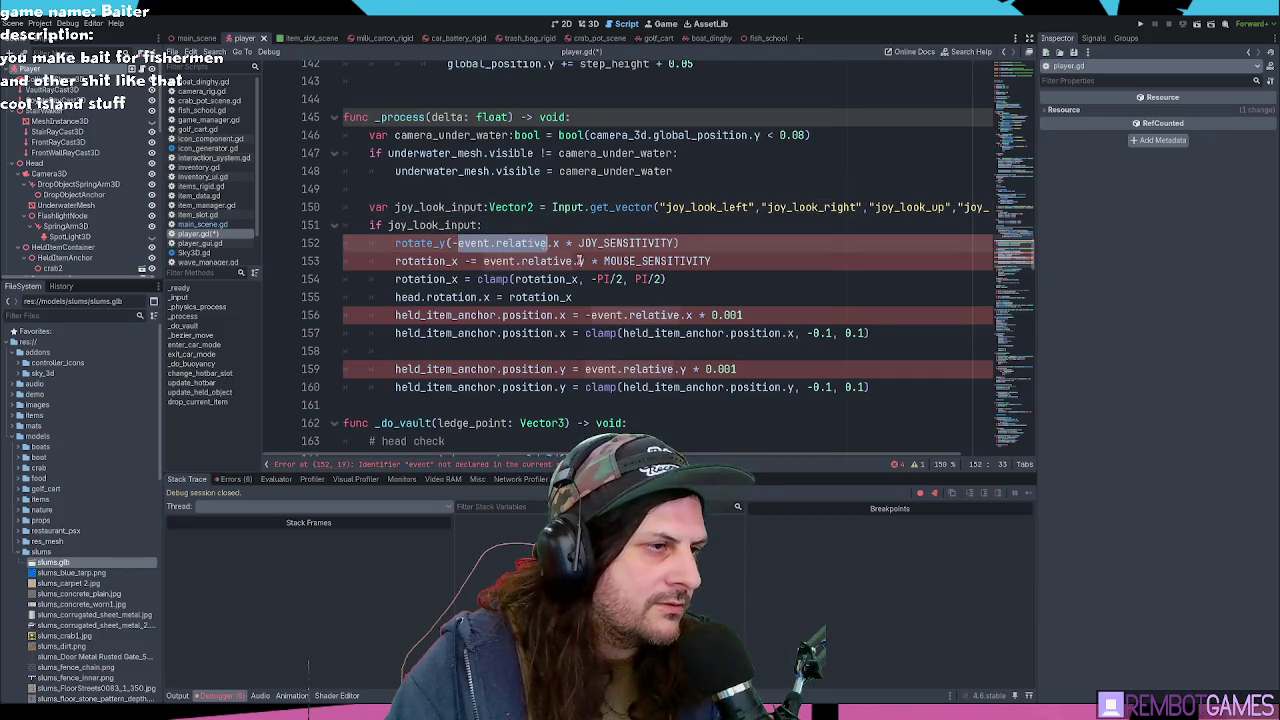
text(joy_look_input)
Step: Comment out lines 153–160, then save and run the game with F5
click(343, 261)
key(shift+Down)
key(shift+Down)
key(shift+Down)
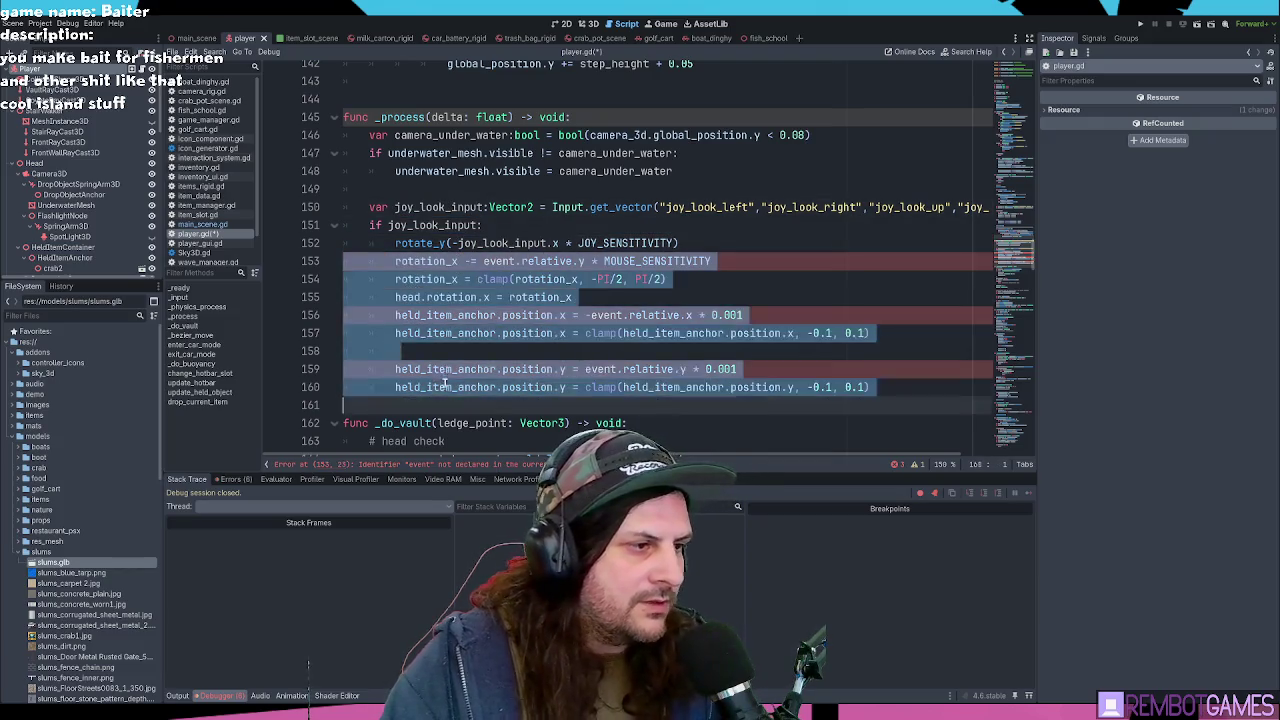
key(ctrl+k)
click(733, 248)
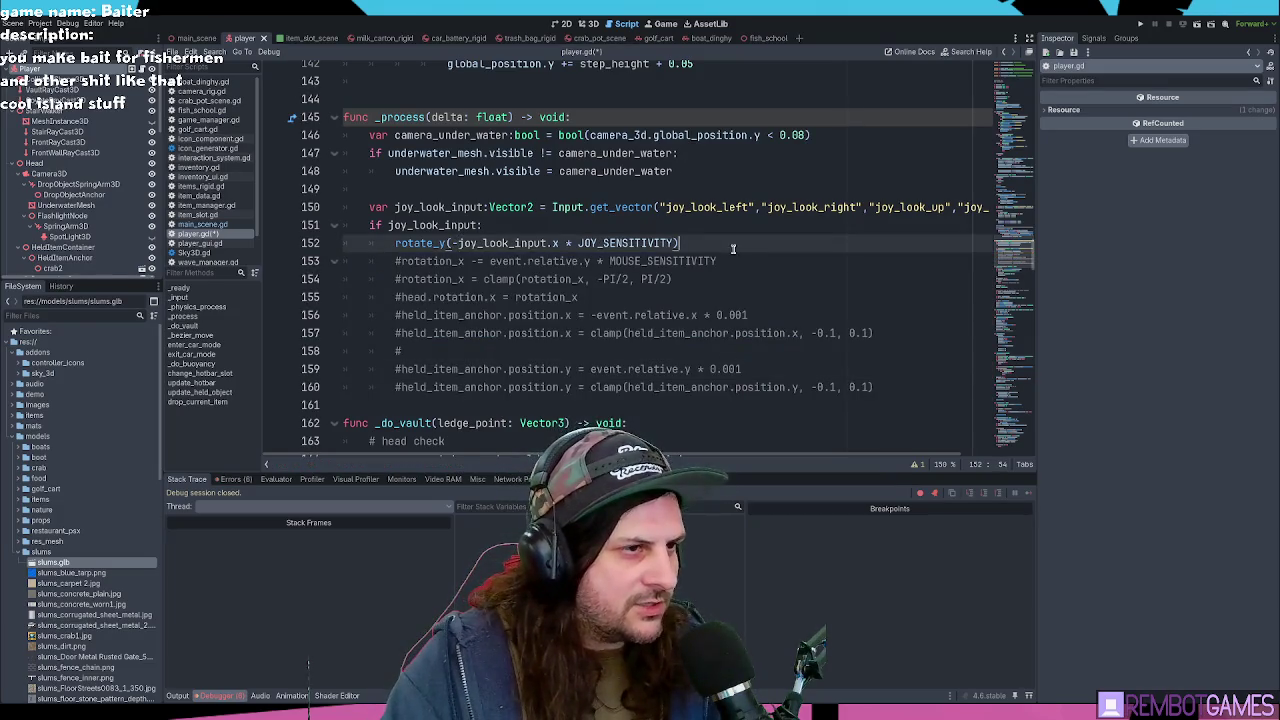
key(F5)
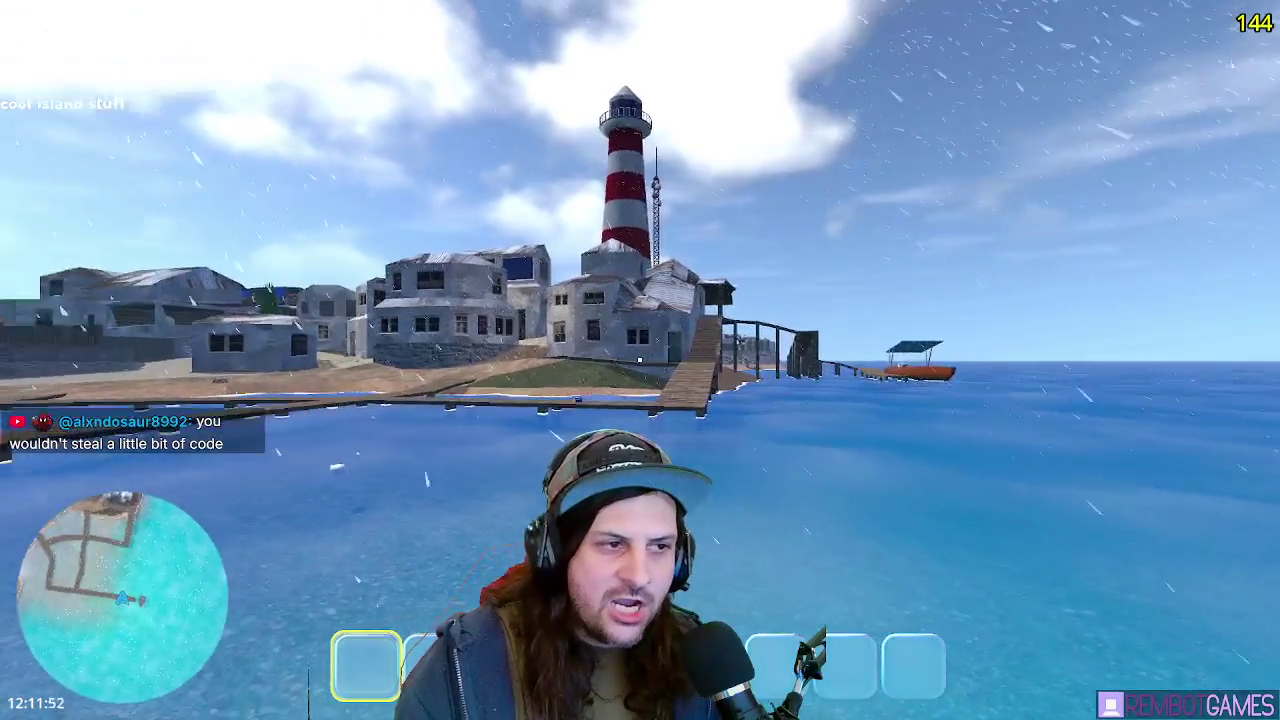
Step: Walk forward onto the pier to test turning, then stop the game with F8
key(w)
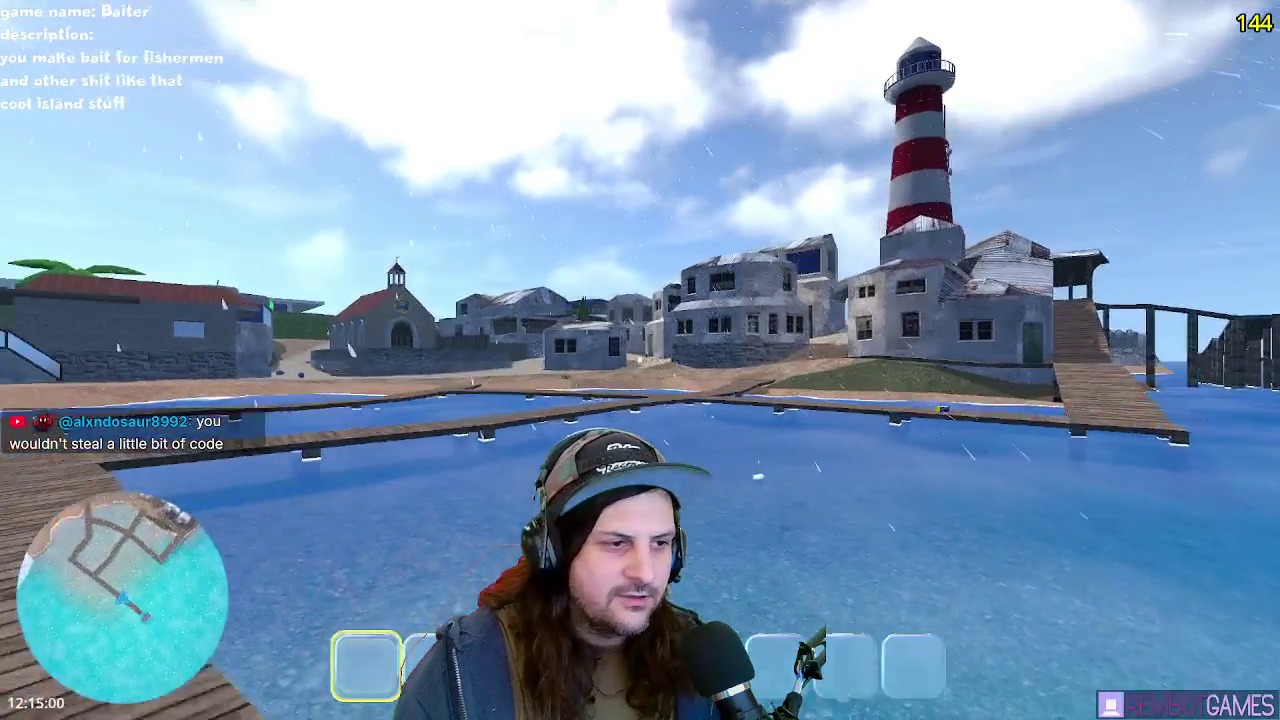
key(w)
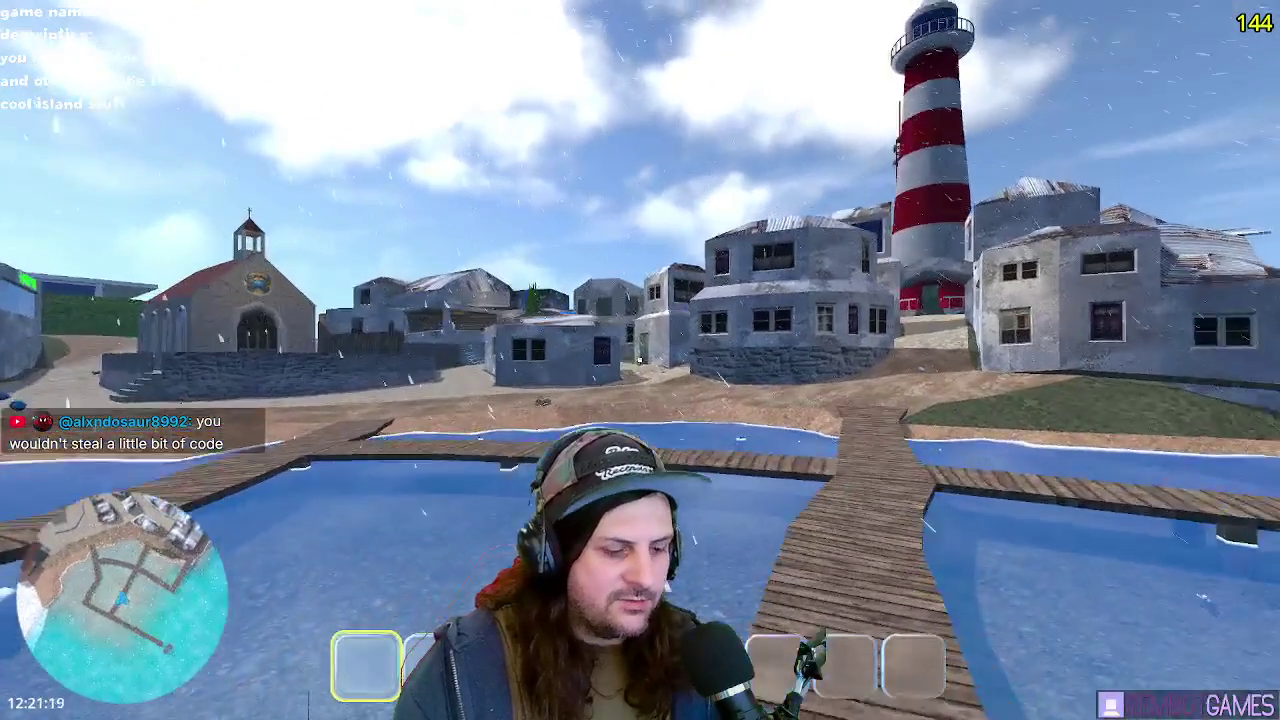
key(F8)
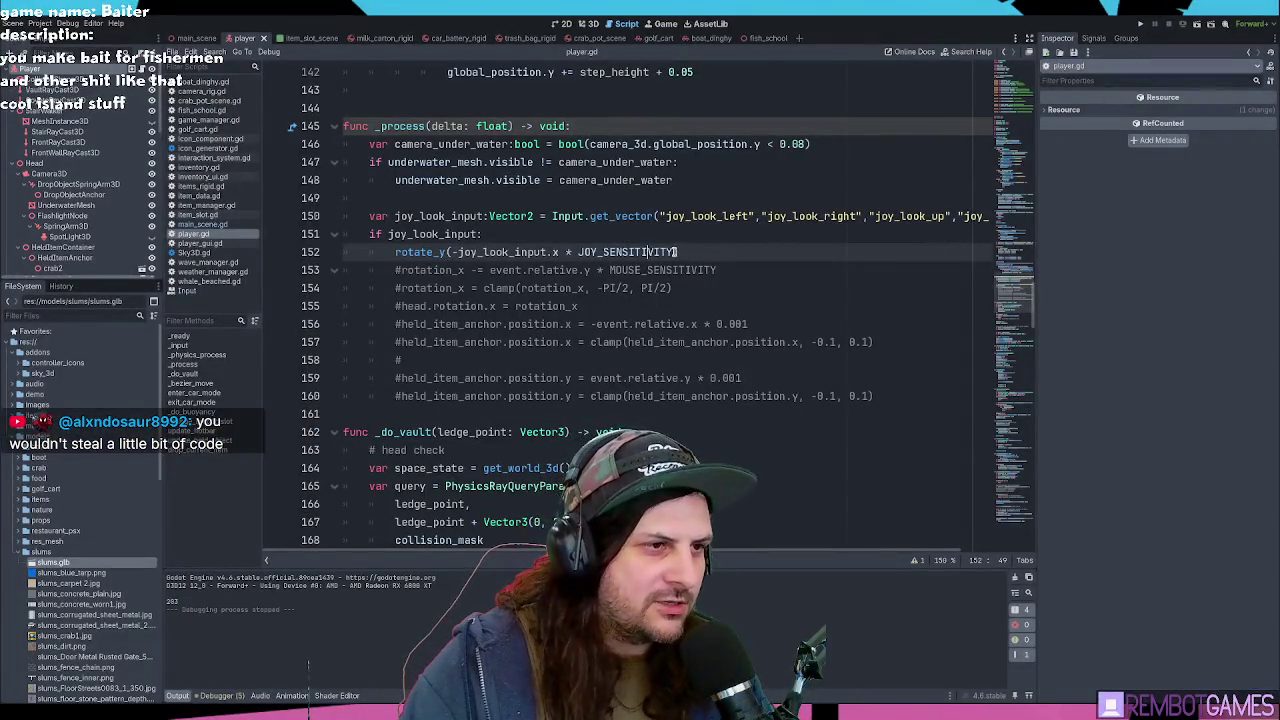
Step: Complete '* delta' after JOY_SENSITIVITY inside the rotate_y() call on line 152
scroll(446, 181, up, 1)
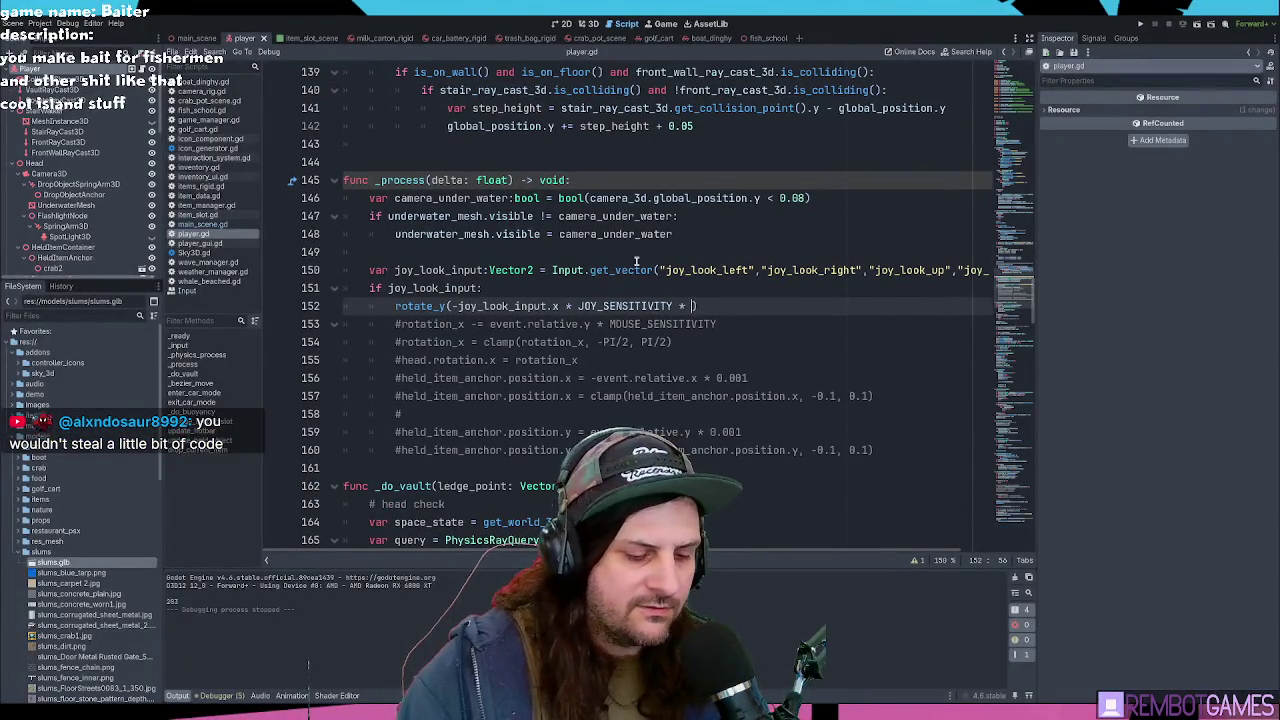
text(a))
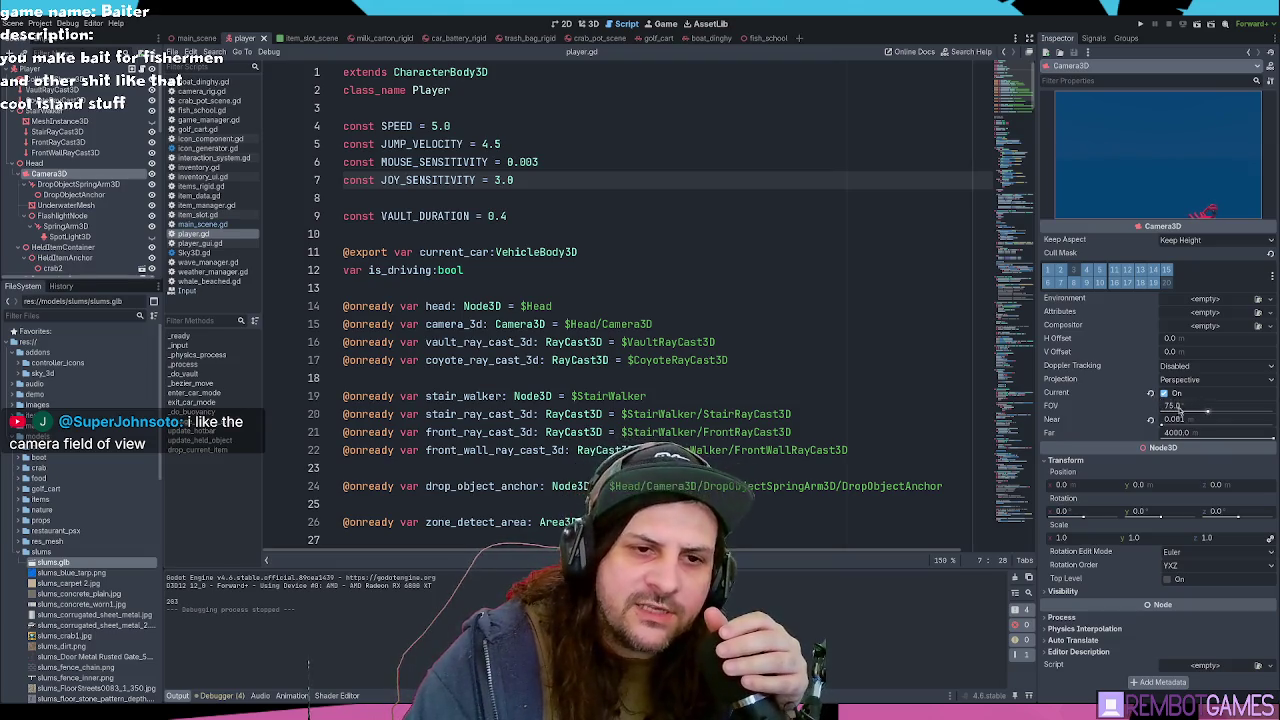
Step: Narrow the Camera3D FOV to about 30, then revert it to 75
drag(1180, 410, 1152, 412)
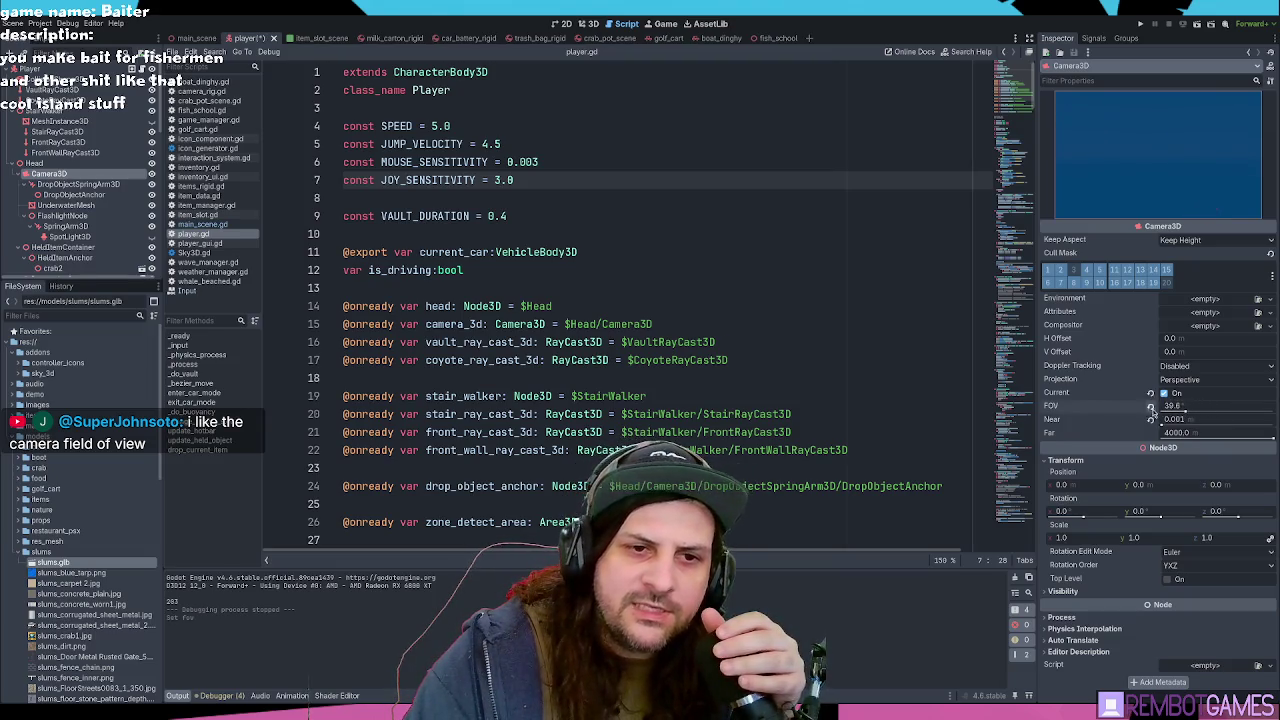
click(1151, 408)
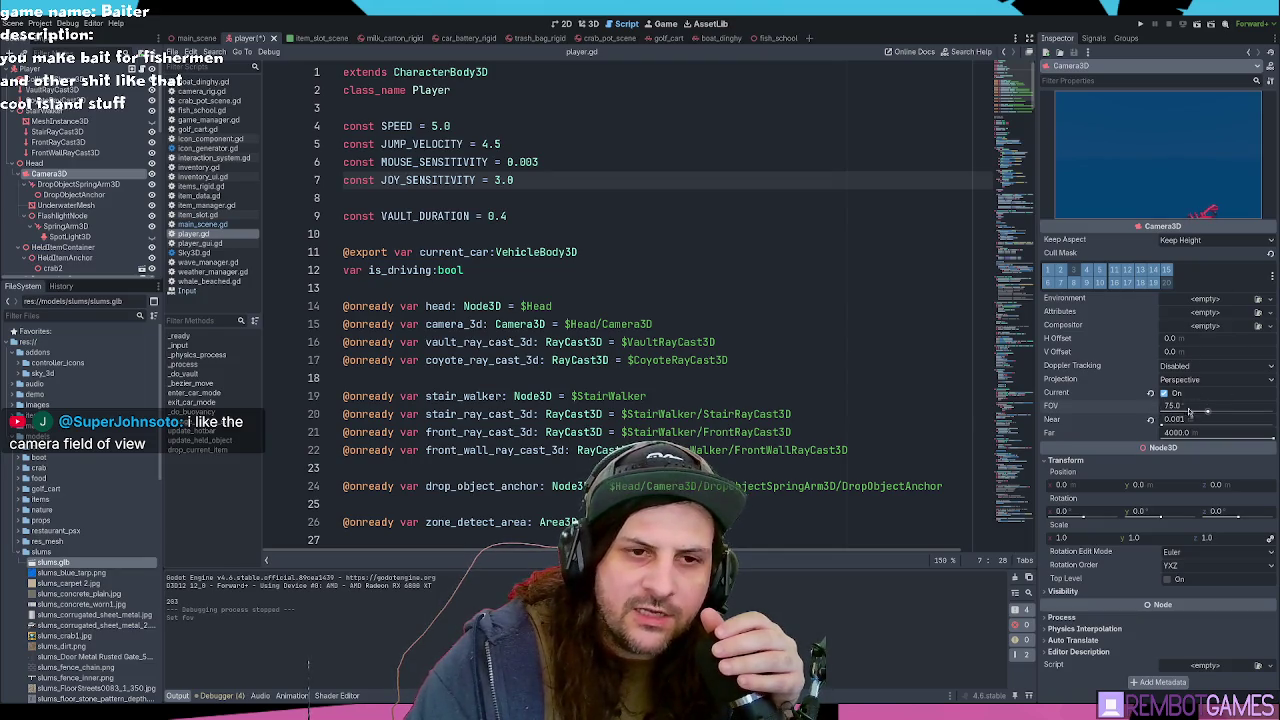
click(846, 342)
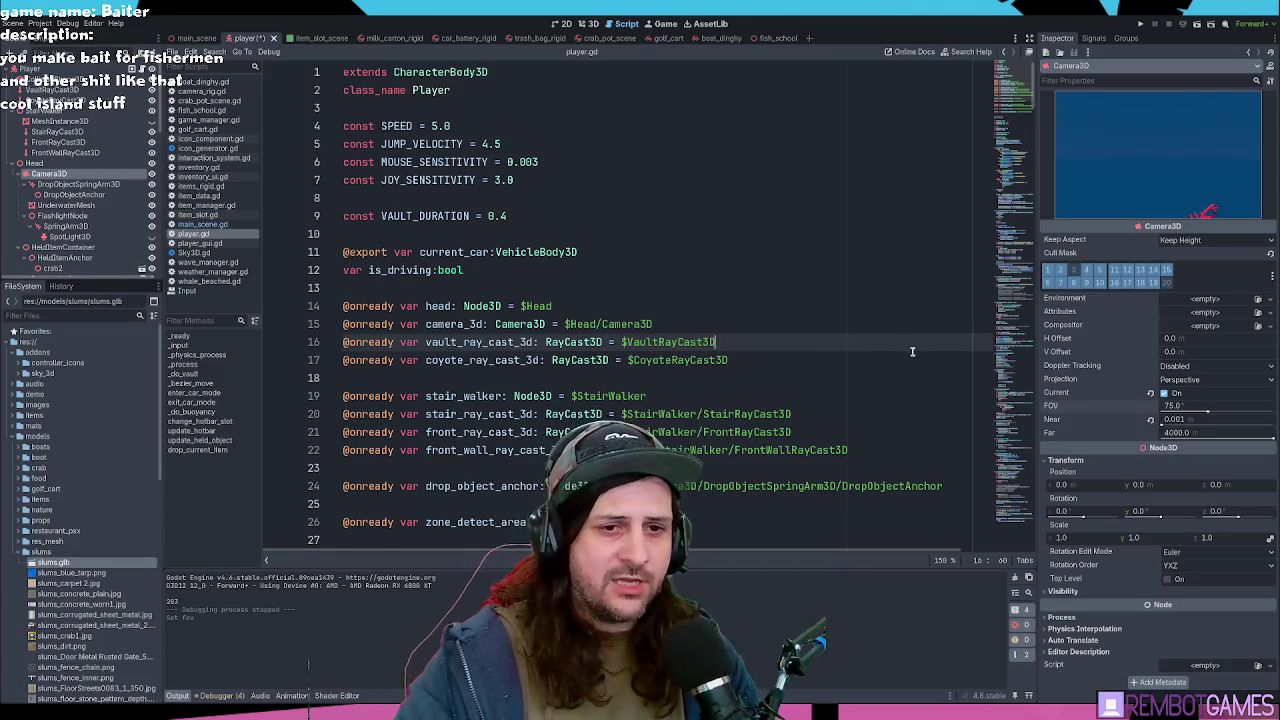
click(880, 377)
click(858, 358)
click(845, 372)
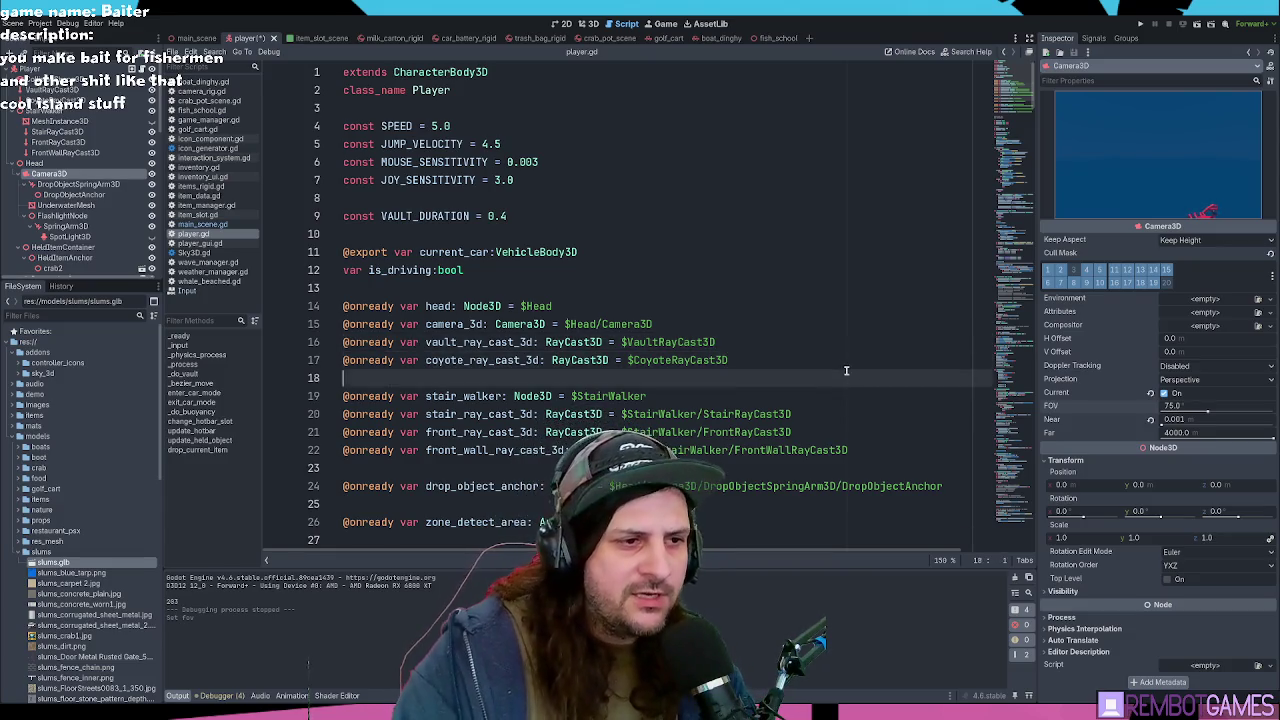
Step: Save the scene with Ctrl+S and return to the JOY_SENSITIVITY line in player.gd
key(ctrl+s)
click(802, 346)
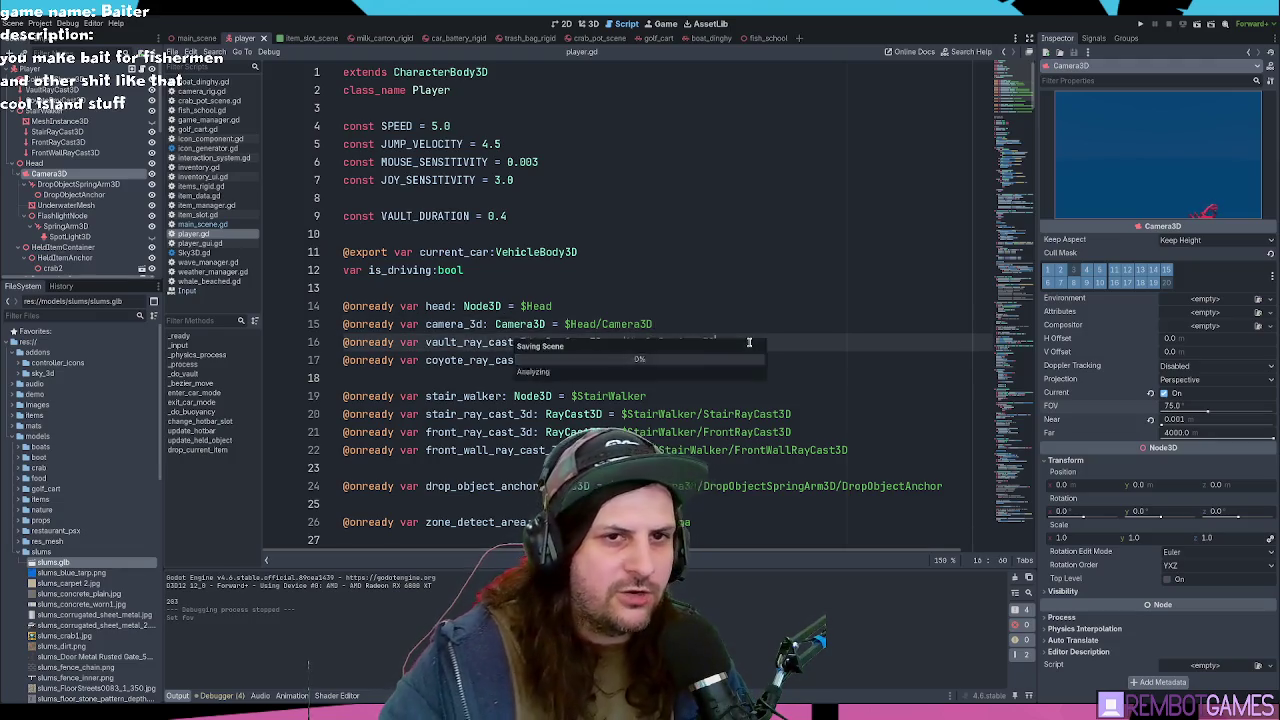
click(686, 304)
Step: Re-enter 3.0 as the JOY_SENSITIVITY value on line 7 and find its next use
click(766, 331)
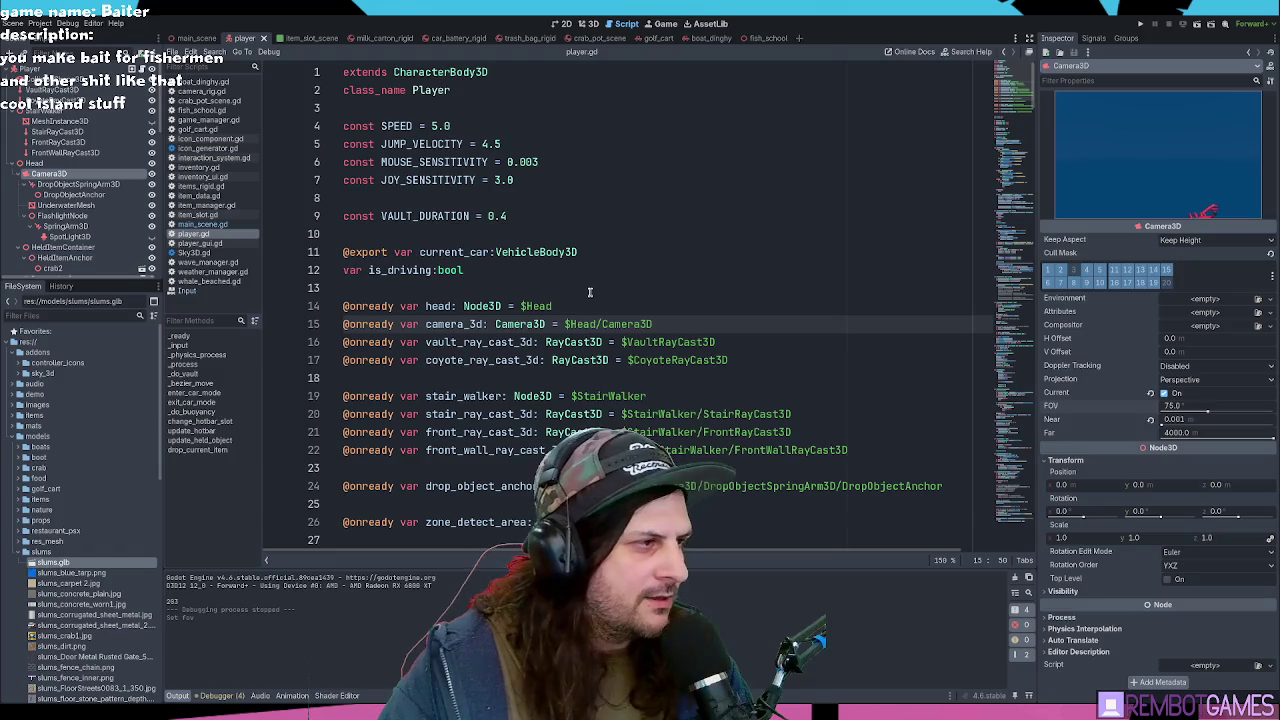
key(ctrl+z)
text(3.0)
double_click(437, 181)
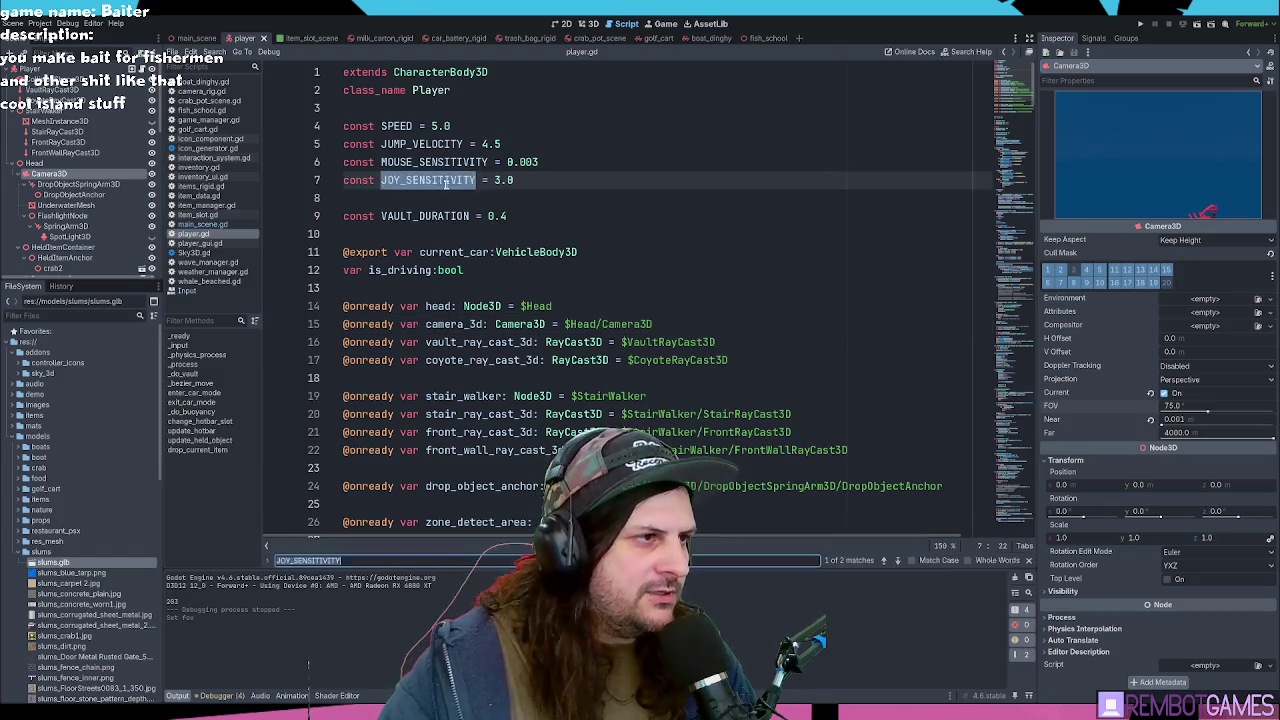
key(ctrl+d)
Step: Uncomment line 153 and replace its mouse term with line 152's joystick rotation expression
click(543, 332)
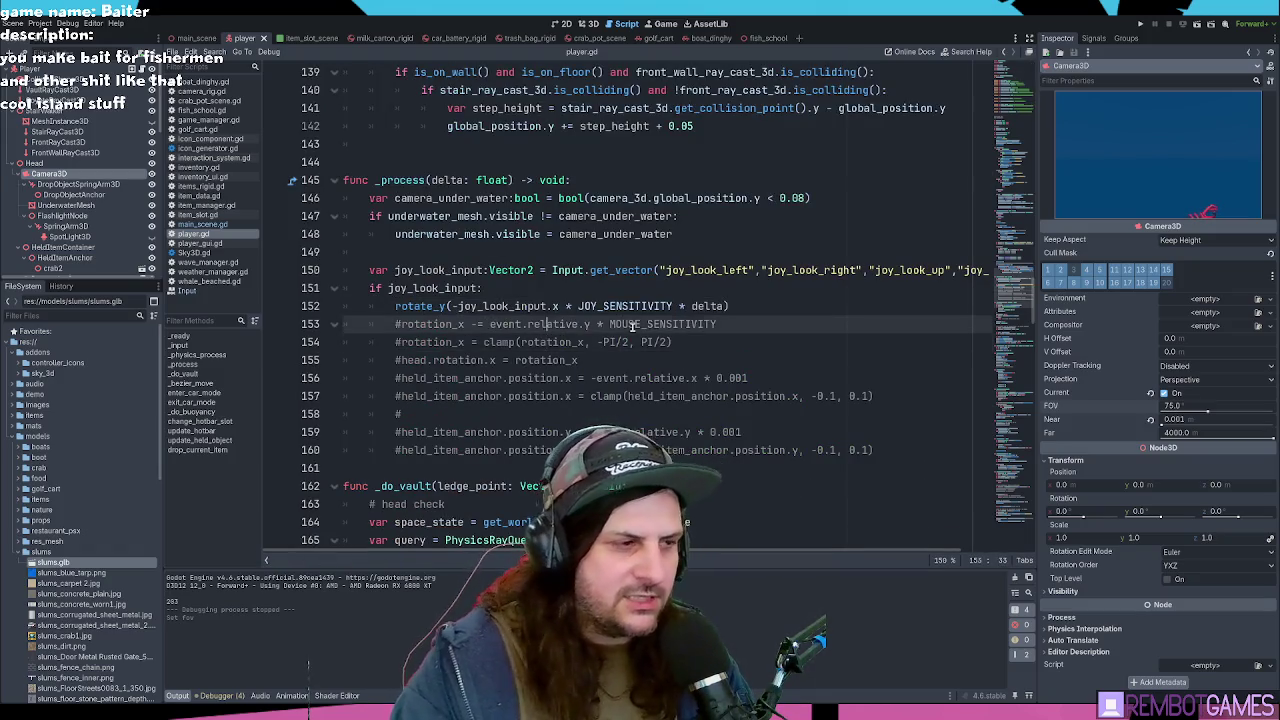
scroll(632, 326, down, 1)
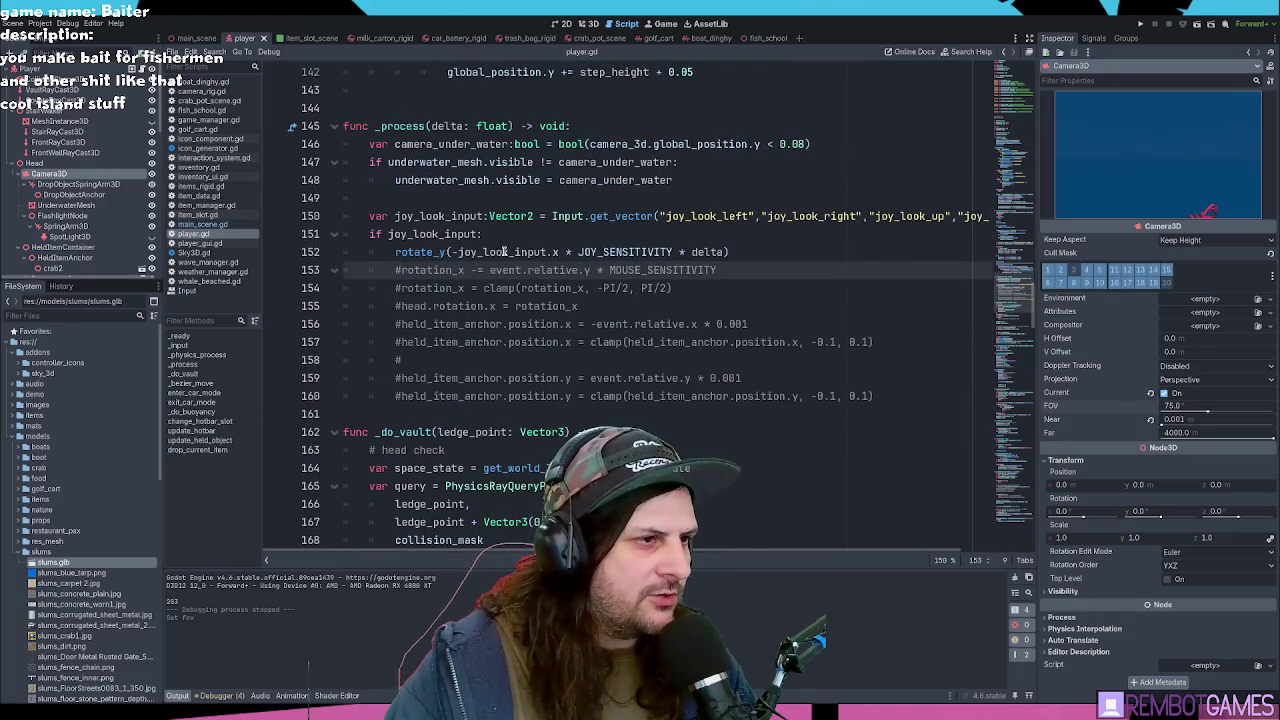
double_click(701, 252)
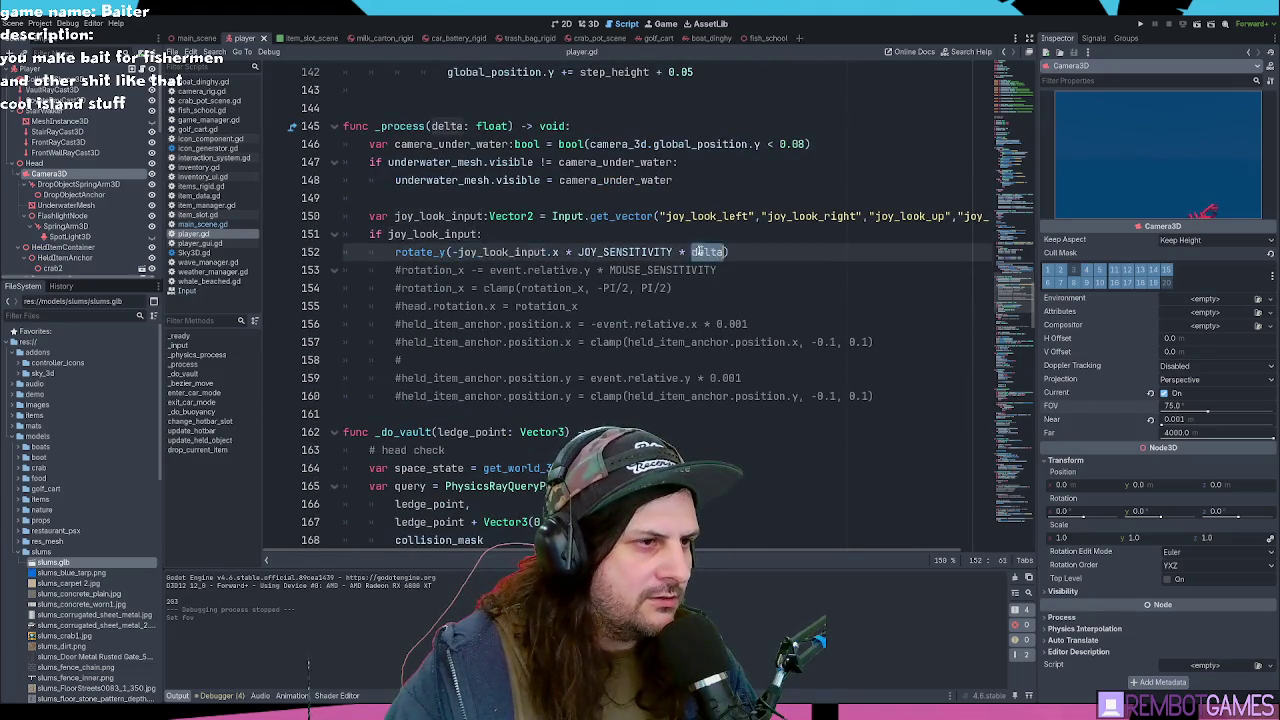
drag(701, 252, 458, 252)
click(460, 252)
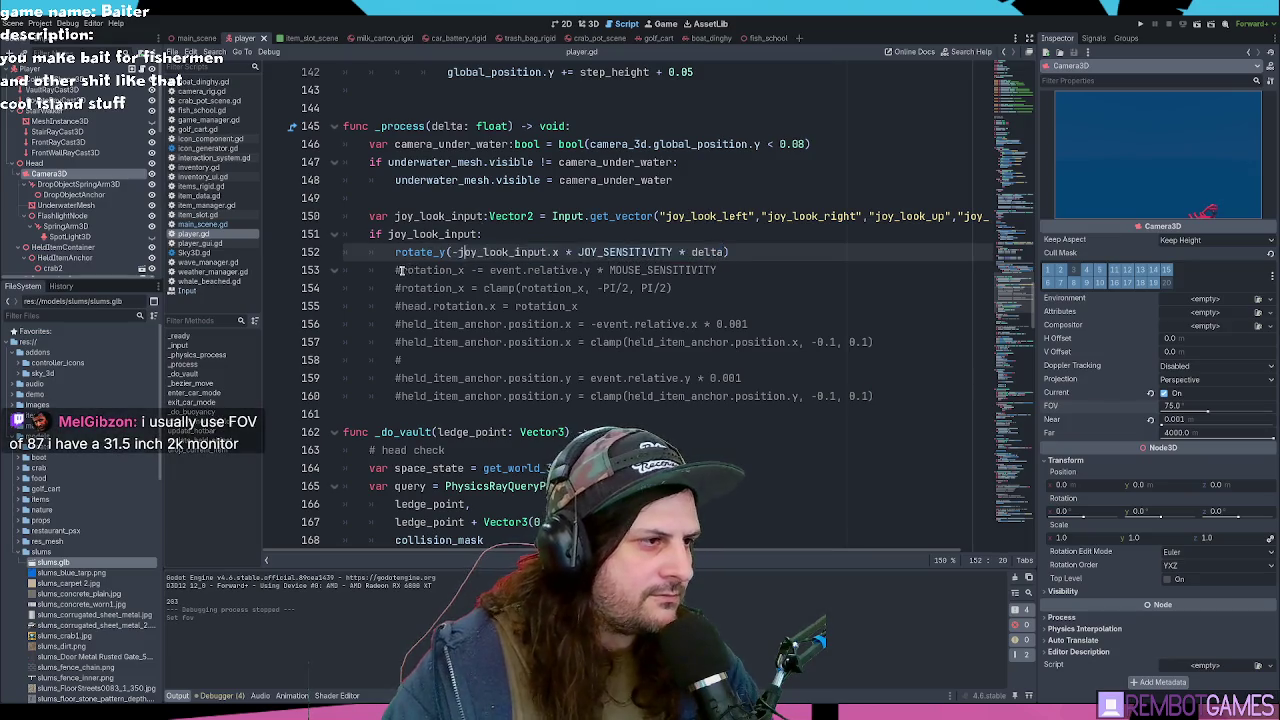
click(400, 270)
key(BackSpace)
drag(483, 270, 710, 270)
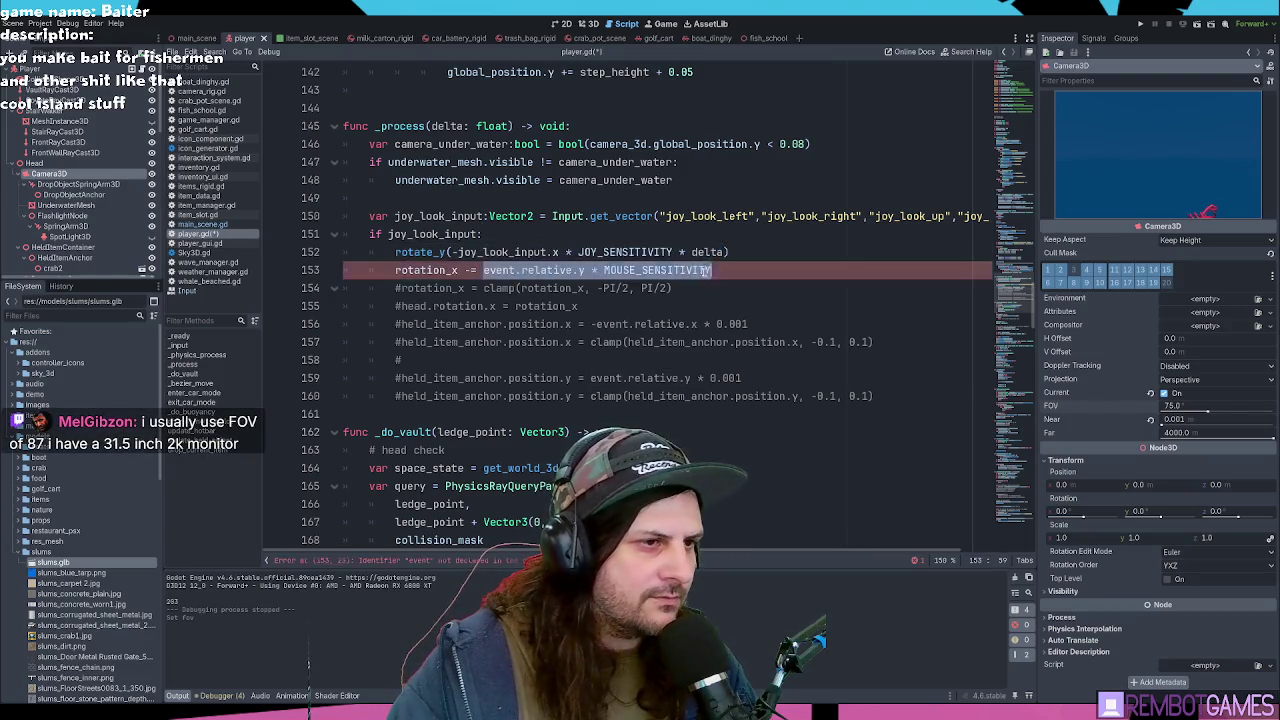
text(-joy_look_input.x * JOY_SENSITIVITY * delta)
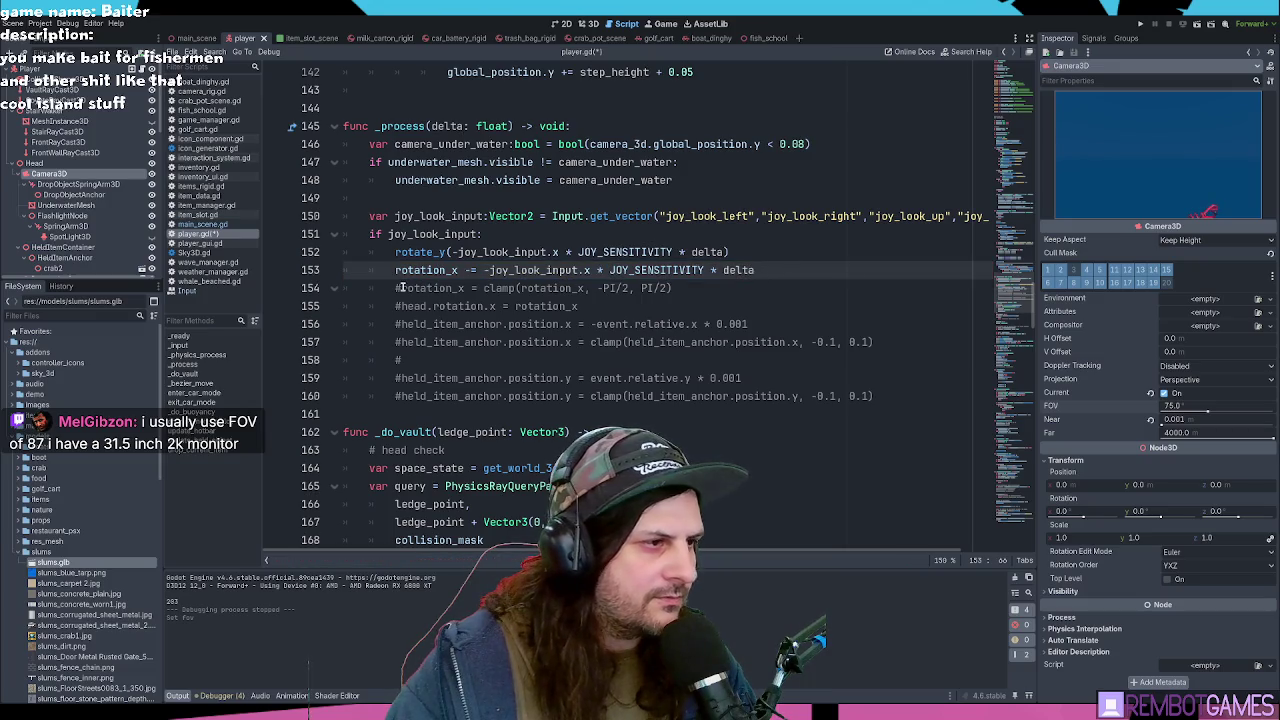
Step: Uncomment the rotation_x clamp on line 154, then undo and redo the line 153–154 edits
click(400, 288)
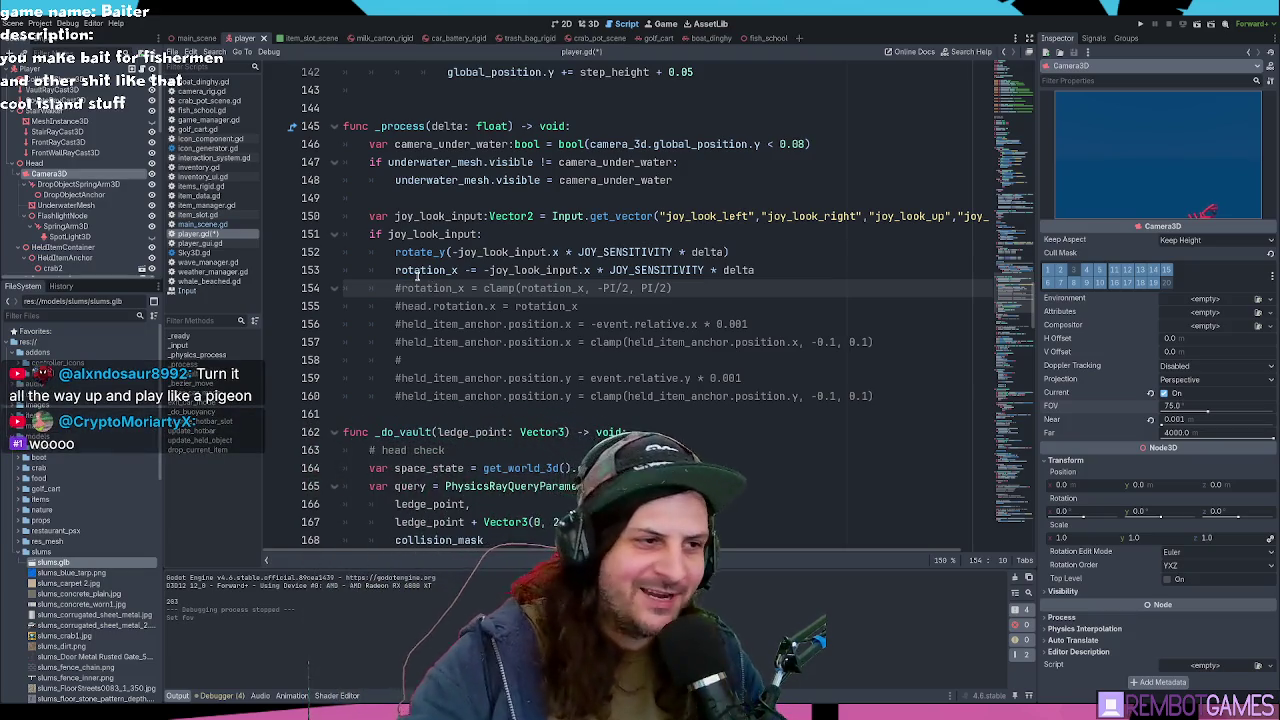
click(697, 287)
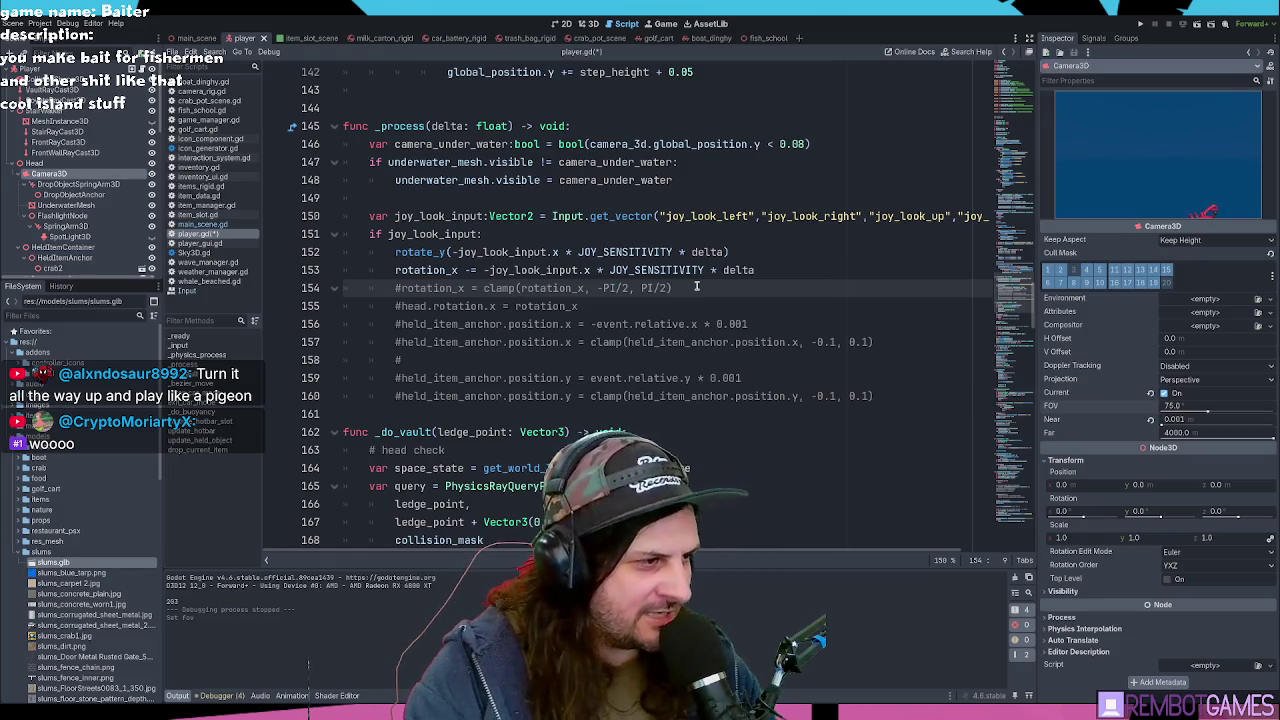
key(Delete)
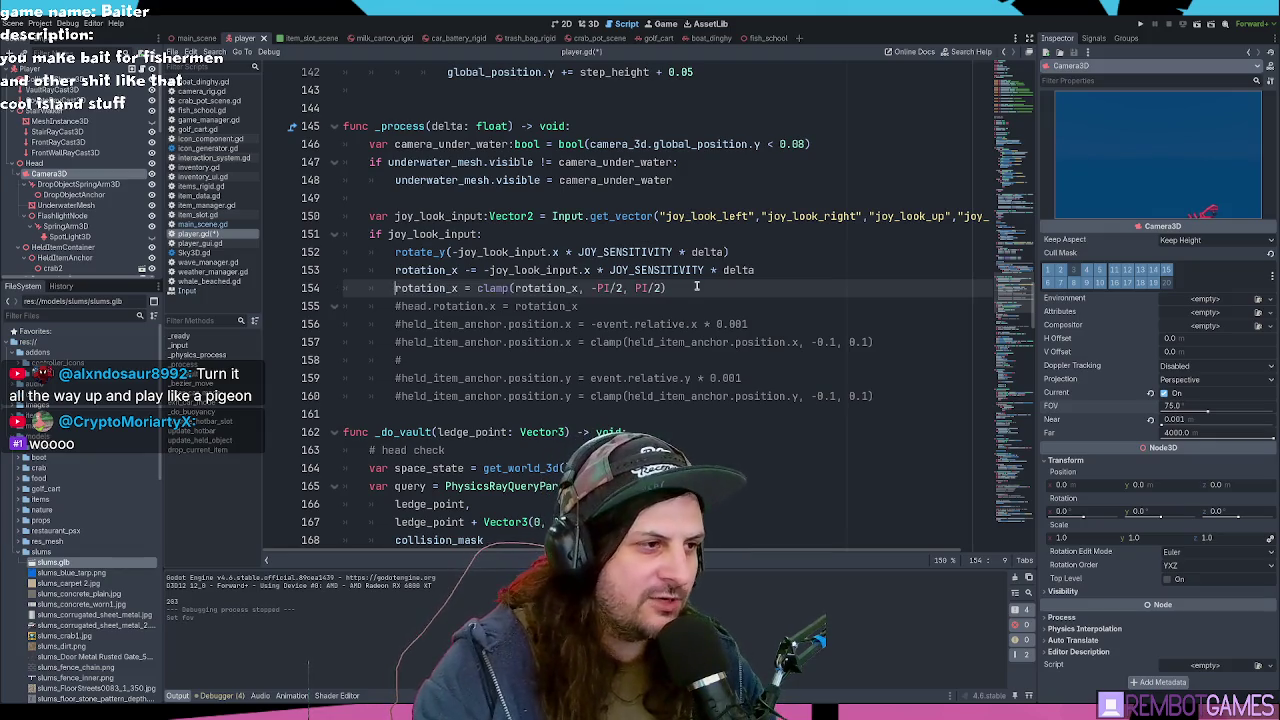
triple_click(514, 289)
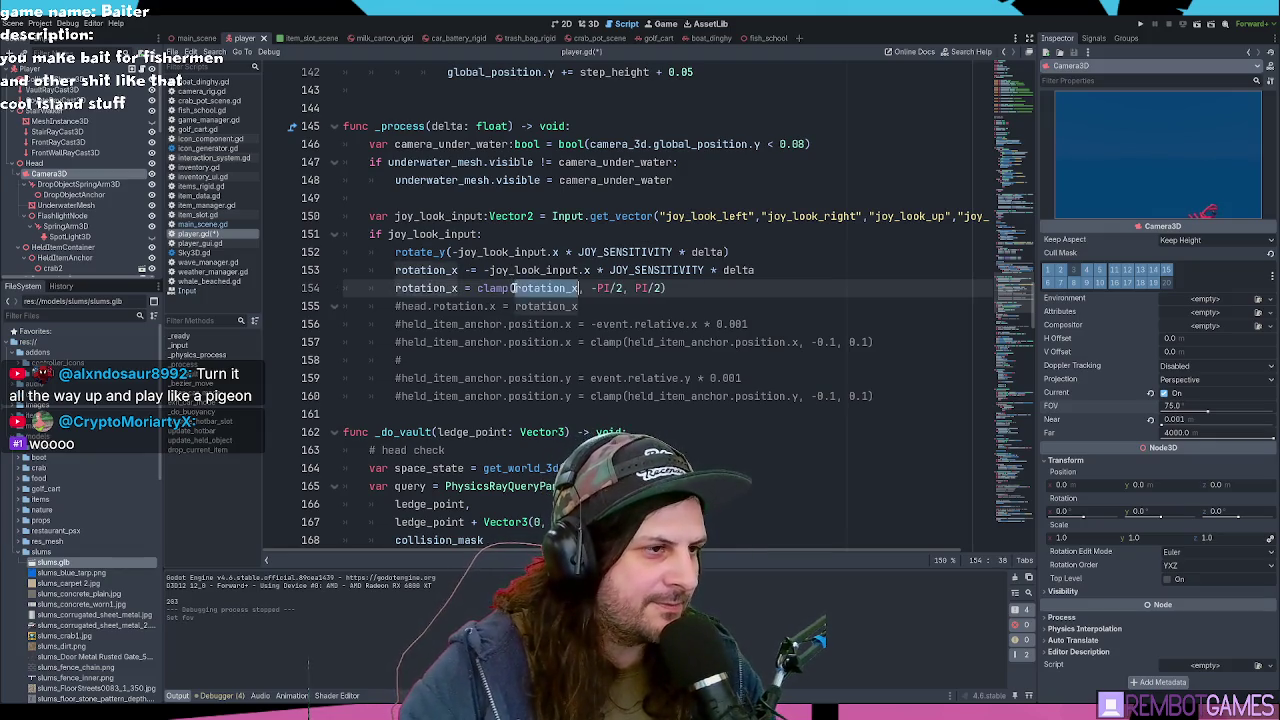
click(540, 289)
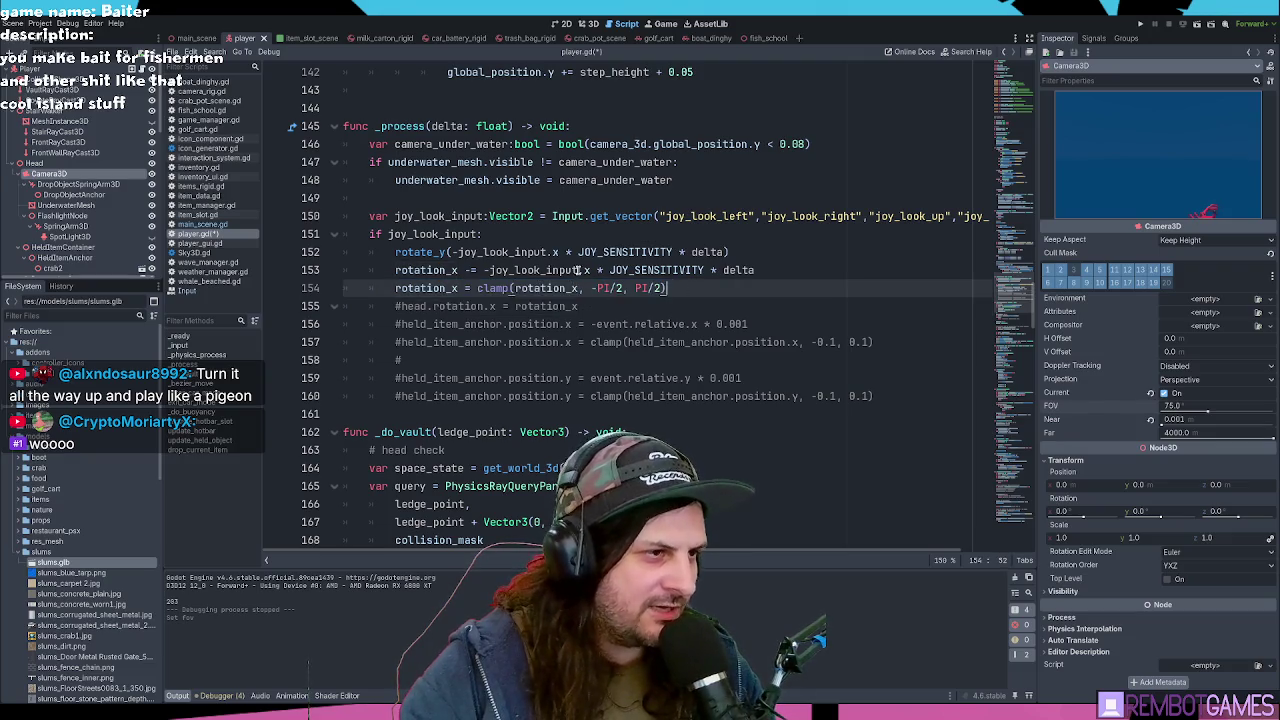
double_click(522, 270)
click(533, 270)
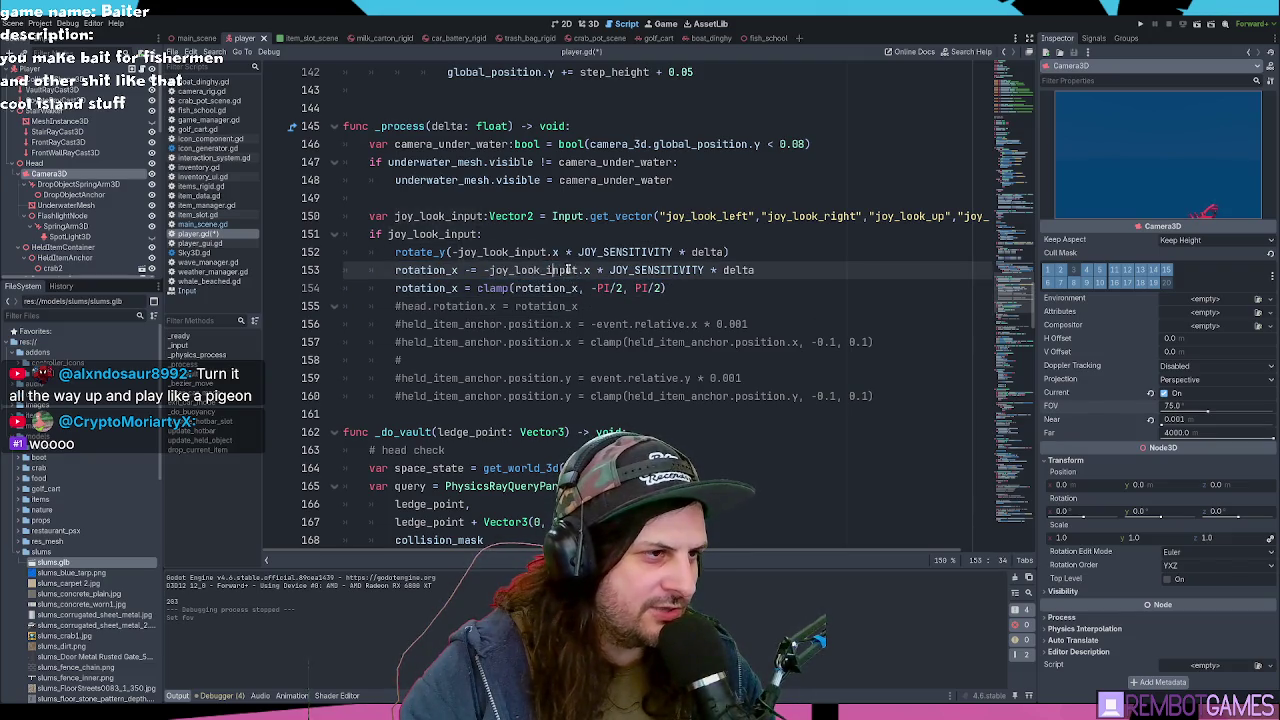
key(ctrl+z)
key(ctrl+z)
key(ctrl+z)
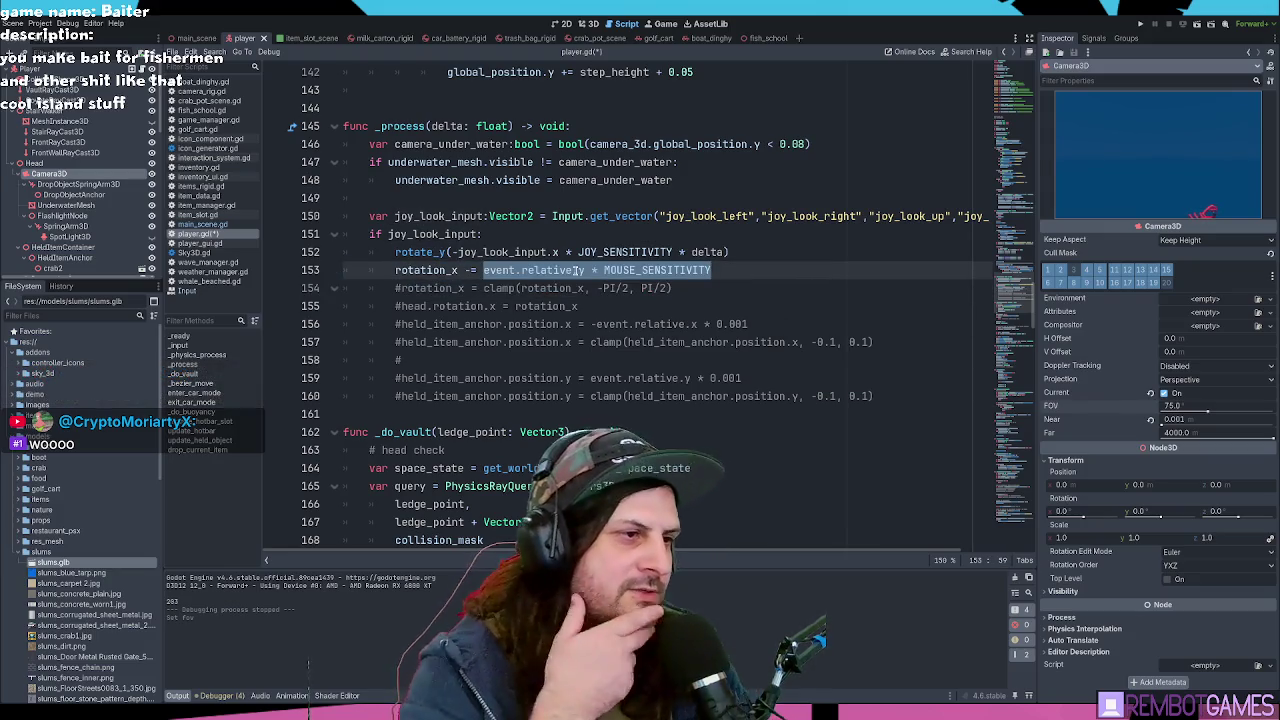
key(ctrl+y)
key(ctrl+y)
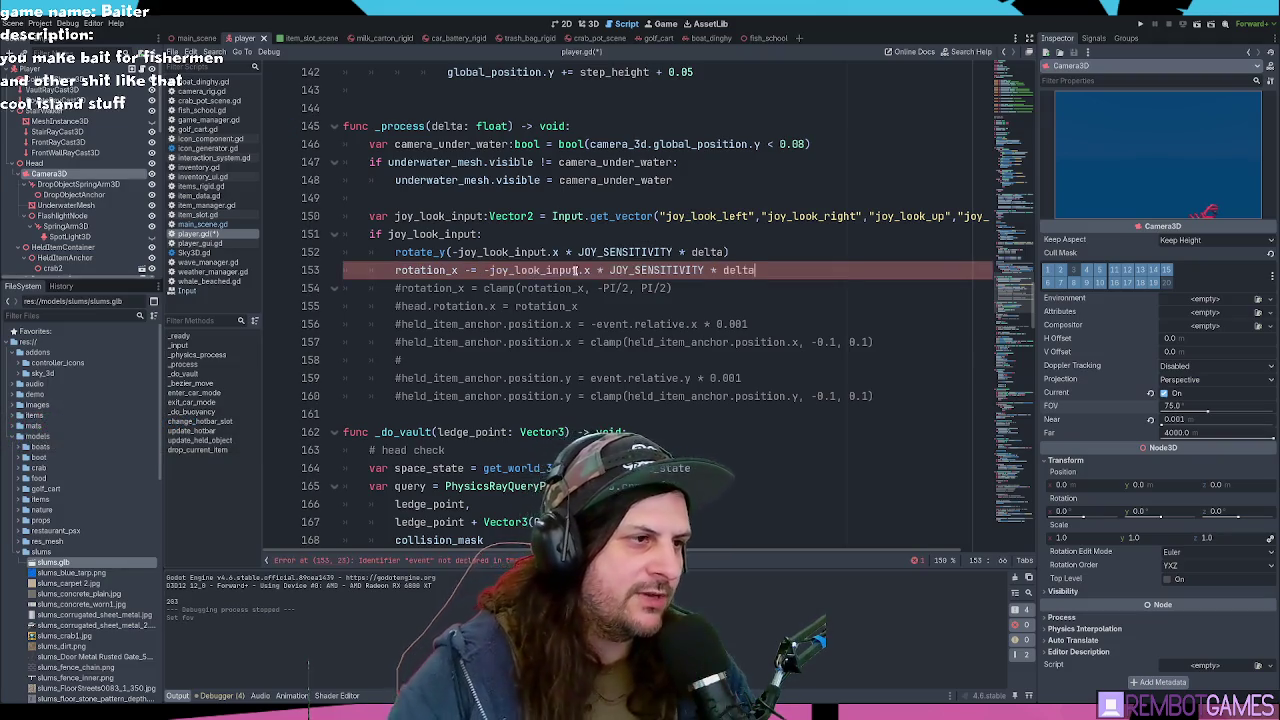
Step: Switch line 153's pitch to joy_look_input.y without the extra minus, and uncomment the clamp
click(490, 270)
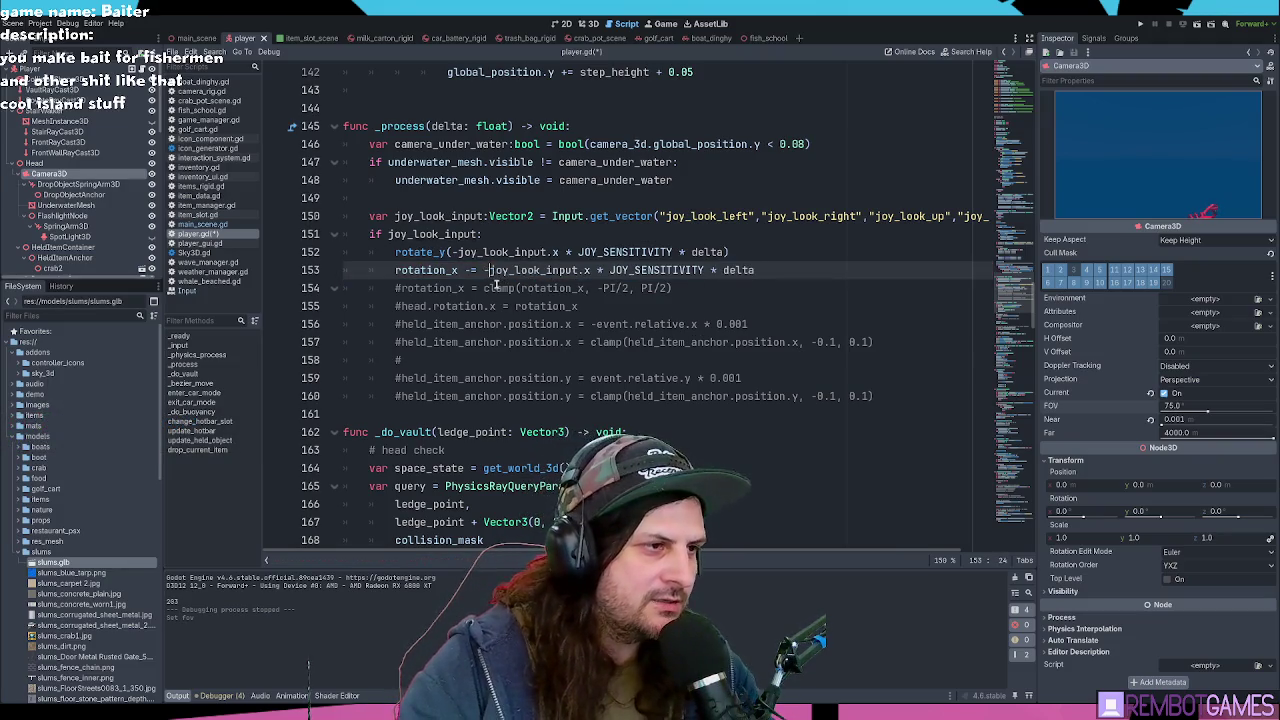
key(BackSpace)
double_click(580, 270)
text(y)
key(Up)
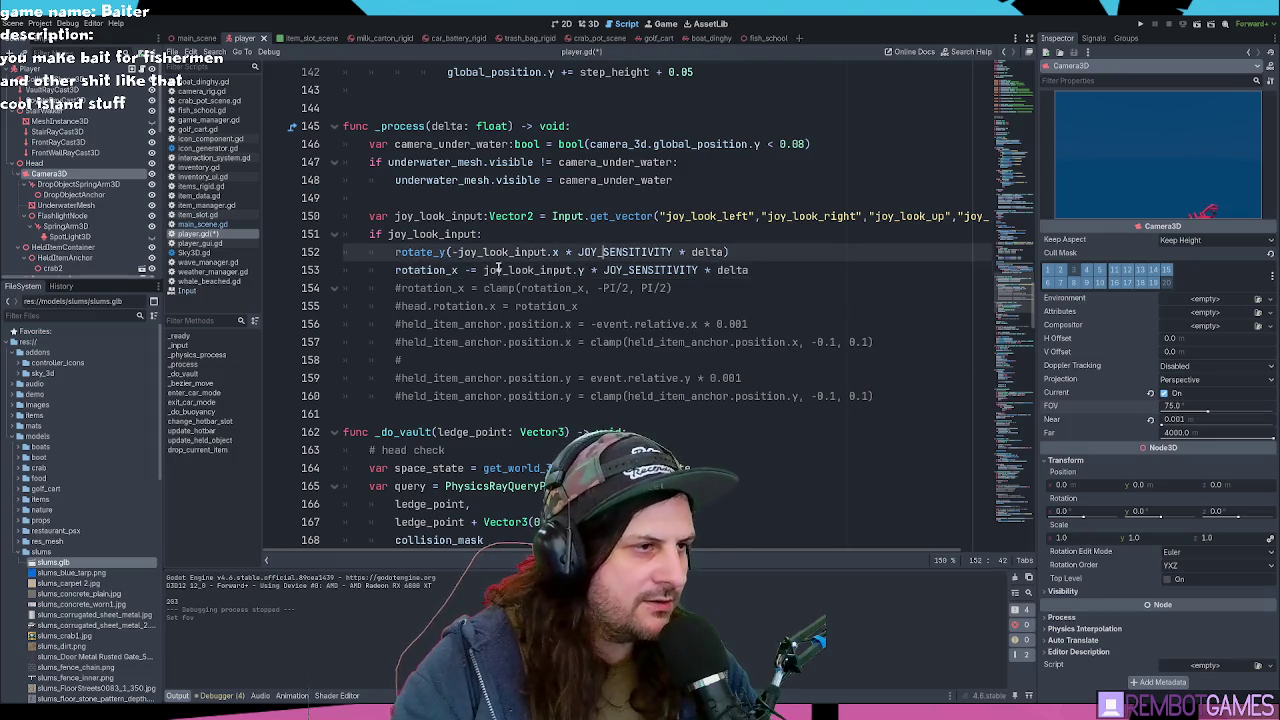
click(467, 288)
key(ctrl+k)
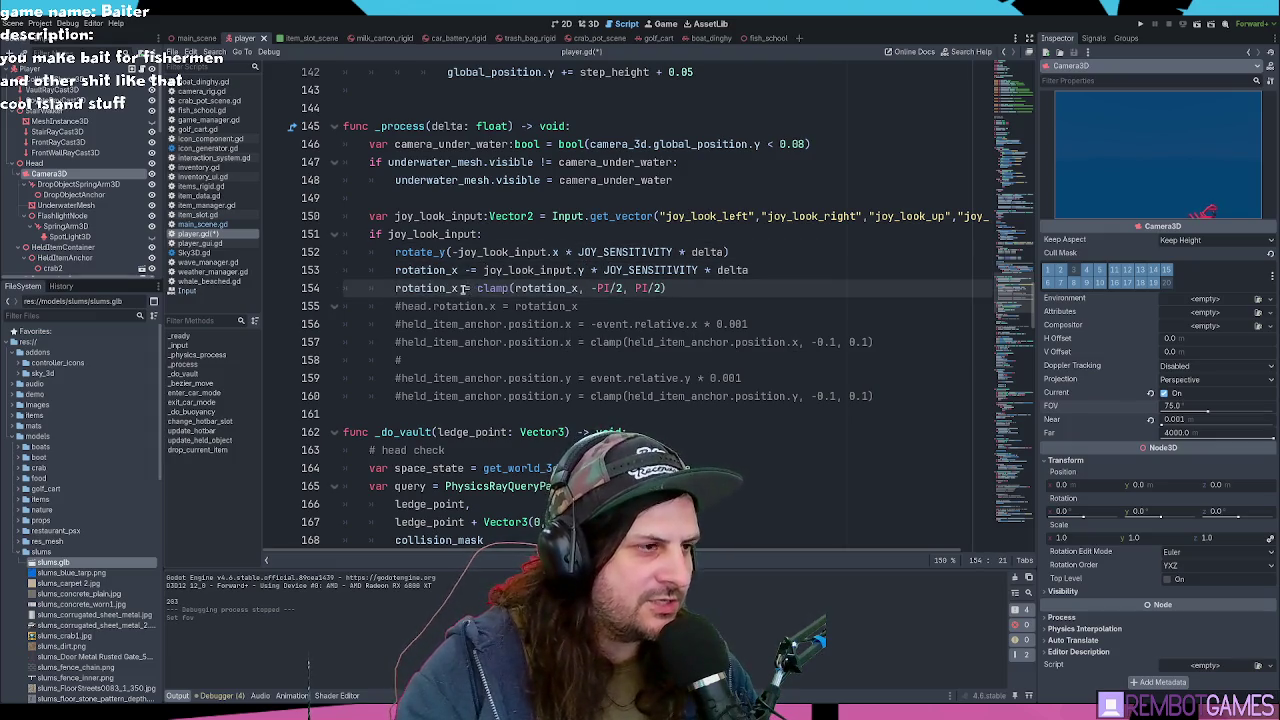
click(504, 270)
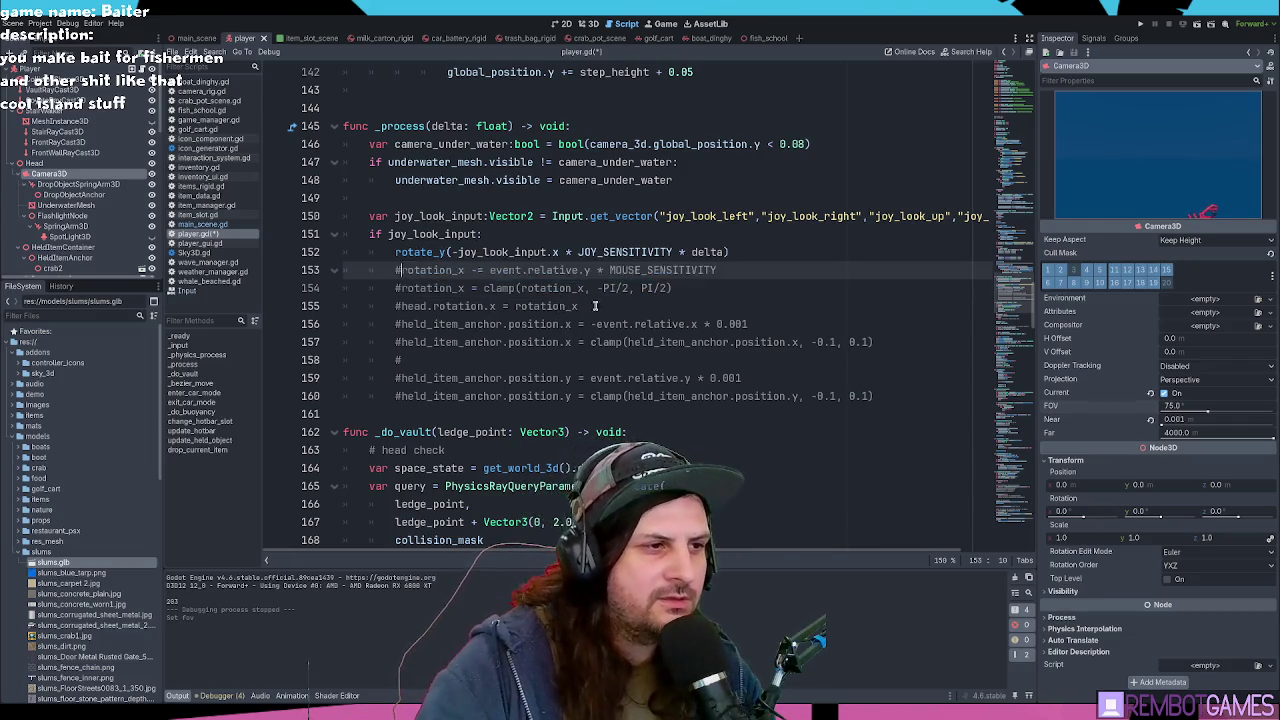
Step: Check the JOY_SENSITIVITY definition and return to the clamp and head rotation lines in _process
ctrl+click(650, 270)
key(alt+Left)
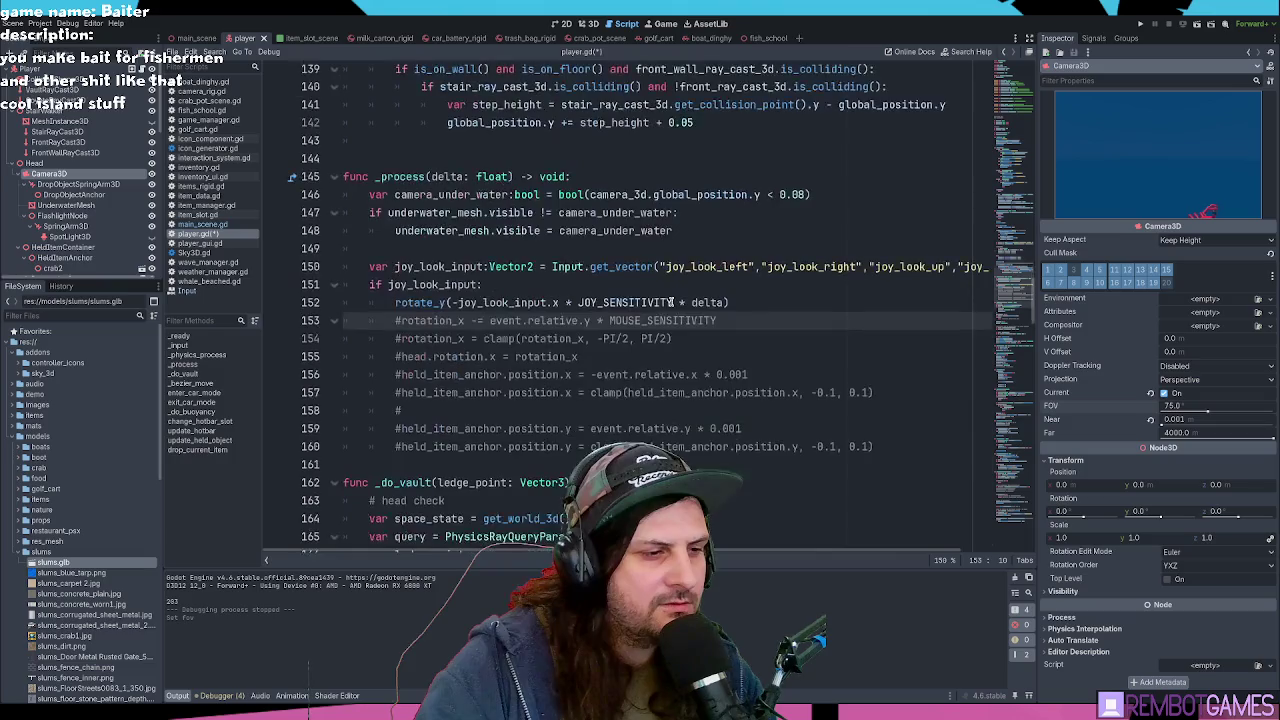
click(692, 340)
click(740, 318)
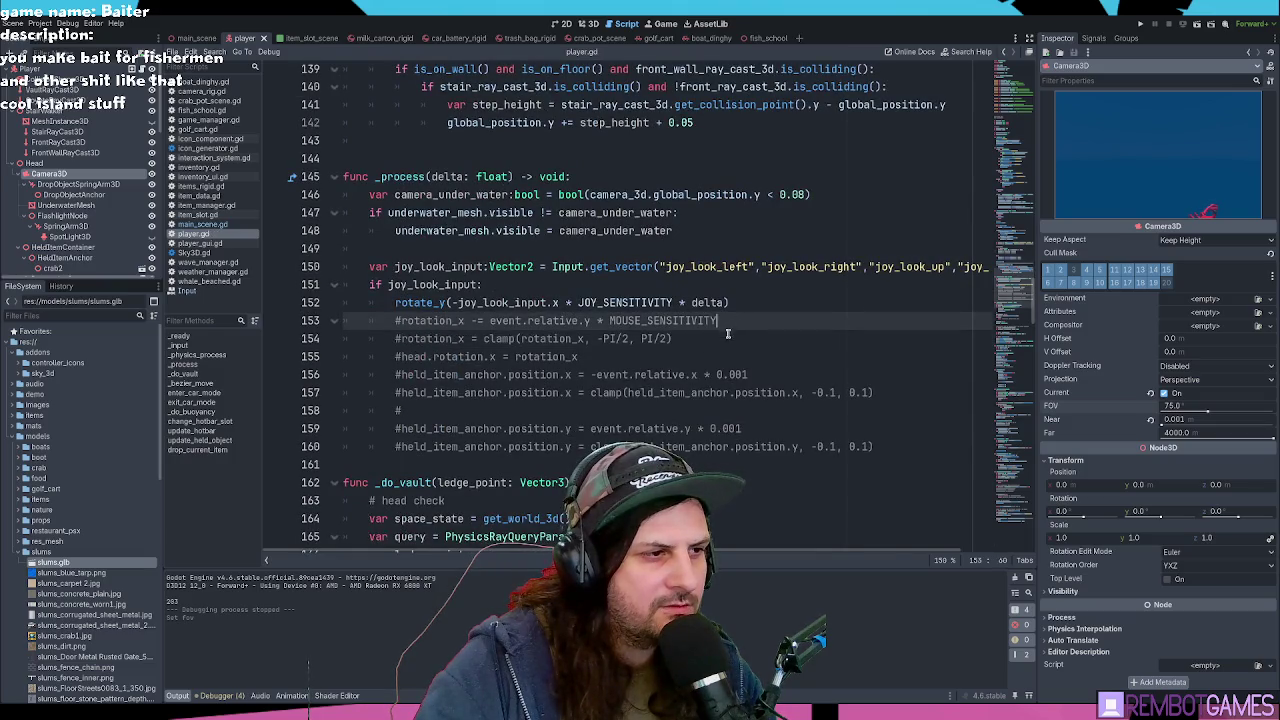
click(725, 336)
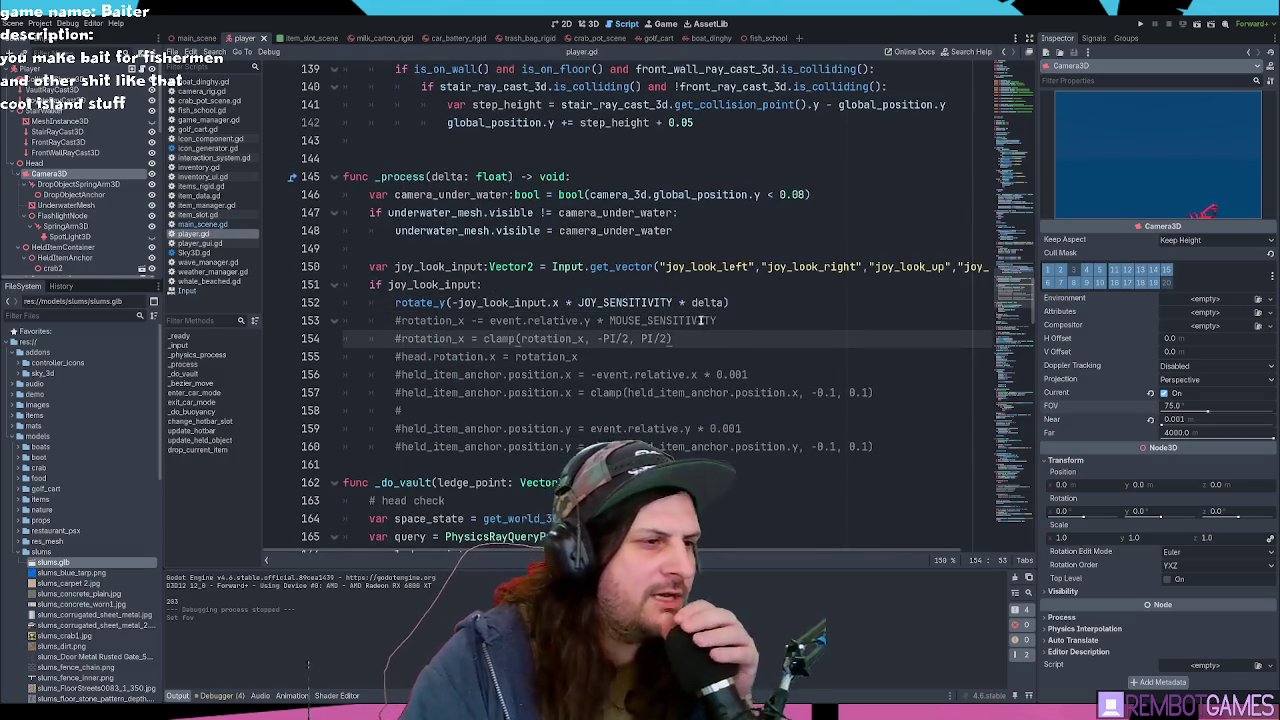
click(606, 356)
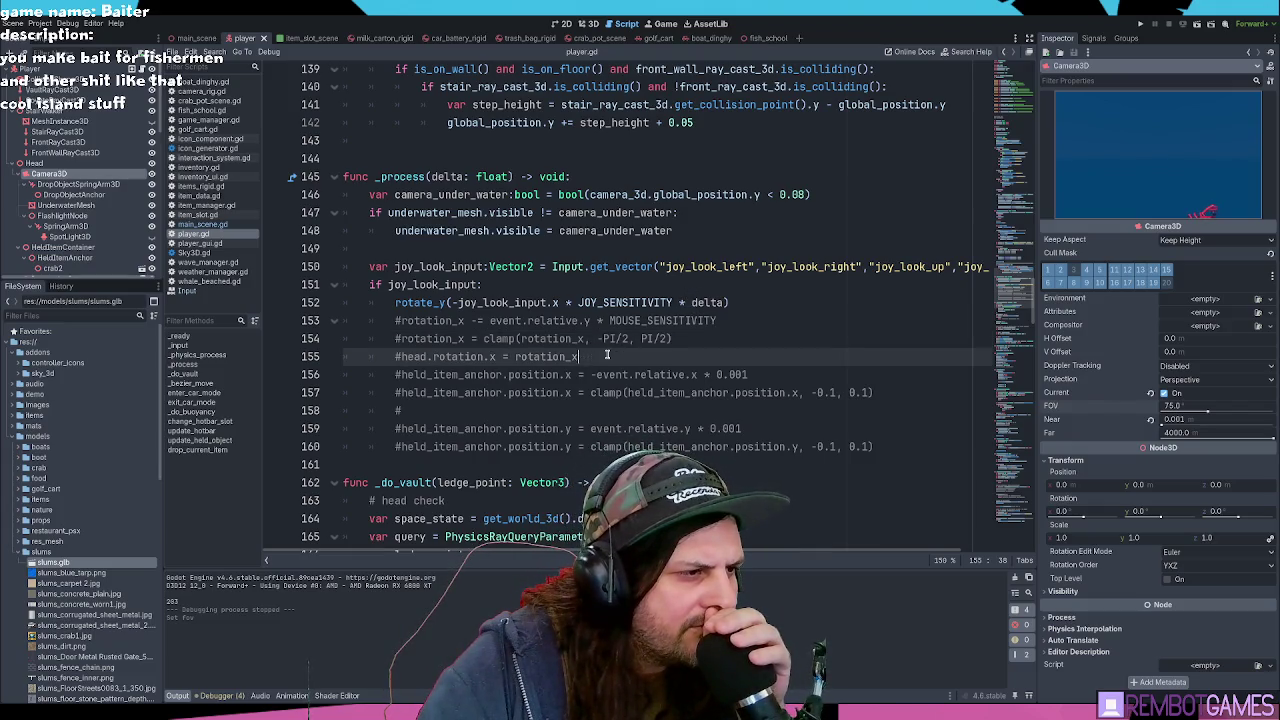
click(714, 342)
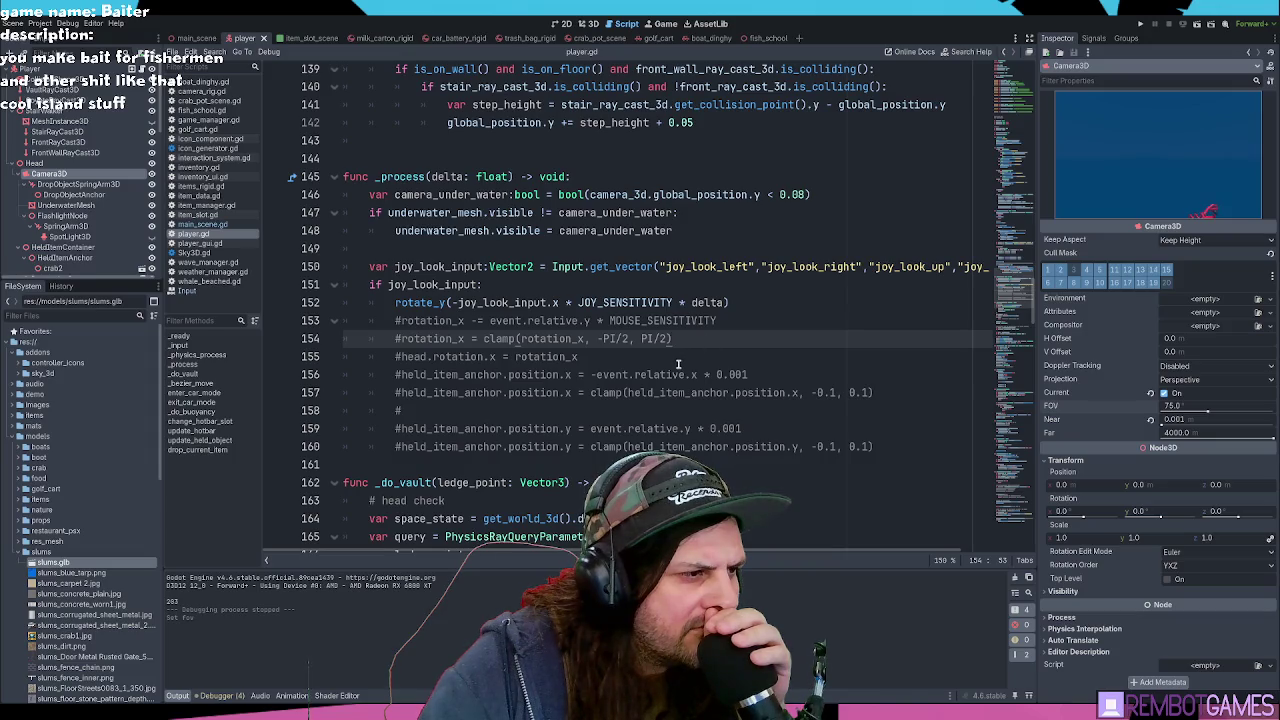
Step: Search the script for rotation_x and step through the matches back to line 153
double_click(430, 320)
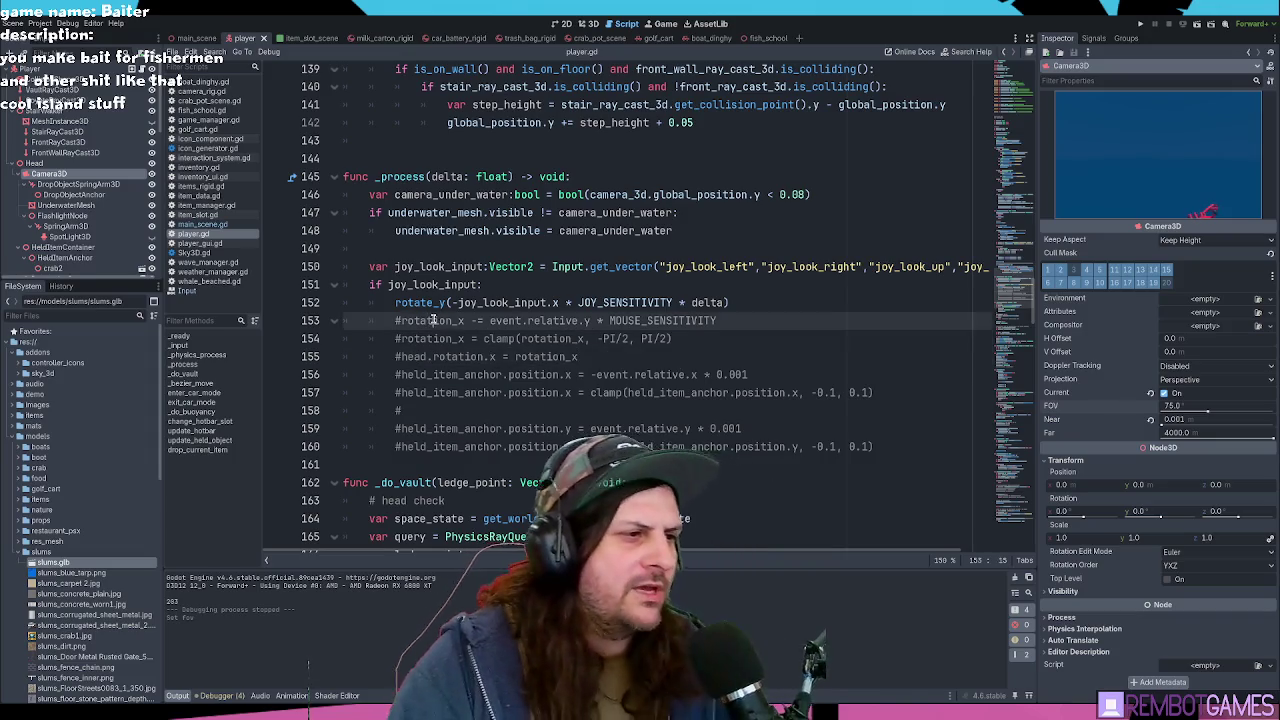
key(ctrl+f)
key(Return)
key(Return)
key(Return)
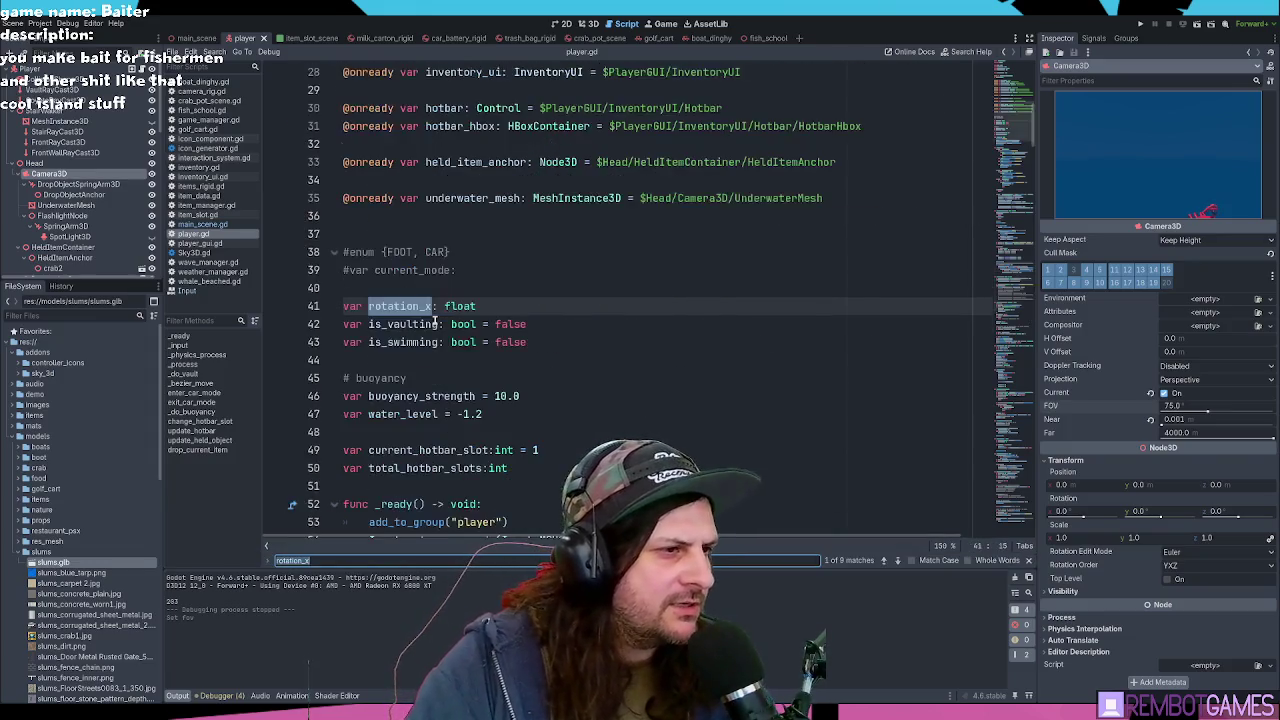
key(Return)
key(Return)
key(Return)
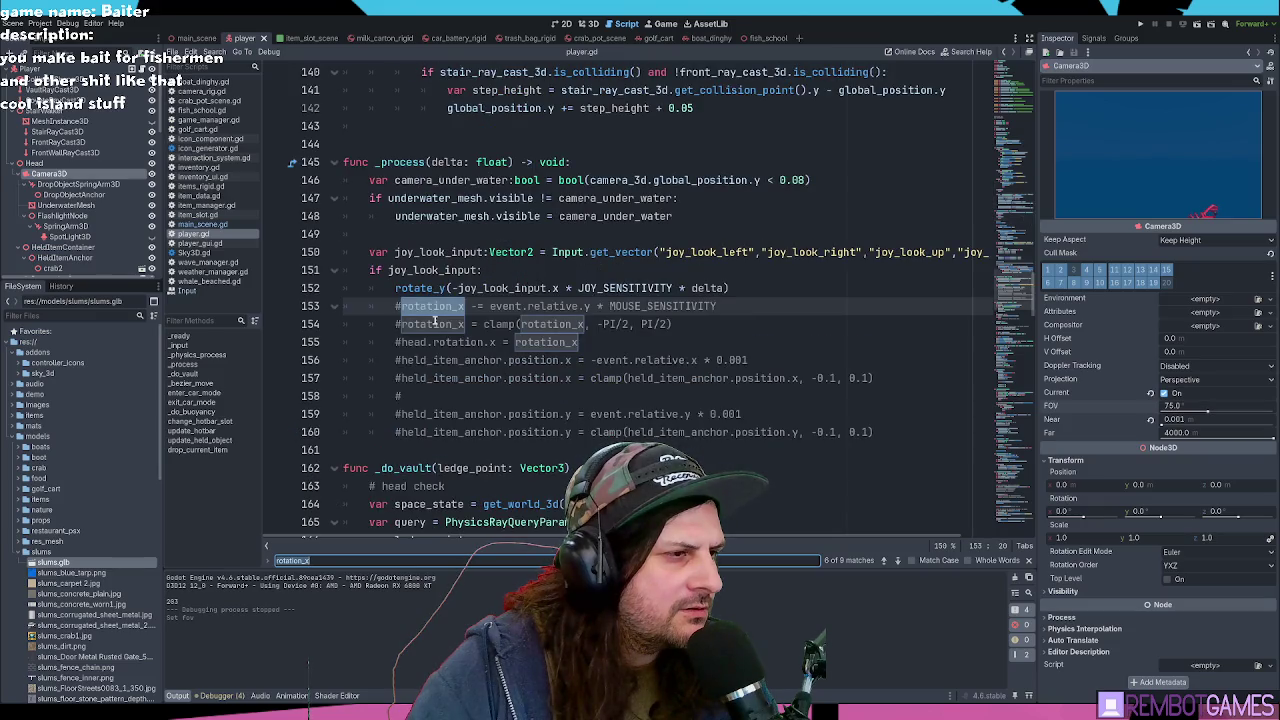
key(Escape)
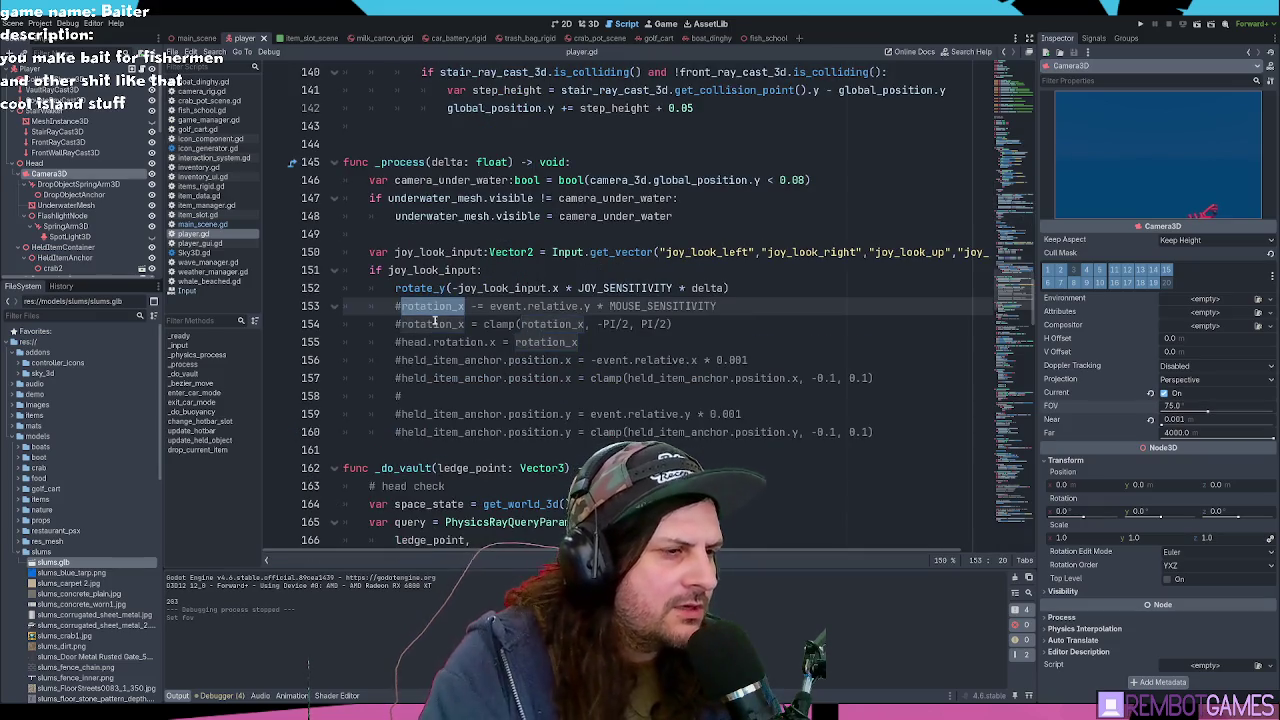
key(Home)
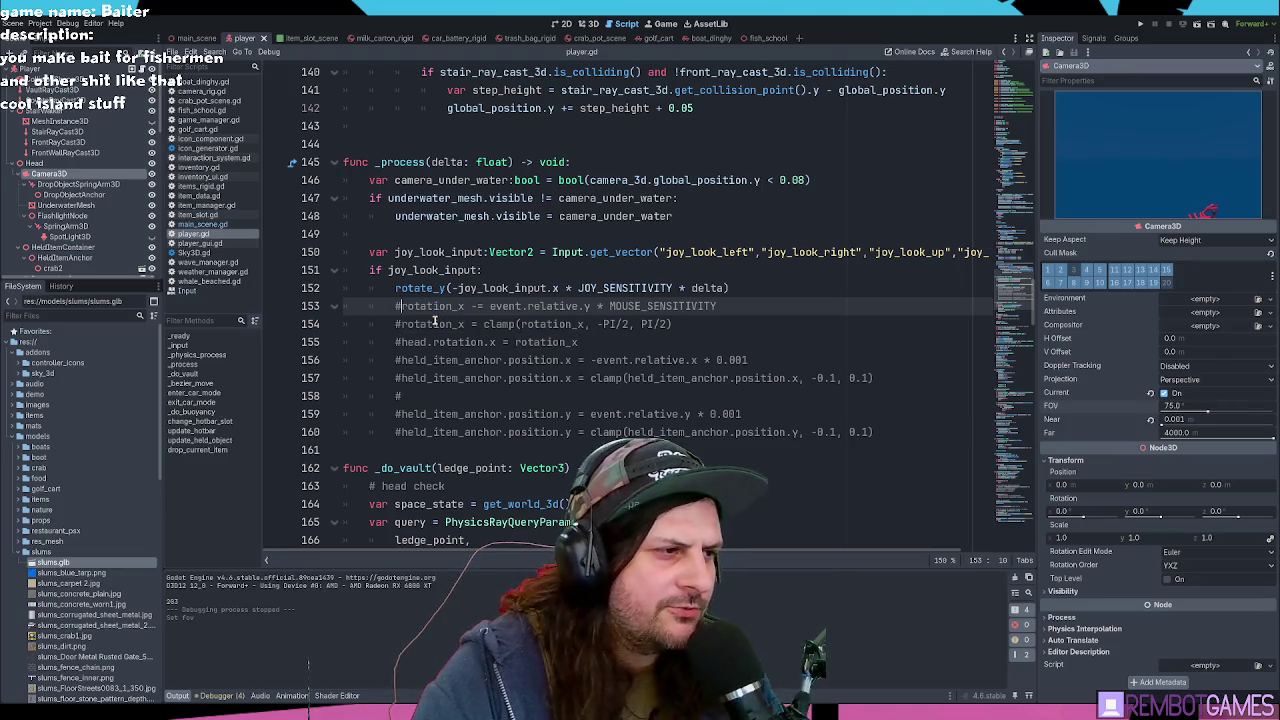
Step: Search rotation_x again to review its declaration and the mouse-look rotation_x code
double_click(435, 322)
key(ctrl+f)
key(Return)
key(Return)
key(Return)
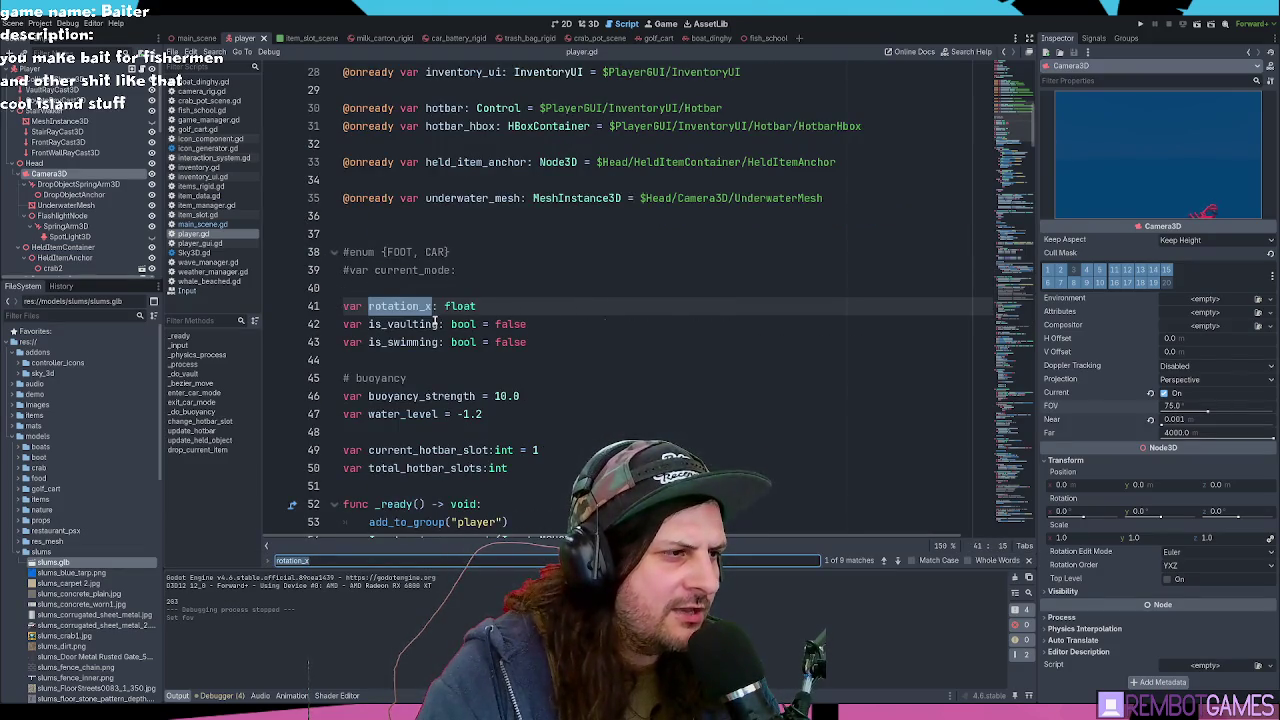
scroll(520, 347, down, 2)
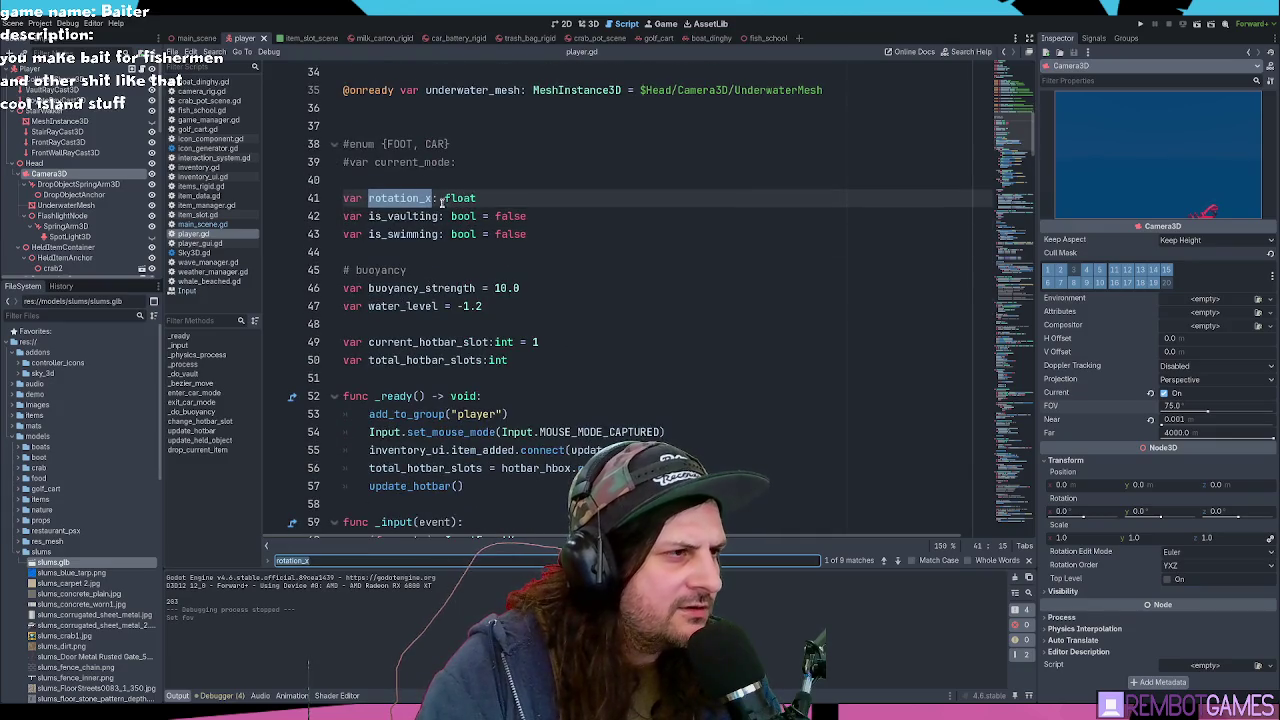
click(406, 197)
key(ctrl+f)
key(Return)
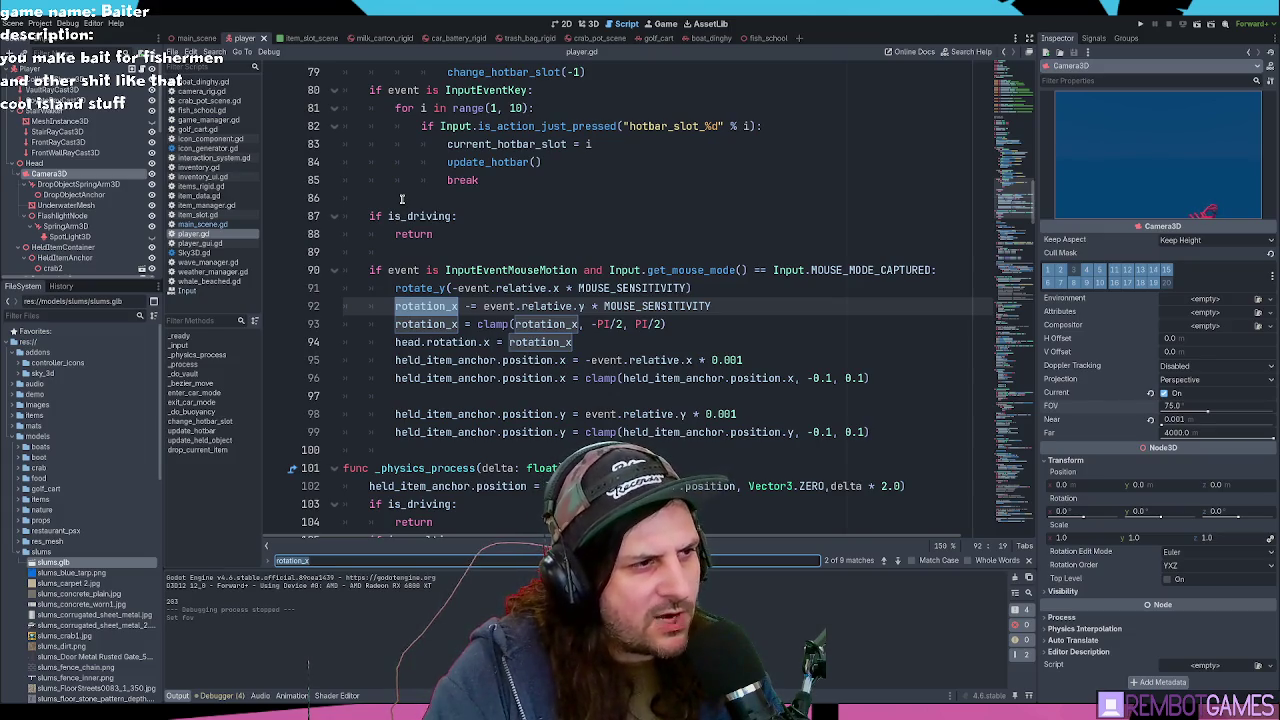
scroll(401, 198, up, 10)
scroll(457, 272, down, 3)
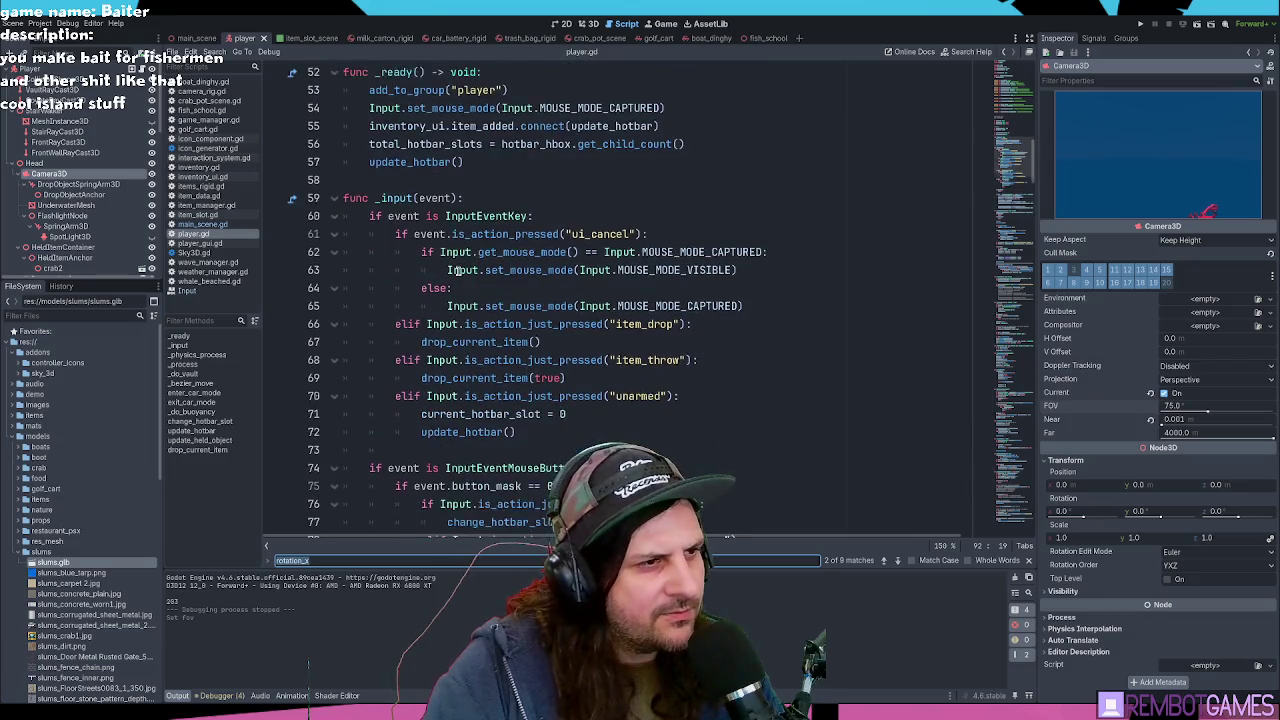
scroll(457, 272, down, 6)
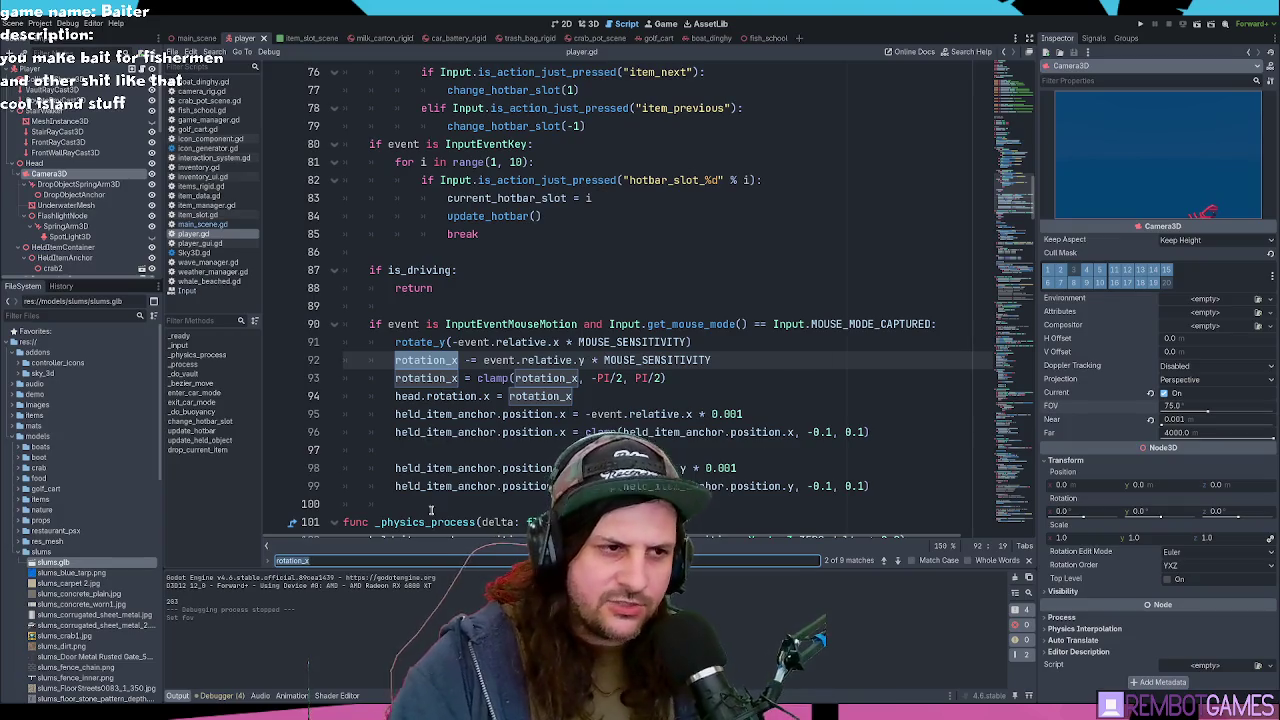
scroll(680, 300, down, 2)
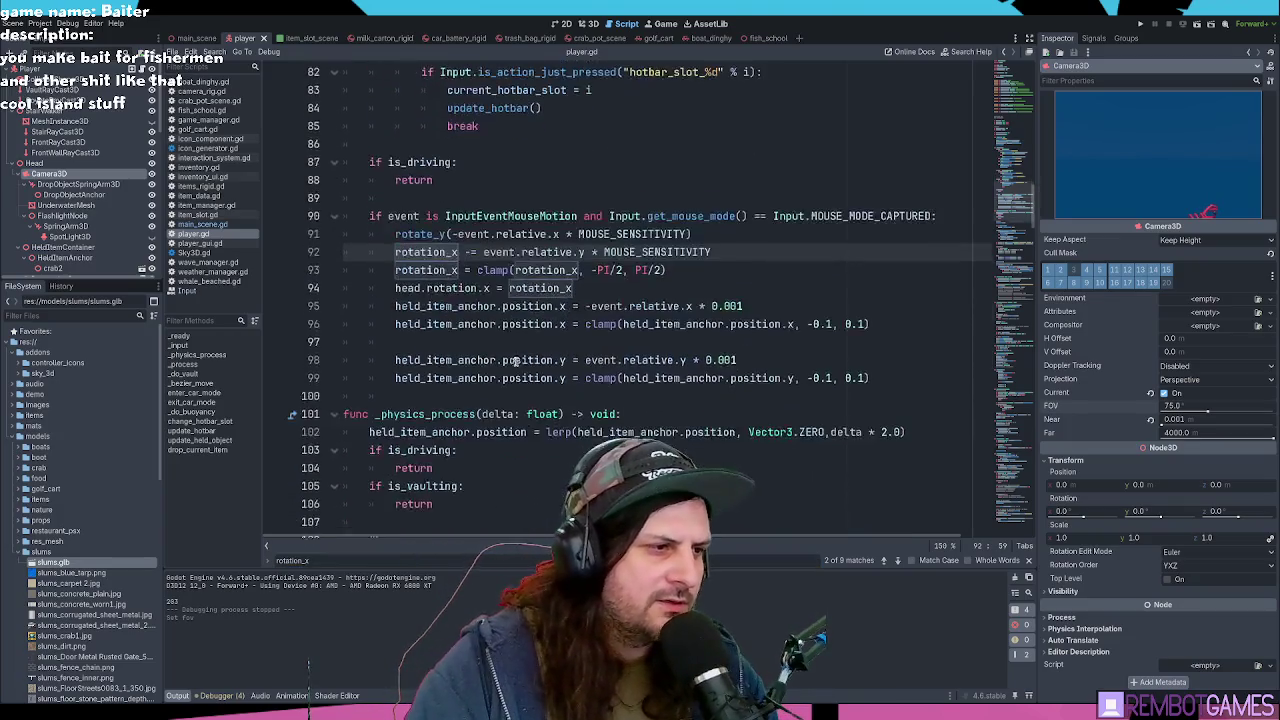
Step: Restore JOY_SENSITIVITY to 3.0
key(alt+Left)
text(3.0)
key(alt+Right)
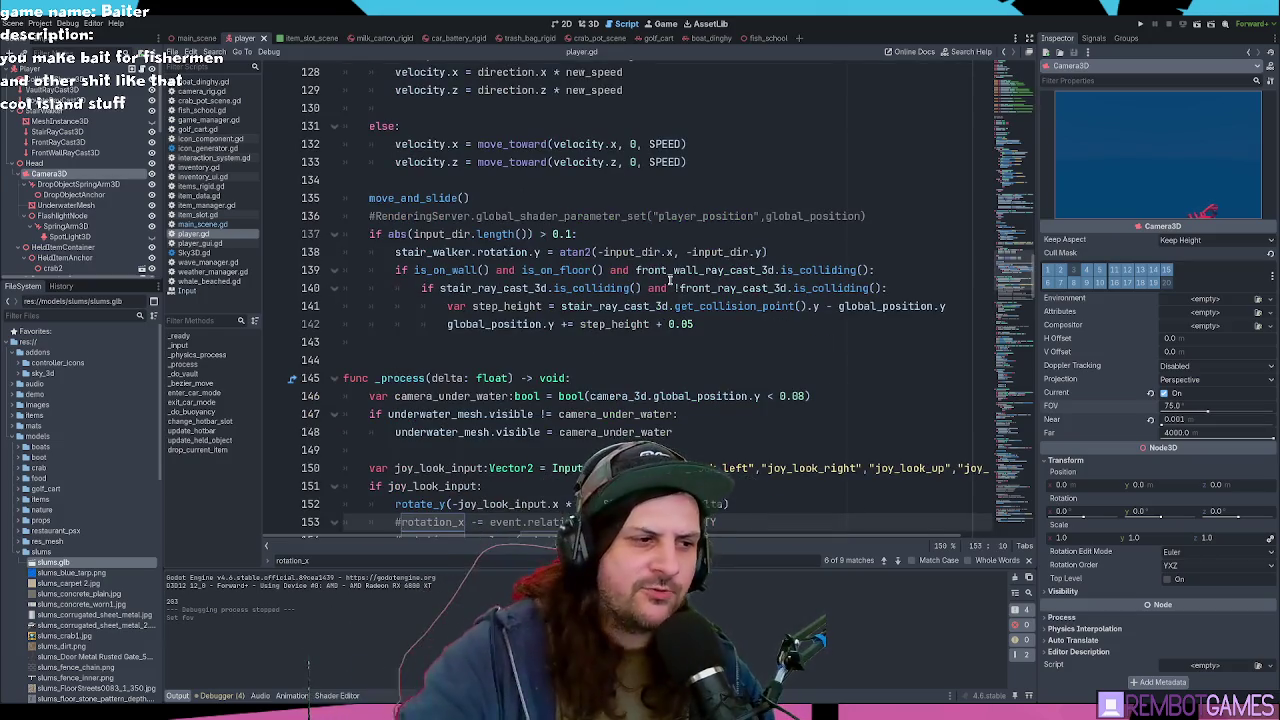
Step: Redo line 153 to use joy_look_input.y, keeping the rotation_x clamp uncommented
scroll(600, 272, up, 1)
scroll(603, 390, down, 2)
scroll(603, 390, down, 3)
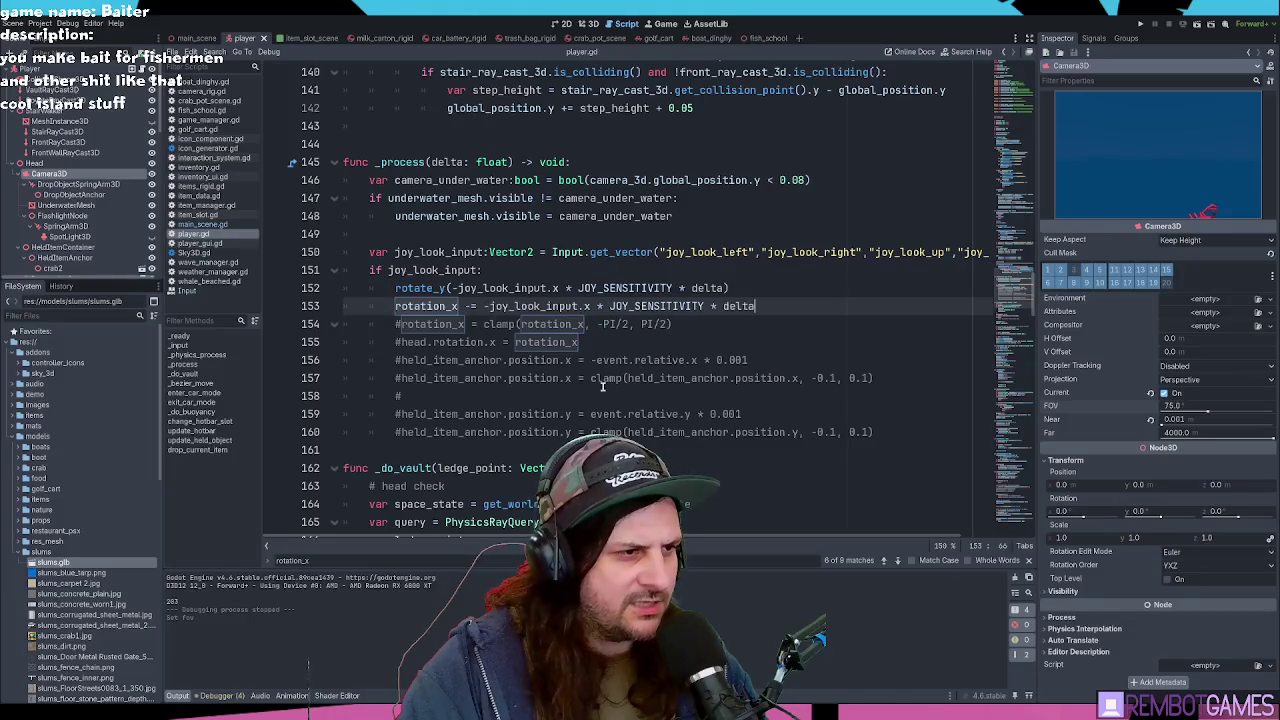
key(BackSpace)
text(y)
key(ctrl+z)
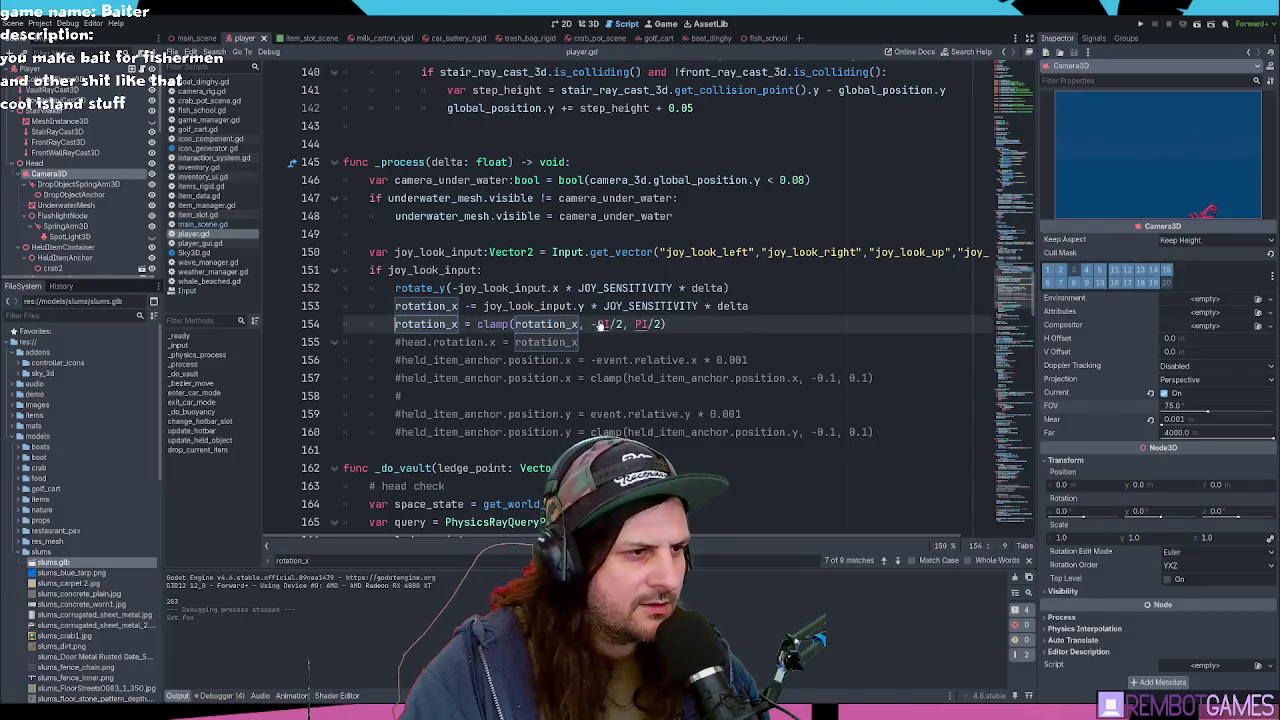
key(ctrl+z)
key(ctrl+shift+z)
key(ctrl+shift+z)
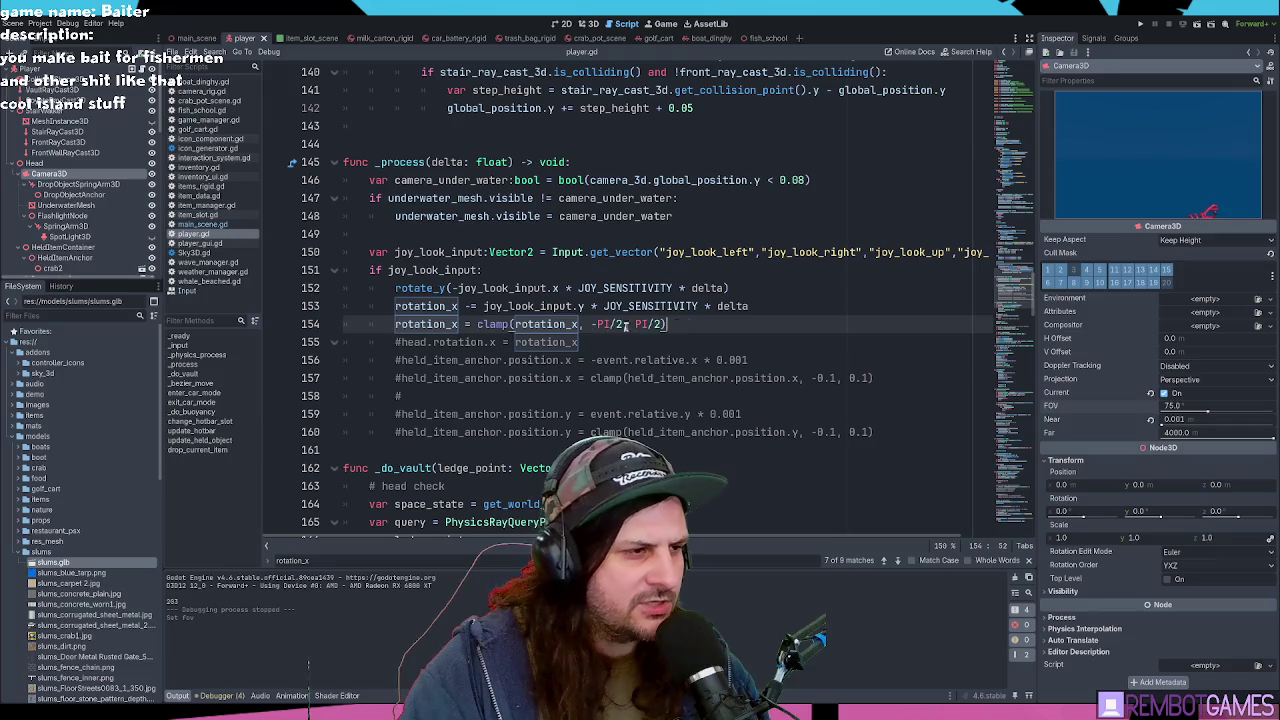
Step: Uncomment the head.rotation.x line and review the commented held item anchor lines below it
click(600, 342)
key(ctrl+k)
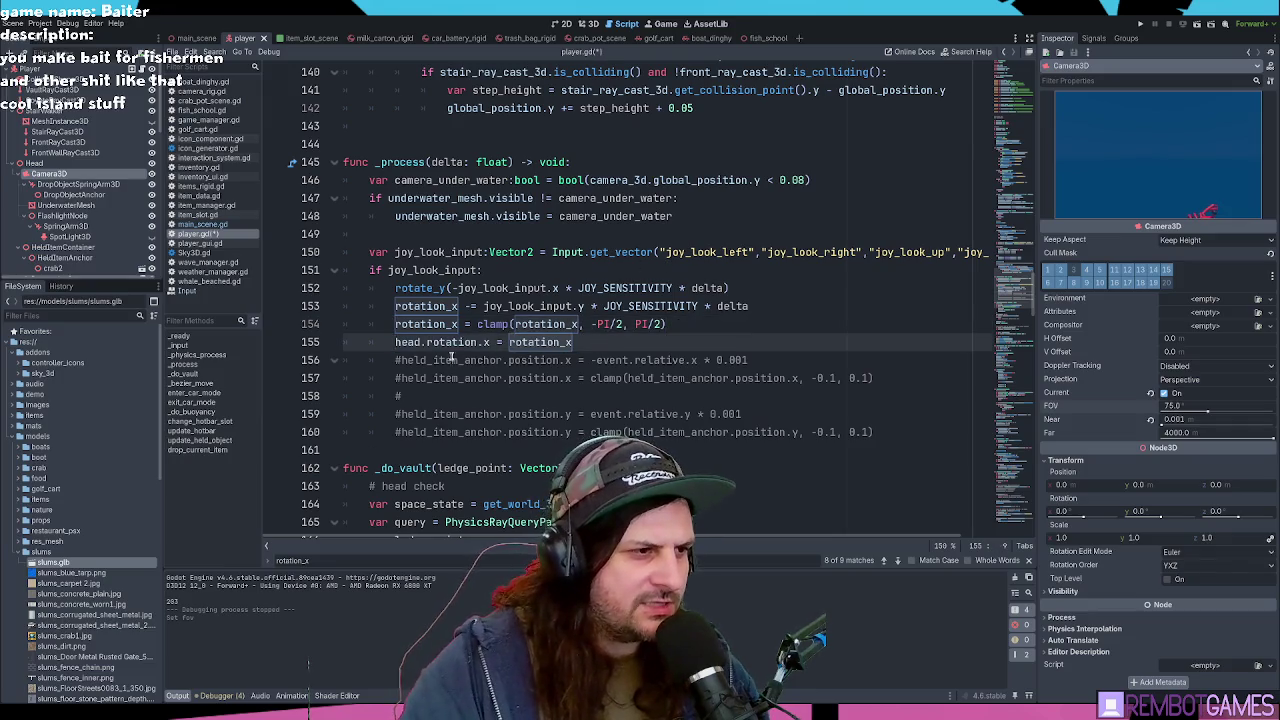
click(569, 360)
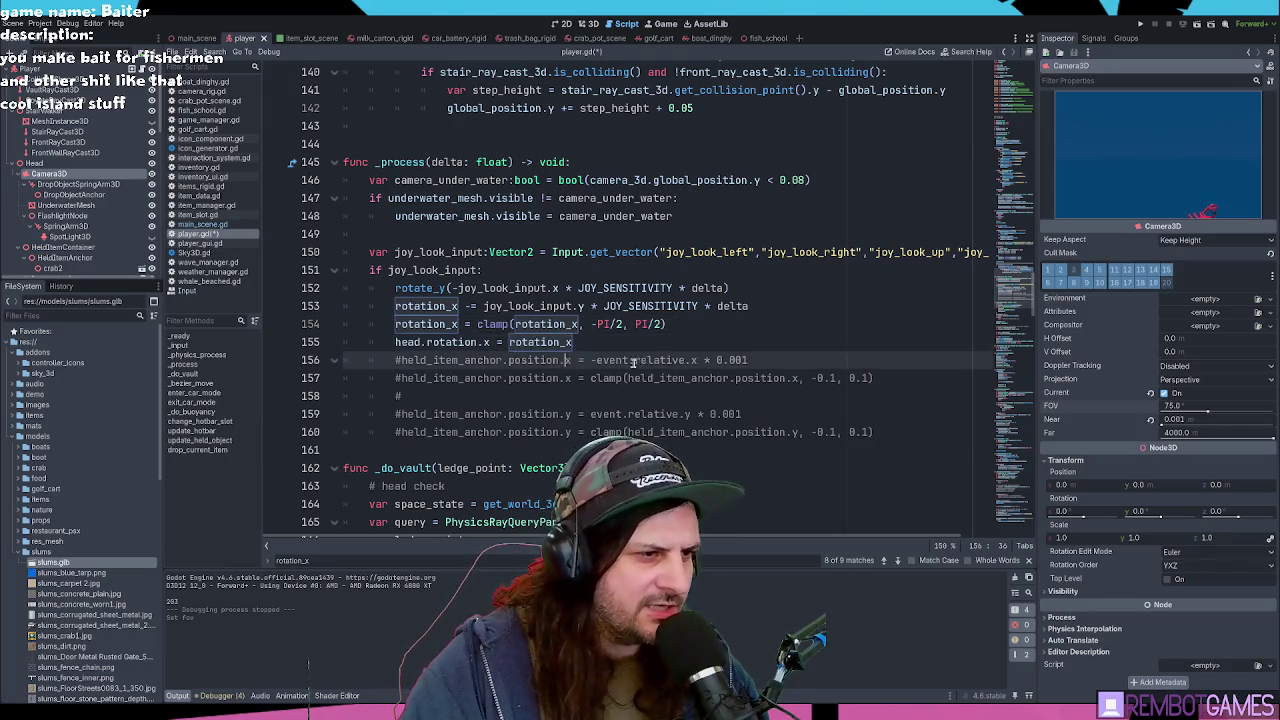
click(730, 348)
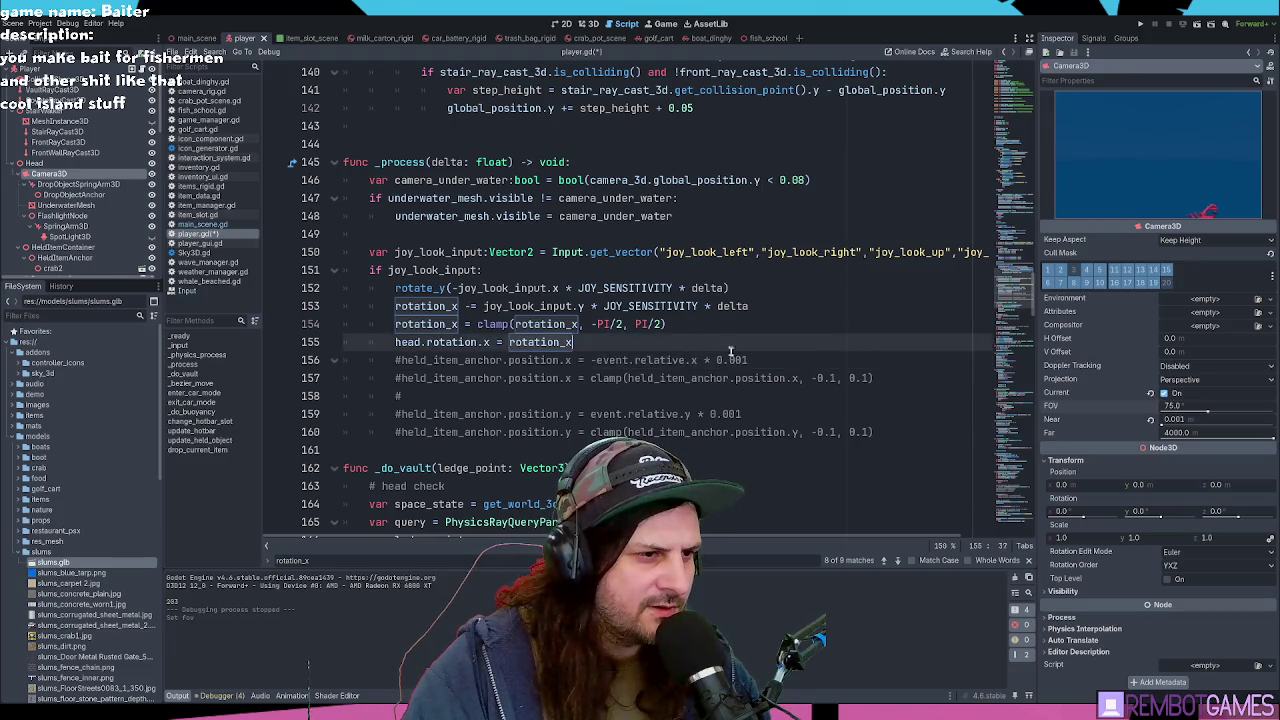
click(771, 359)
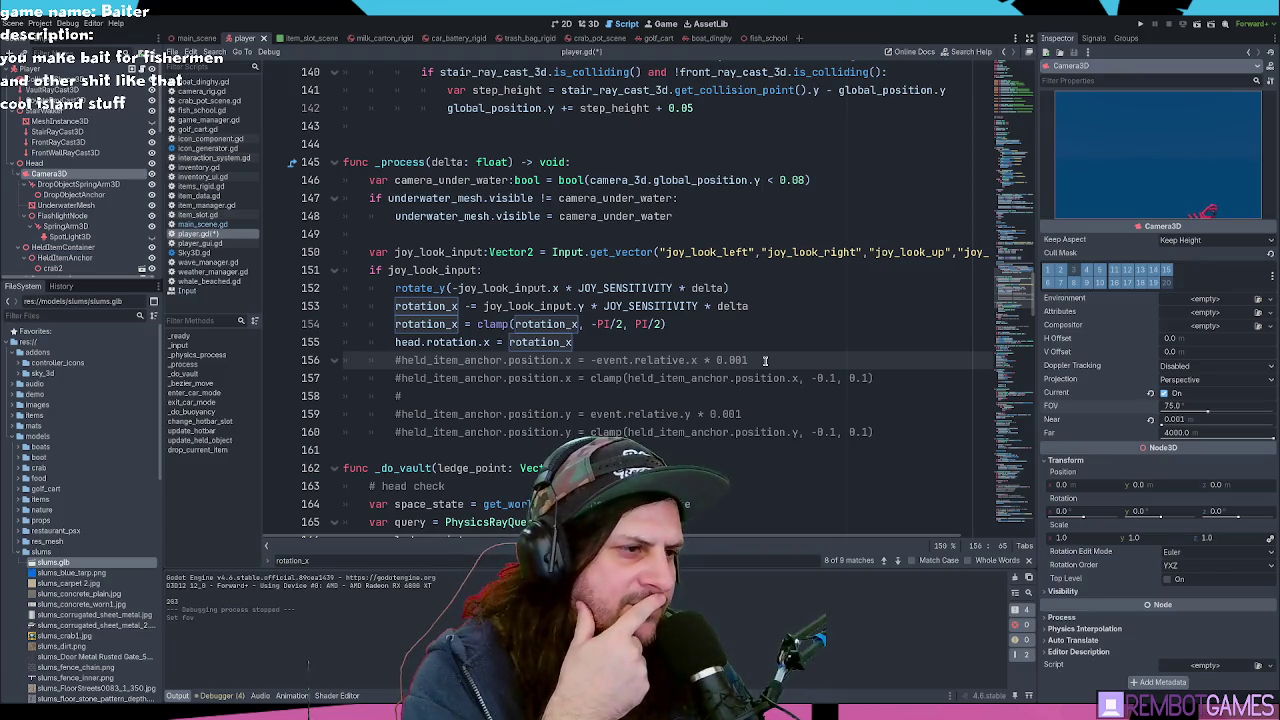
mouse_move(886, 434)
mouse_down()
mouse_move(560, 376)
mouse_move(296, 366)
mouse_up()
click(634, 354)
click(636, 344)
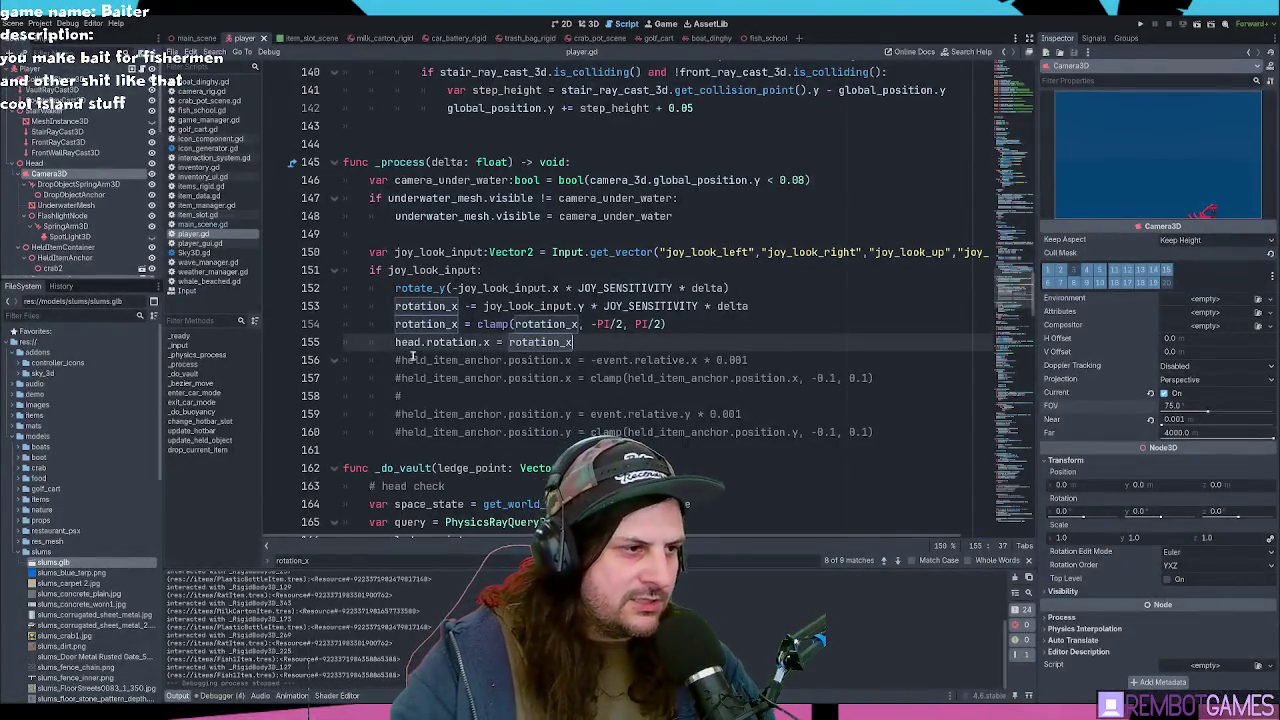
Step: Locate the five held_item_anchor sway lines in _input (lines 95–99), delete them, and run the game
double_click(440, 360)
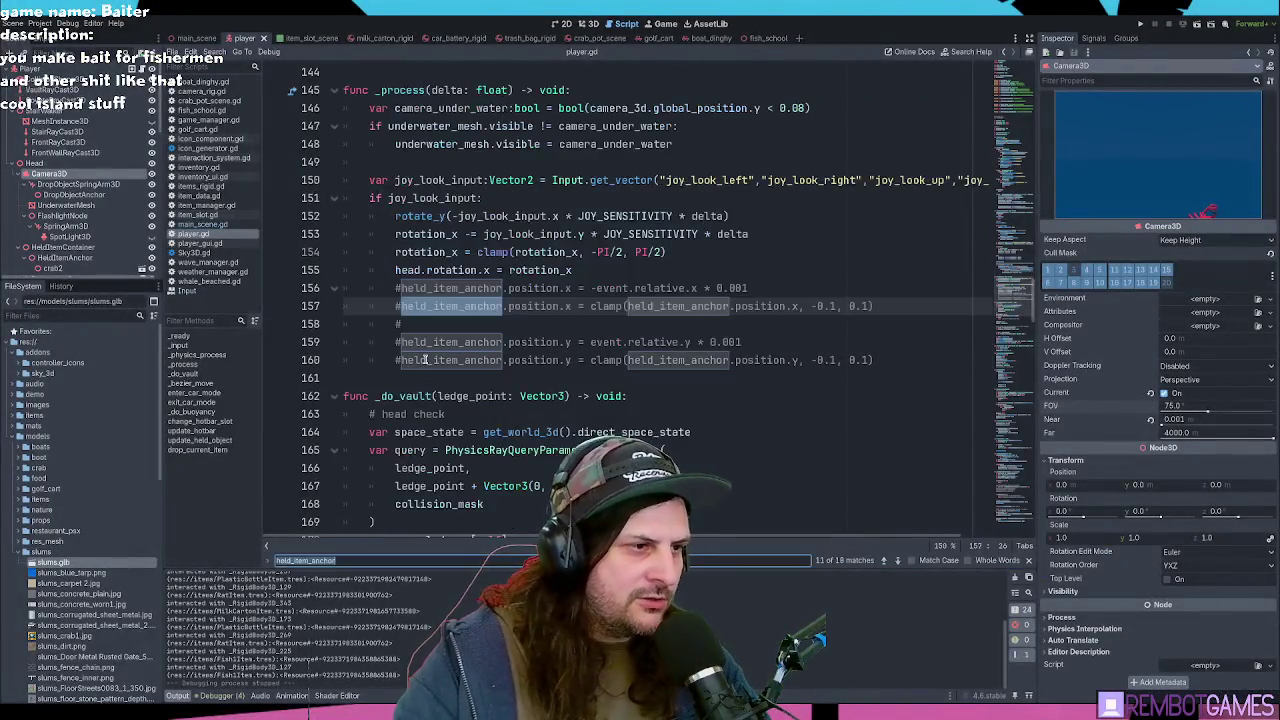
scroll(421, 326, down, 2)
drag(397, 252, 753, 254)
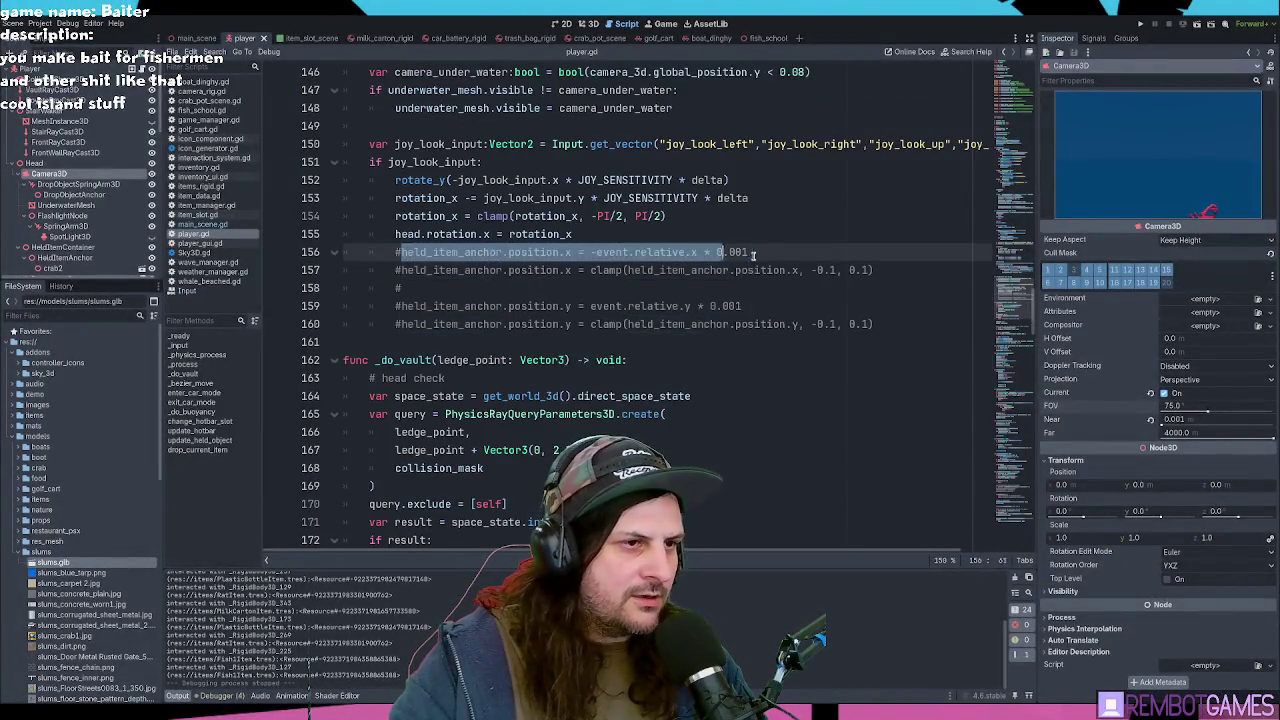
key(F3)
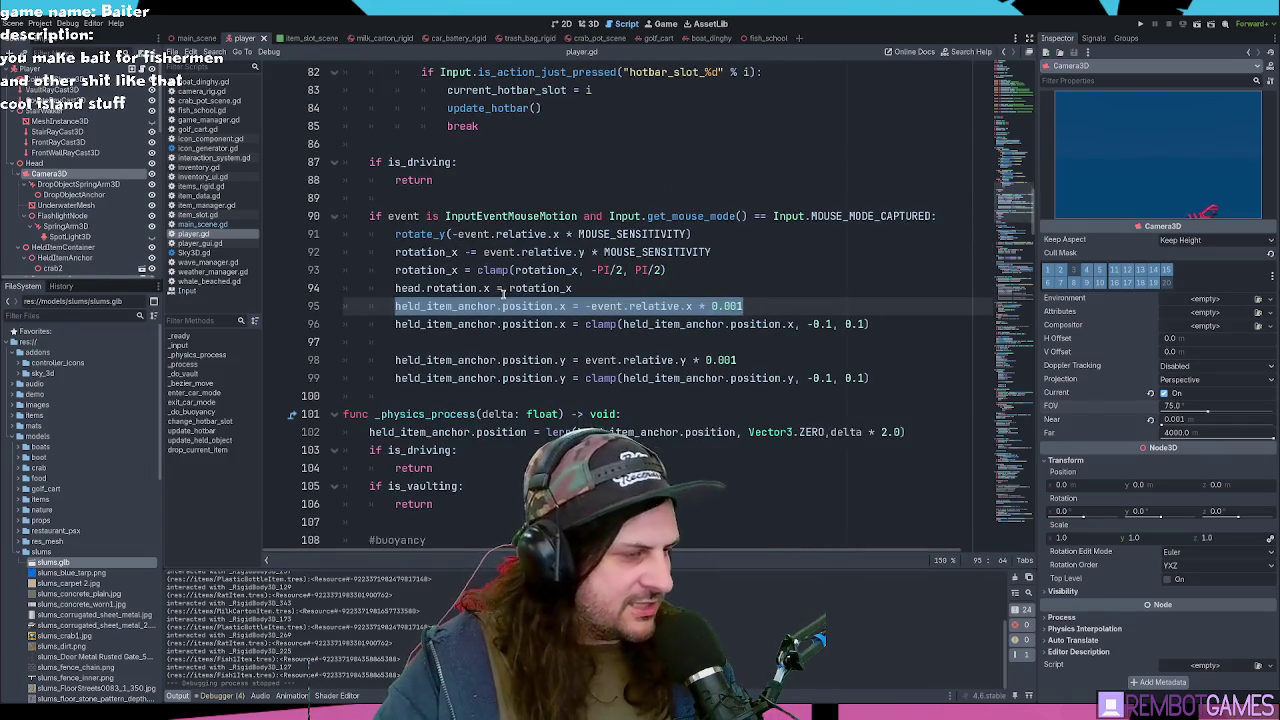
triple_click(422, 307)
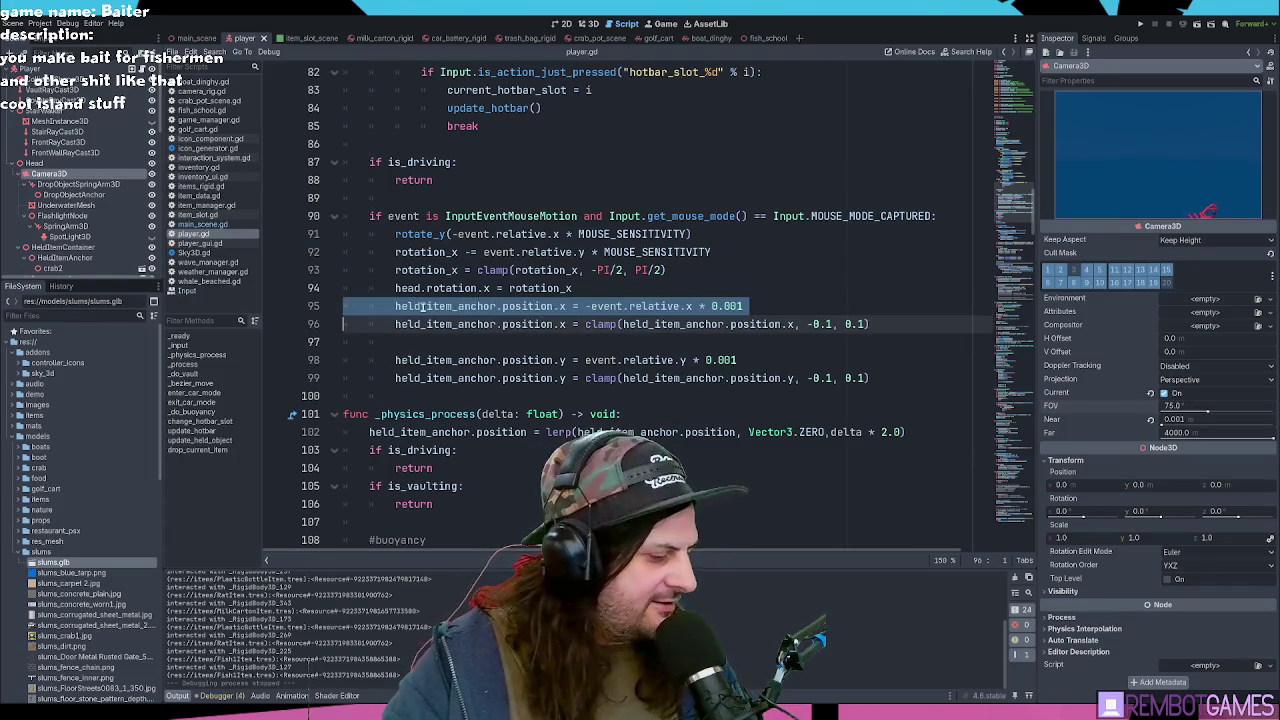
key(shift+Down)
key(shift+Down)
key(shift+Down)
key(ctrl+c)
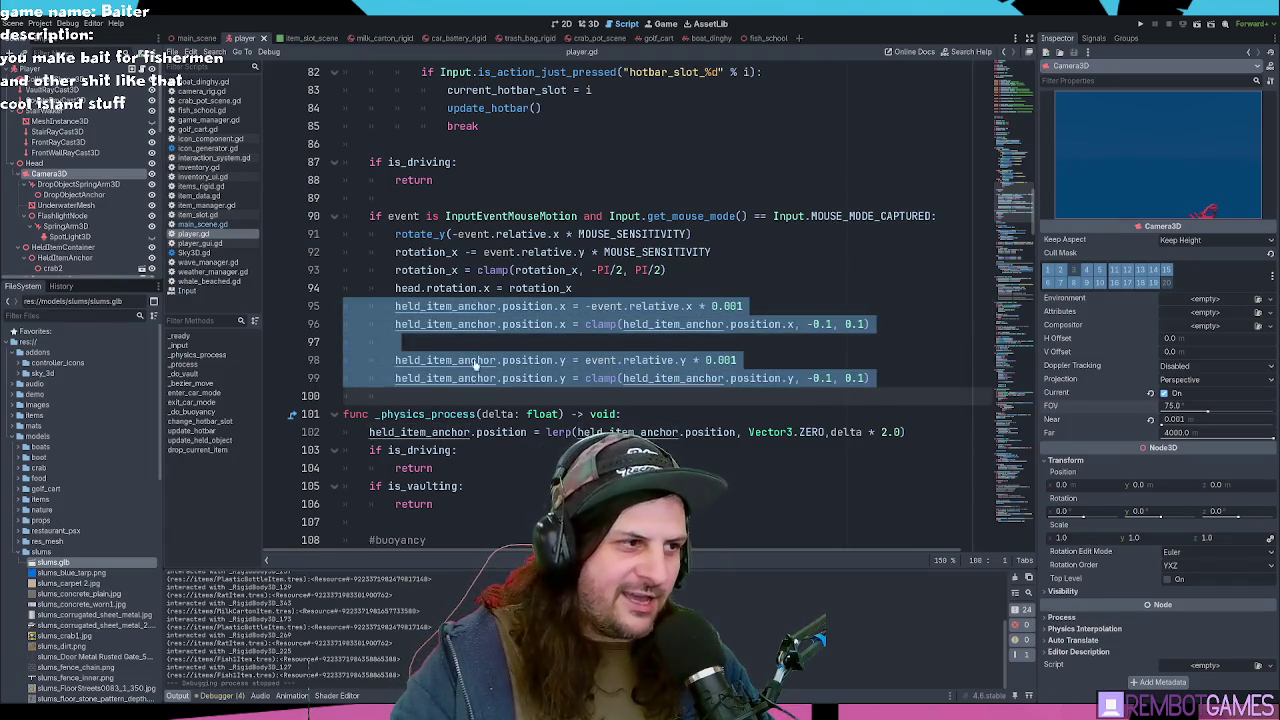
key(BackSpace)
click(630, 275)
click(625, 290)
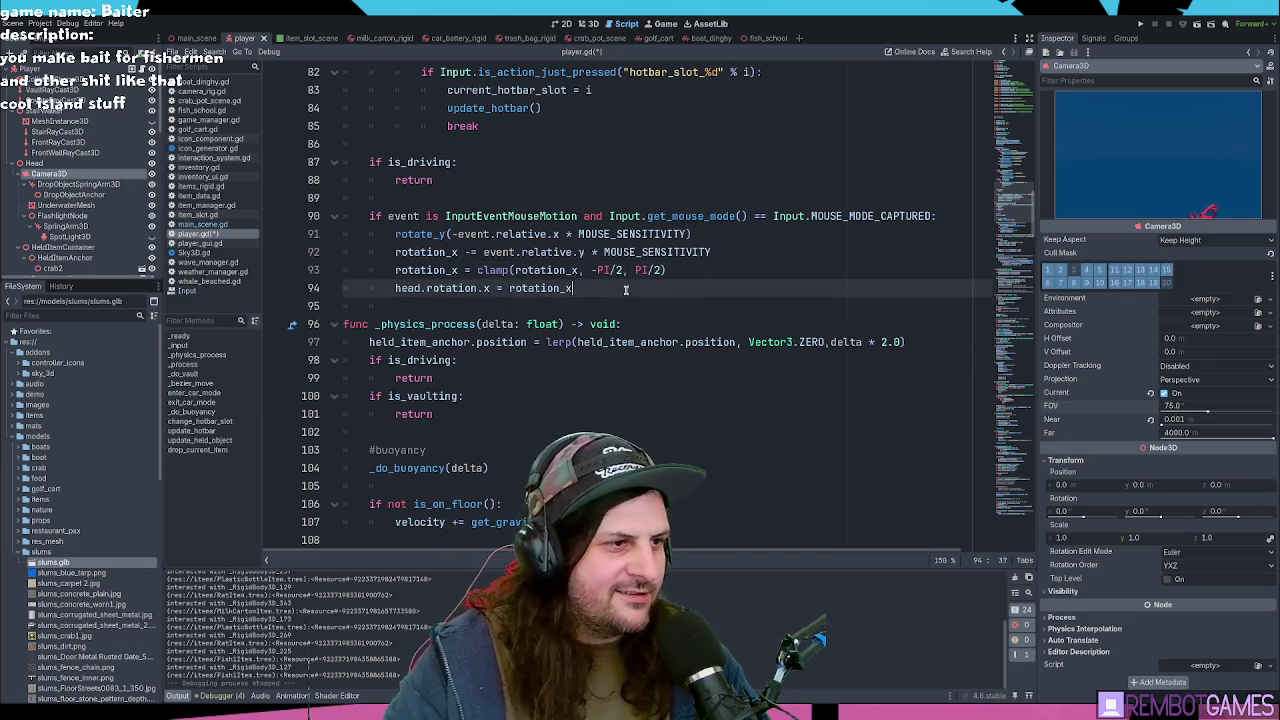
key(F5)
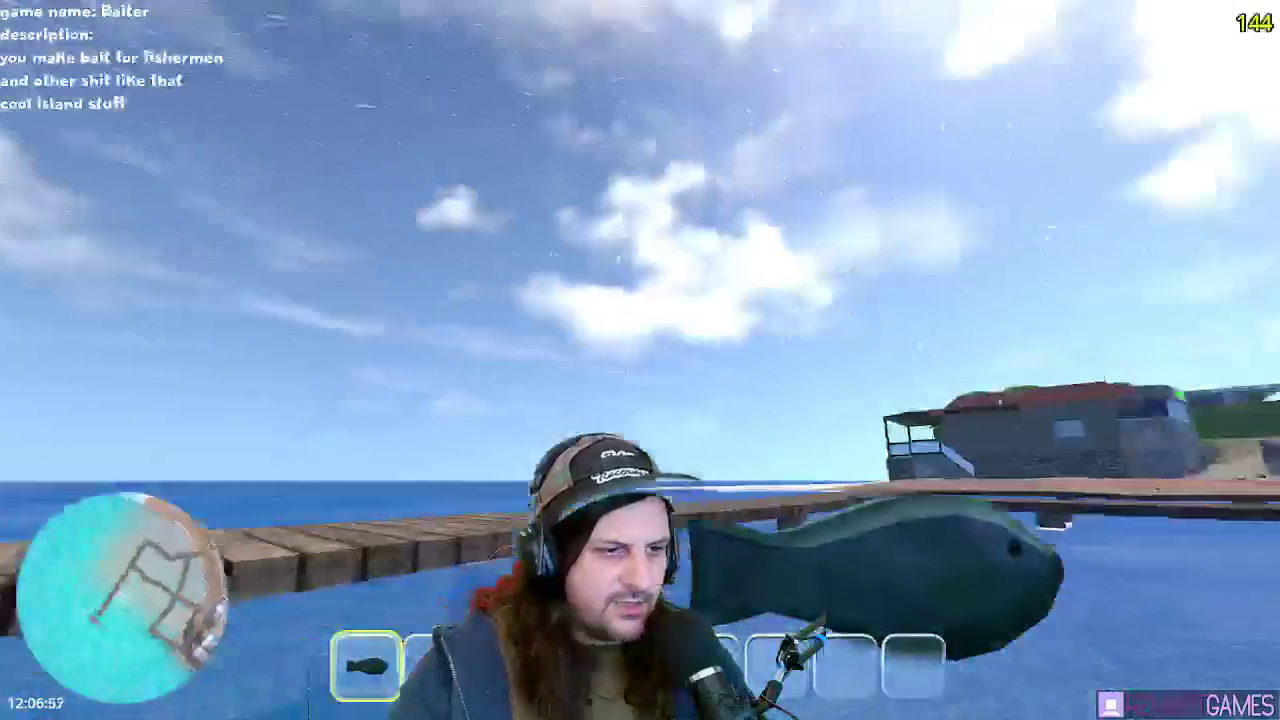
key(w)
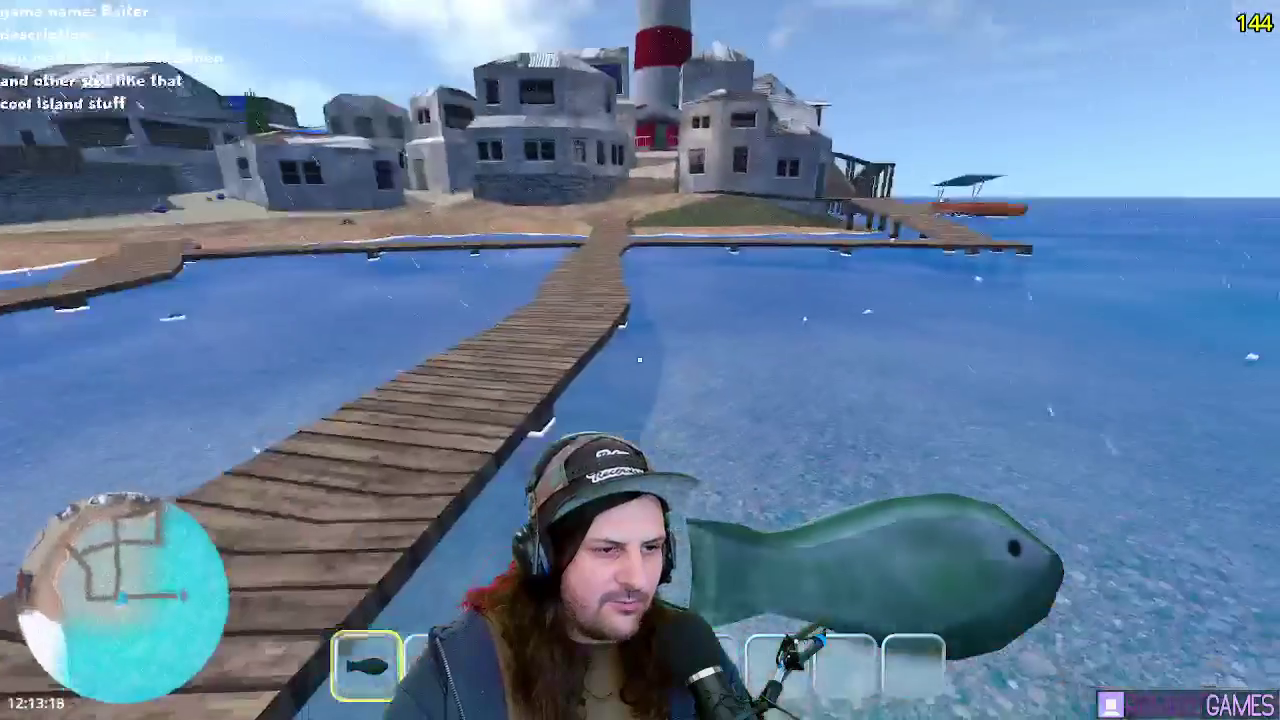
key(F8)
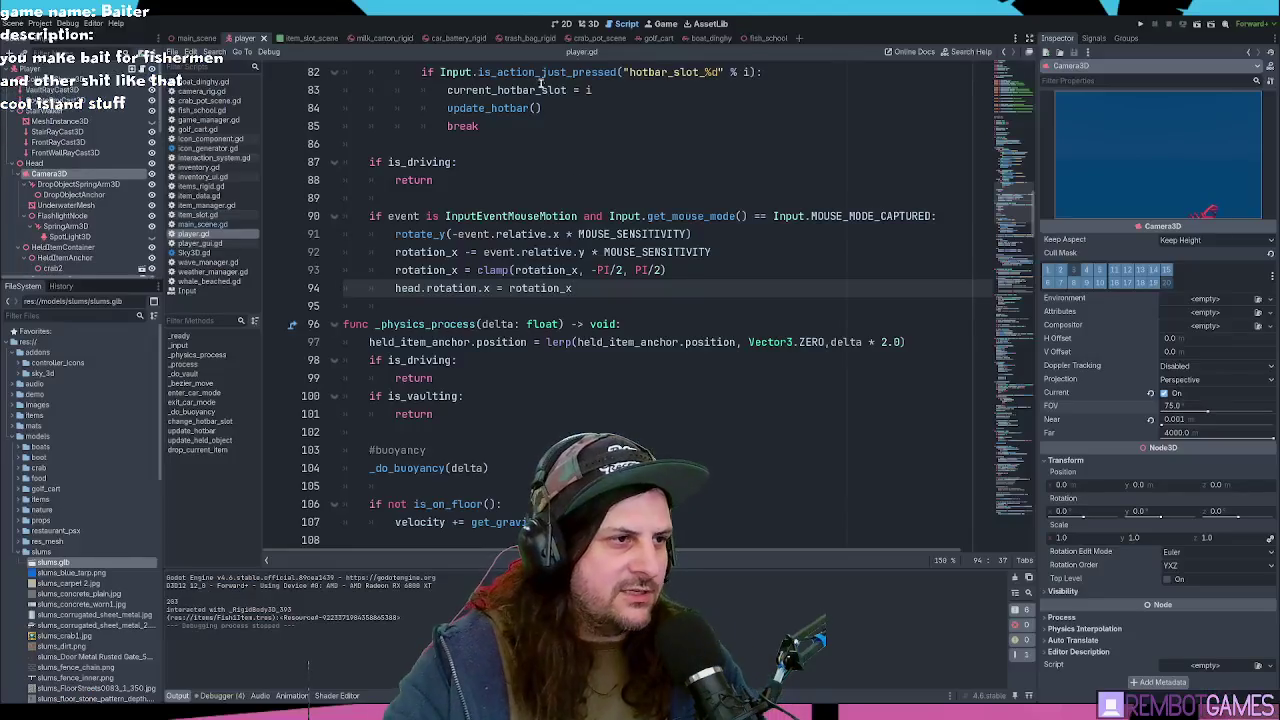
Step: Paste the five sway lines back at line 95 and comment them out
click(50, 164)
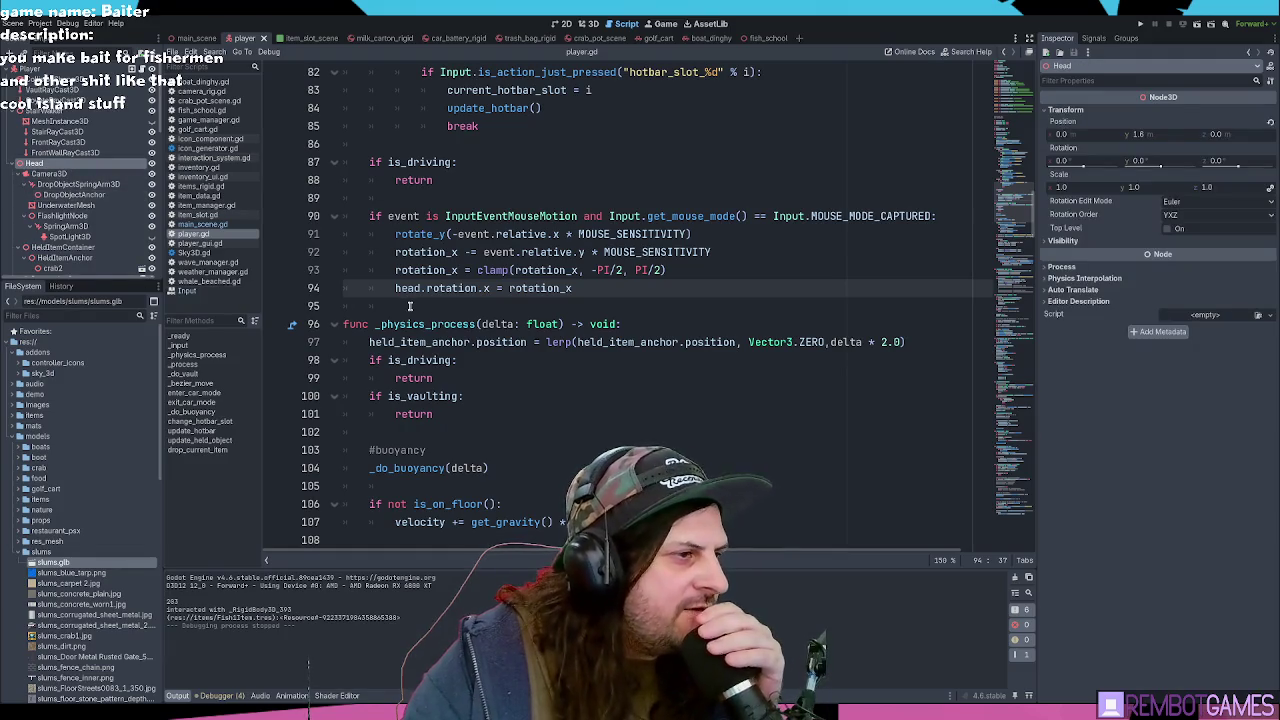
drag(410, 306, 323, 307)
key(ctrl+v)
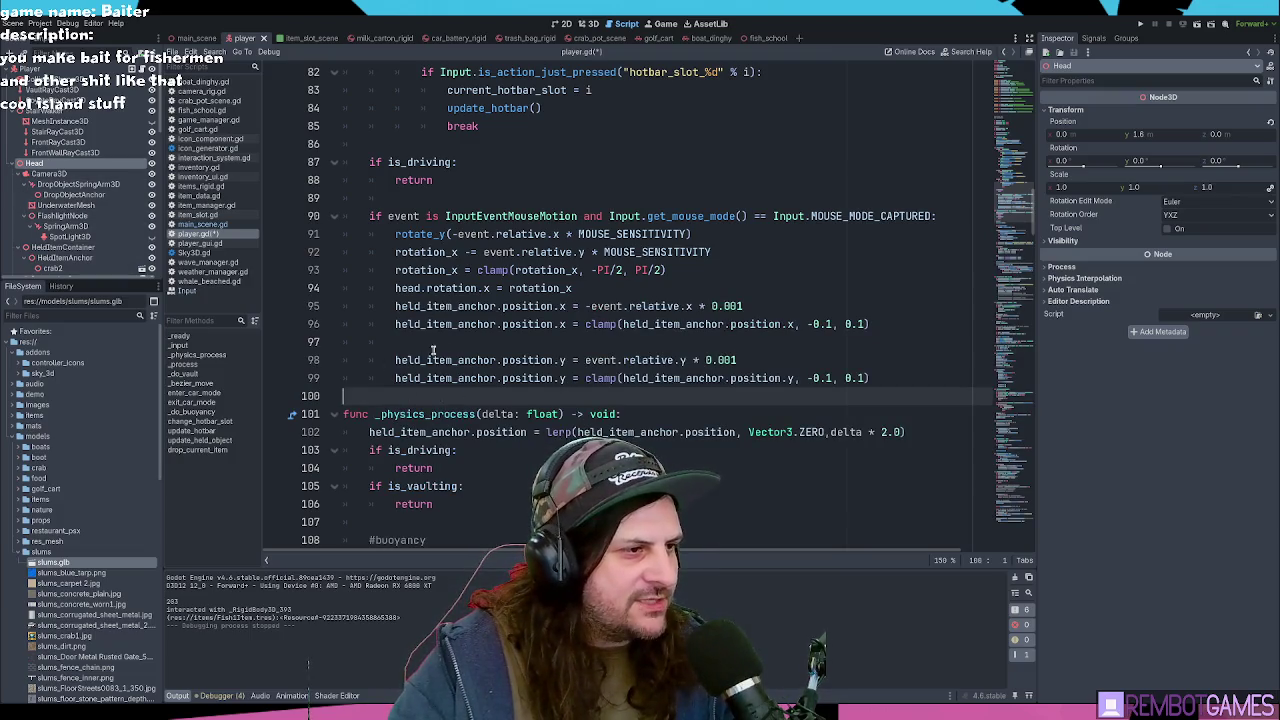
key(shift+Up)
key(shift+Up)
key(shift+Up)
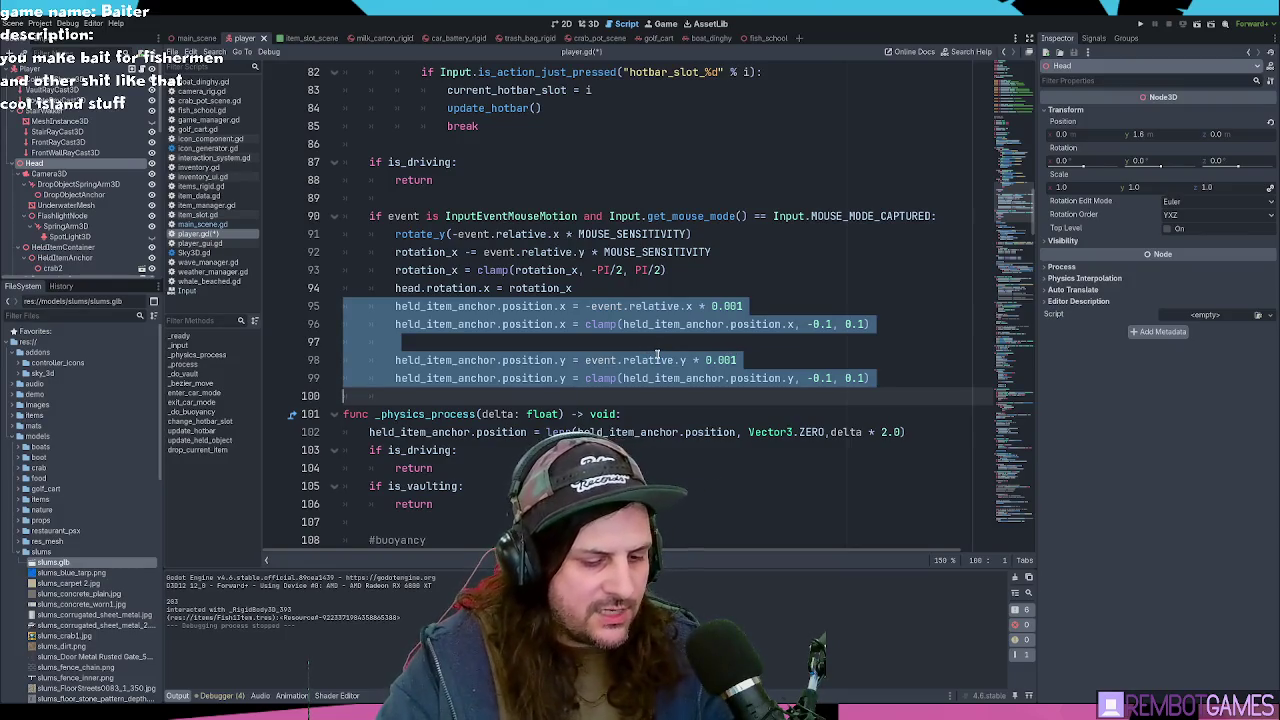
key(ctrl+k)
Step: Add a '## moved to another node' note above the commented block and save player.gd
click(676, 290)
key(Return)
key(Return)
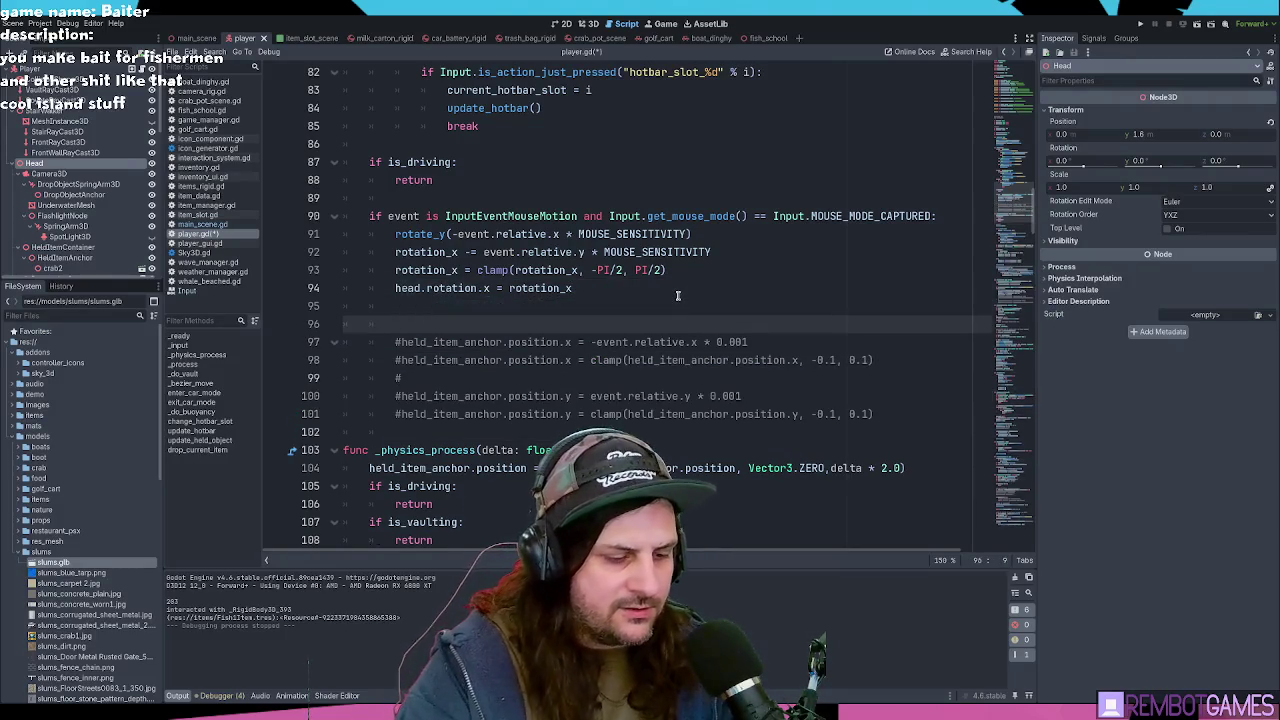
text(## moved)
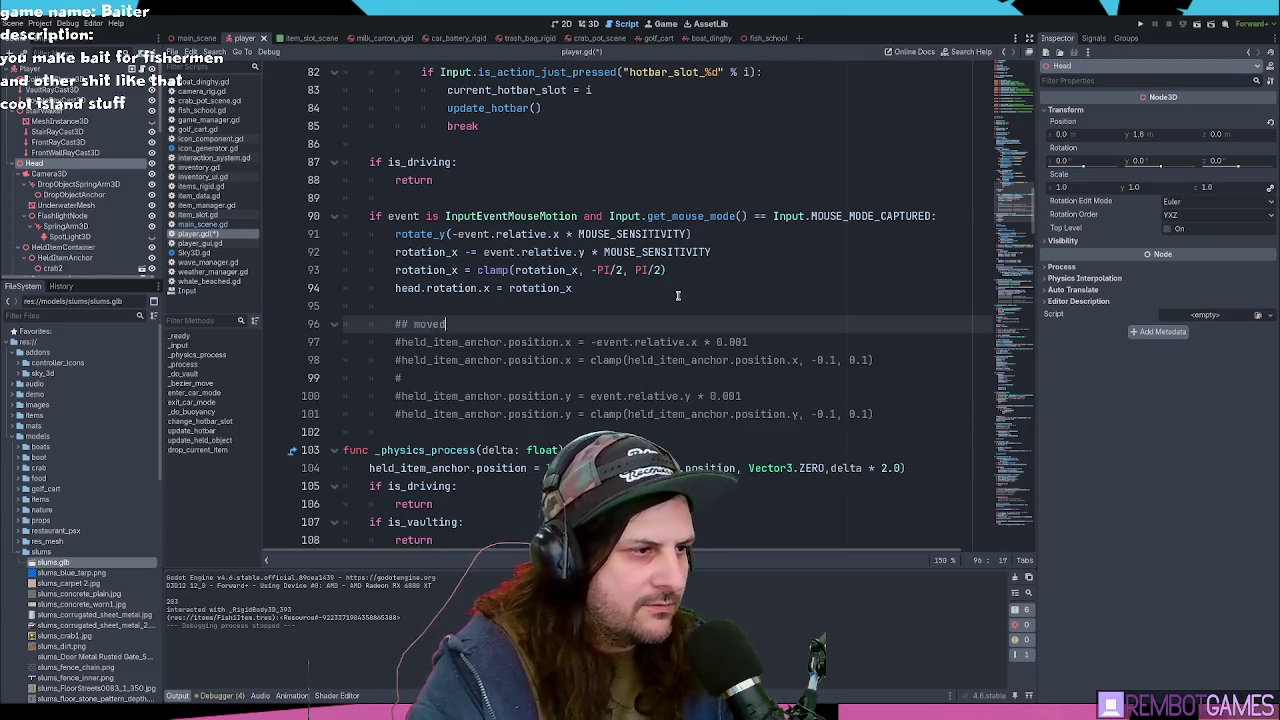
text( to another node)
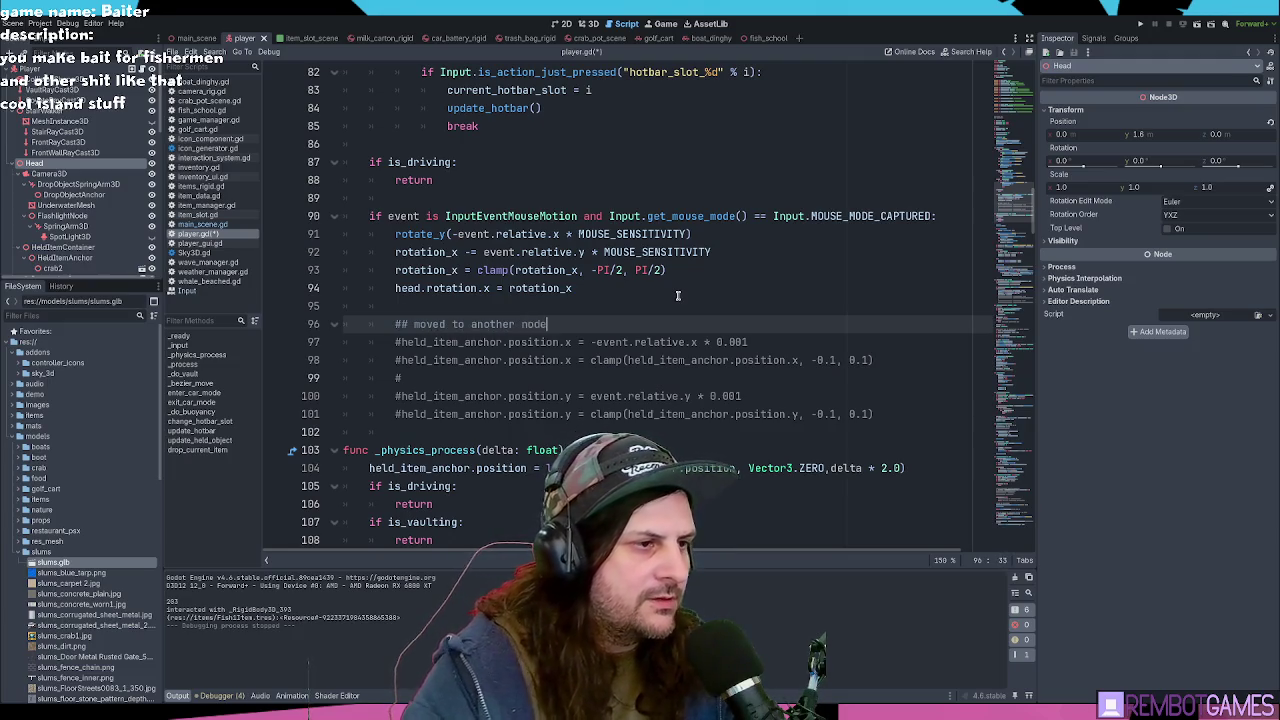
key(ctrl+s)
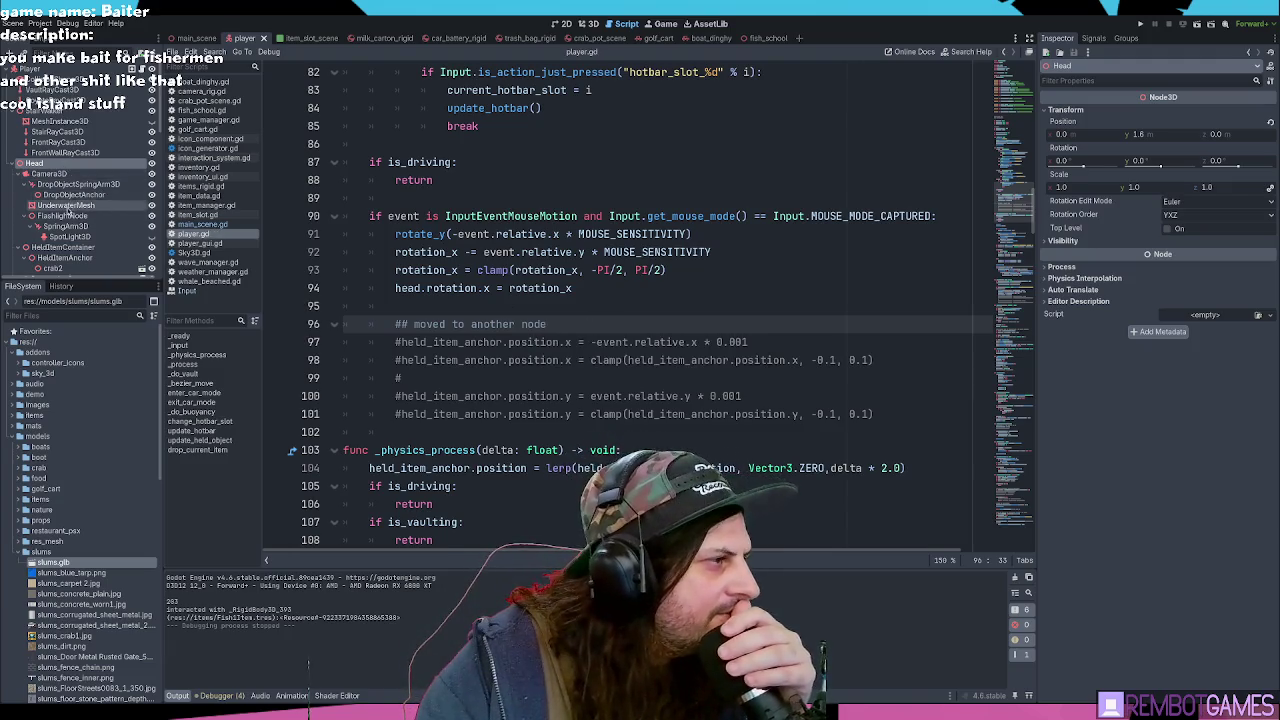
Step: Select HeldItemContainer in the Scene tree and attach a new held_item_container.gd script extending Node3D
click(72, 195)
click(75, 185)
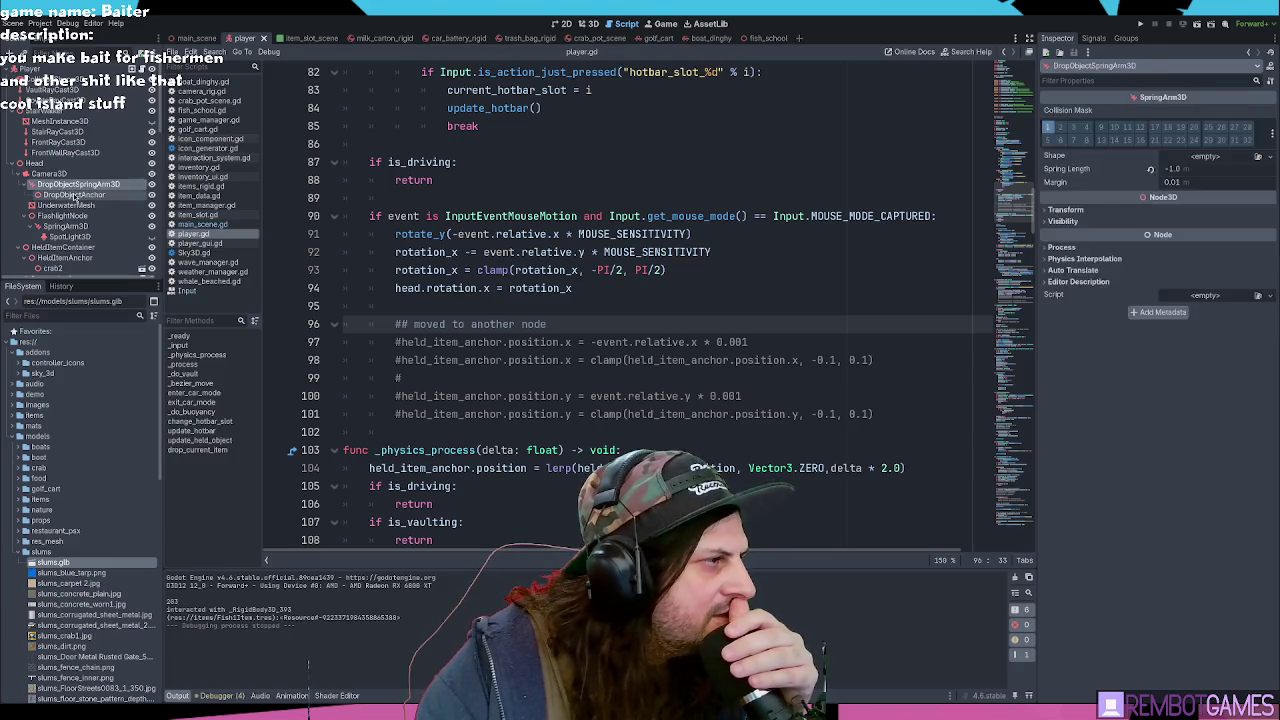
click(74, 195)
click(75, 185)
click(75, 196)
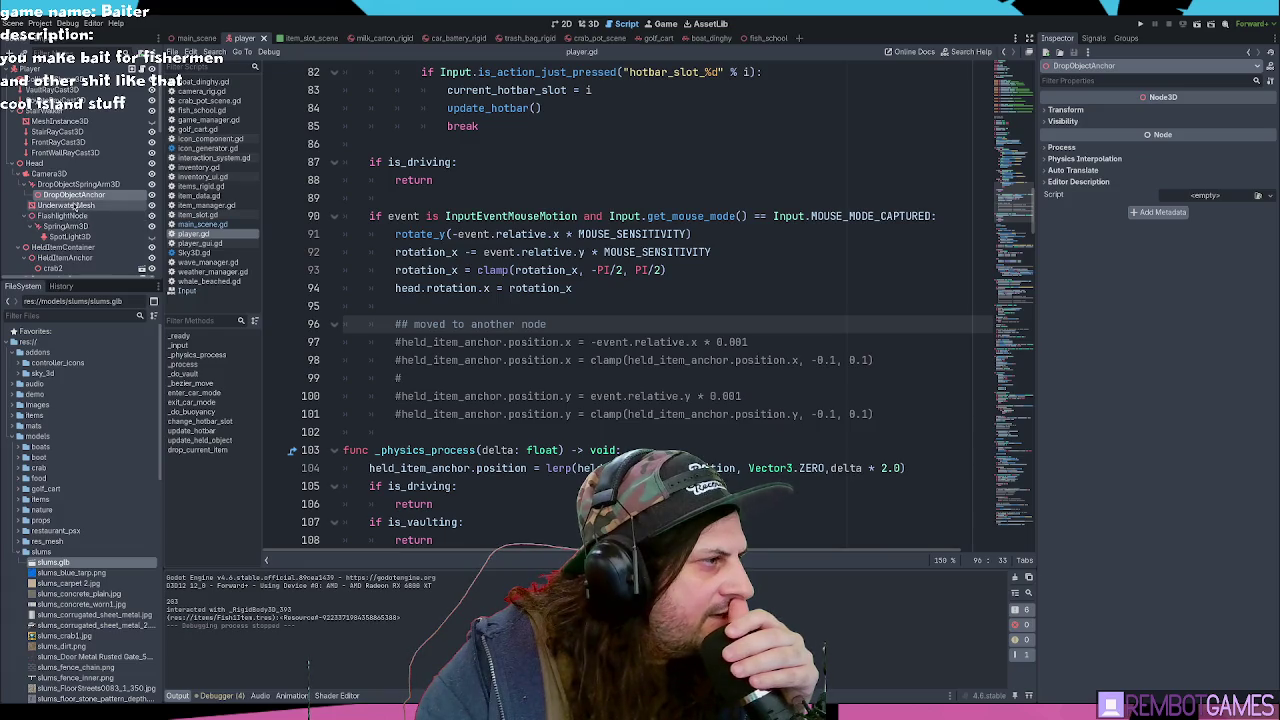
scroll(76, 205, down, 1)
click(88, 222)
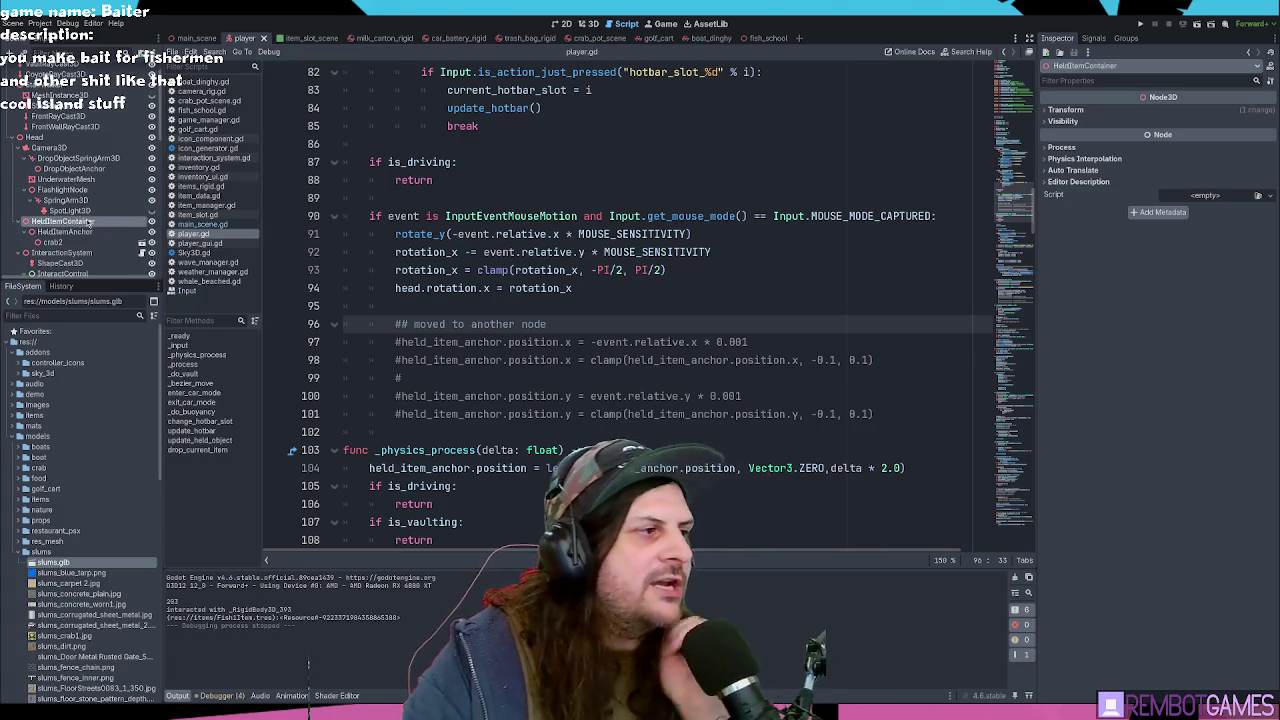
click(85, 231)
click(87, 222)
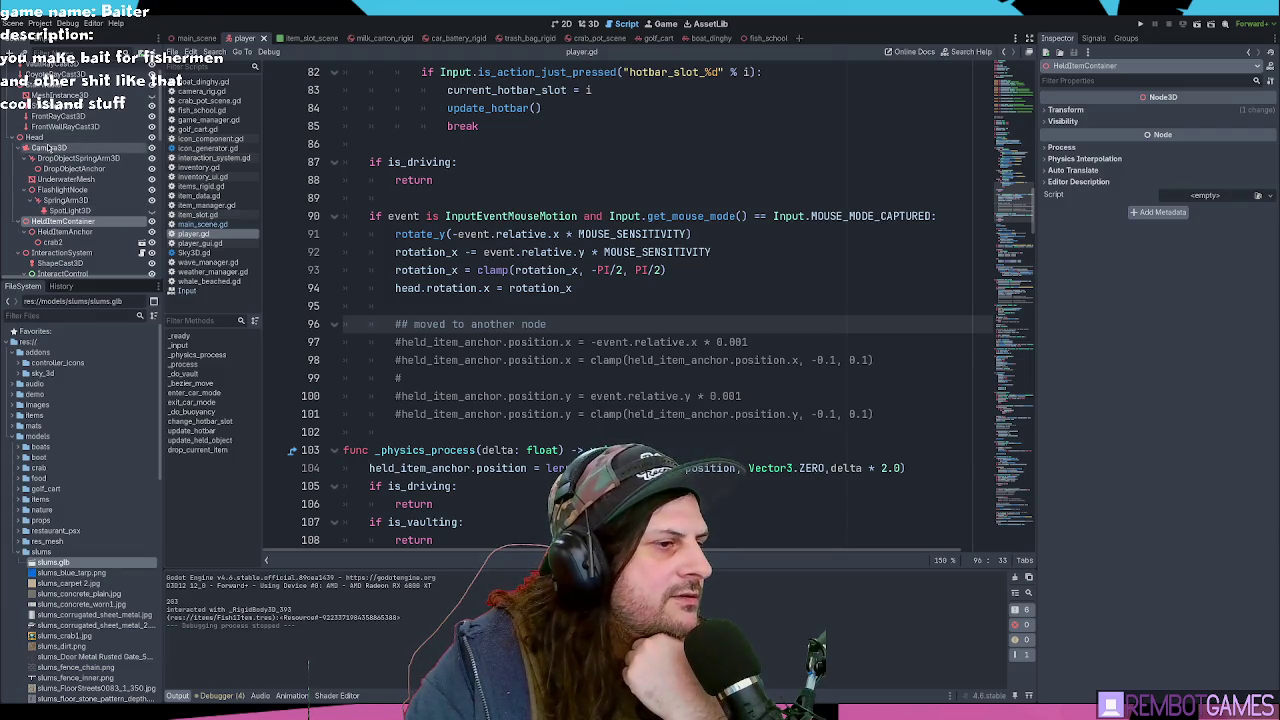
scroll(35, 155, up, 1)
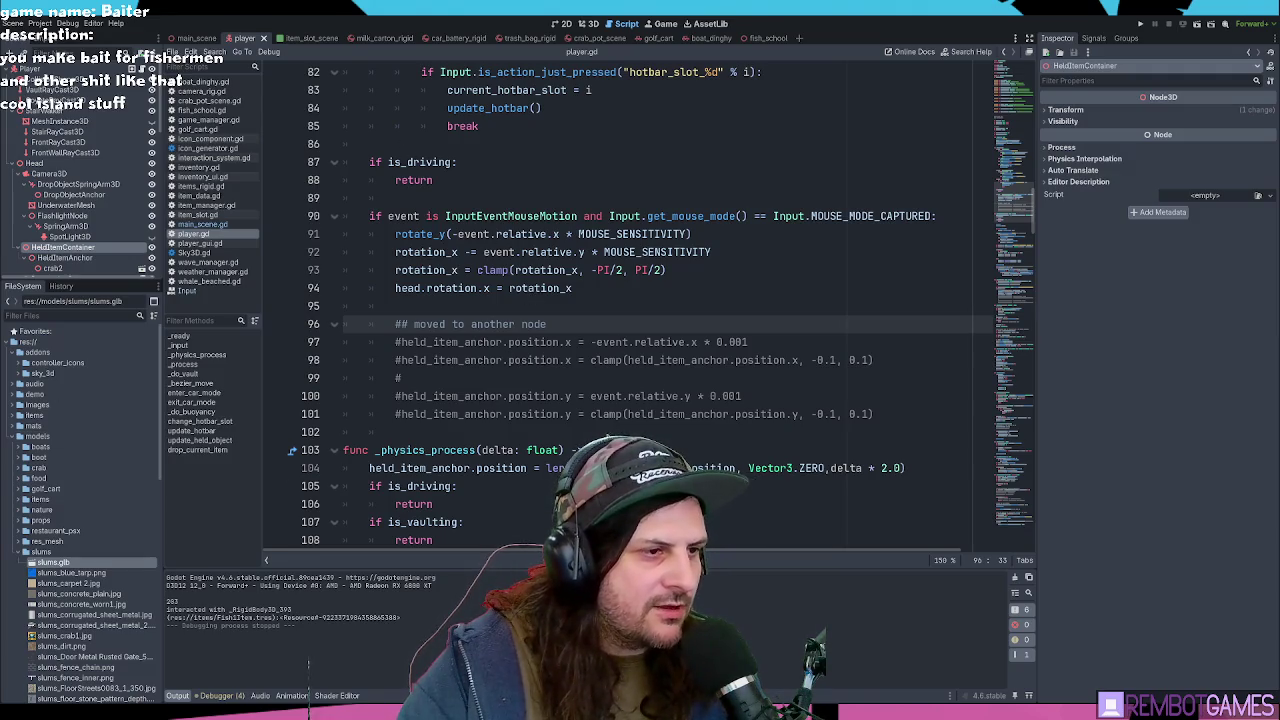
key(Return)
key(Return)
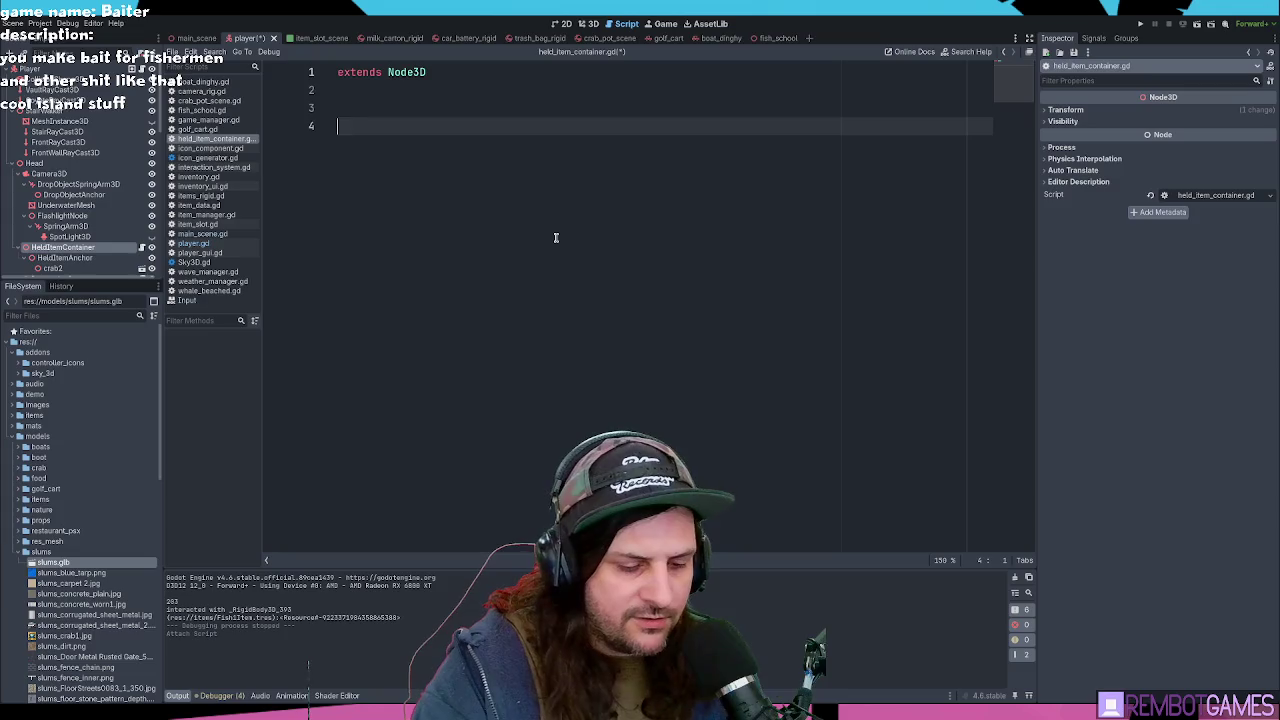
Step: Create a _process function and paste the five sway lines into it, unindented one level
text(func _pro)
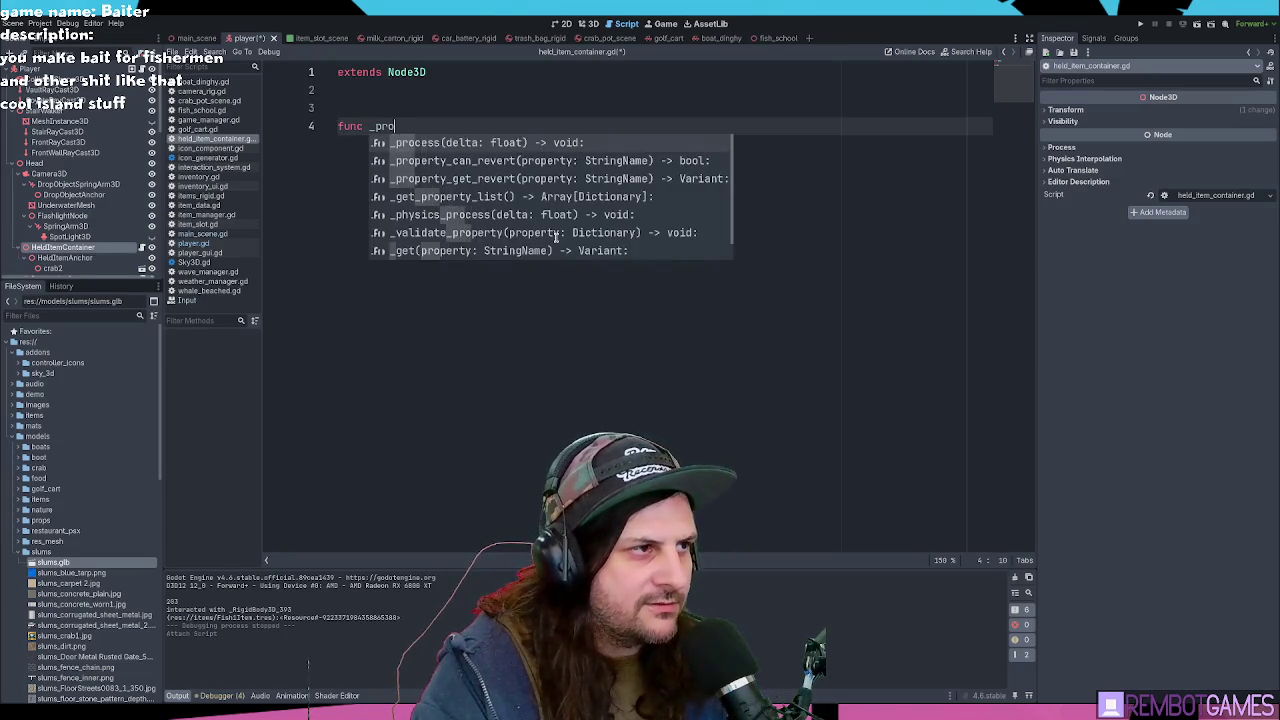
key(Return)
key(Return)
text(held_item_anchor.position.x = -event.relative.x * 0.001 		held_item_anchor.position.x = clamp(held_item_anchor.position.x, -0.1, 0.1)  		held_item_anchor.position.y = event.relative.y * 0.001 		held_item_anchor.position.y = clamp(held_item_anchor.position.y, -0.1, 0.1))
key(ctrl+z)
key(ctrl+v)
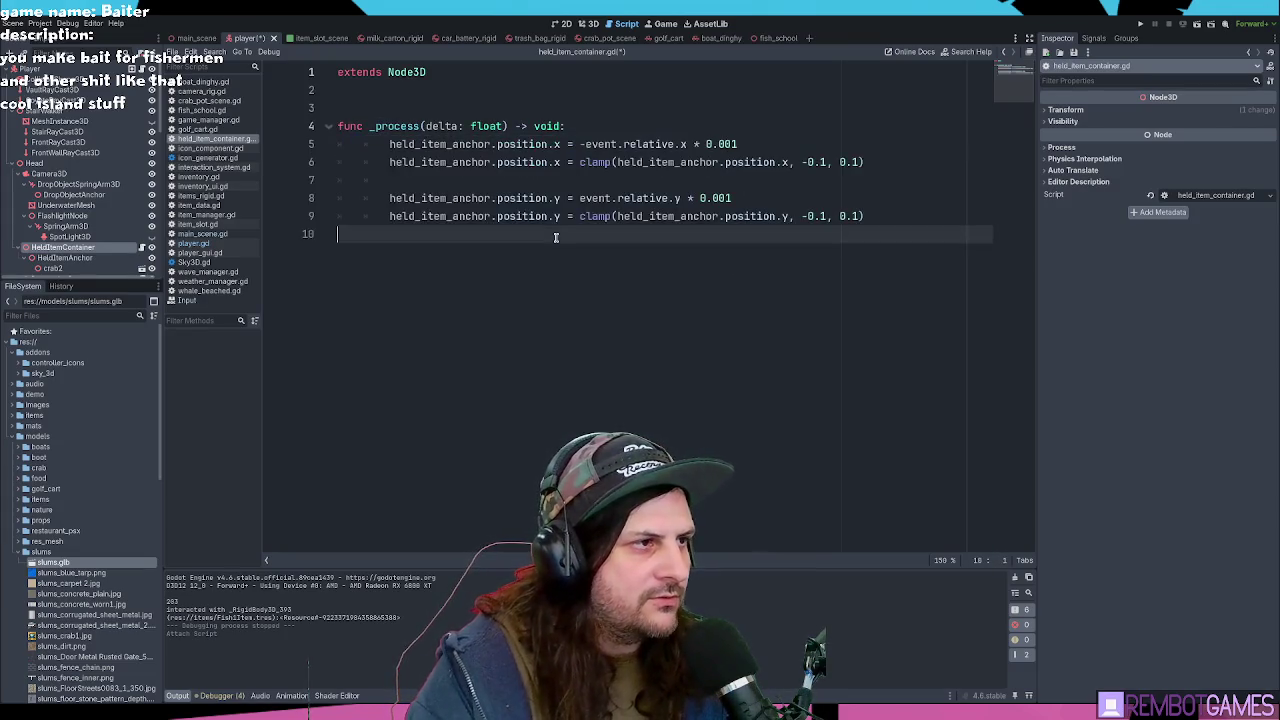
drag(870, 217, 343, 144)
key(shift+Tab)
click(700, 200)
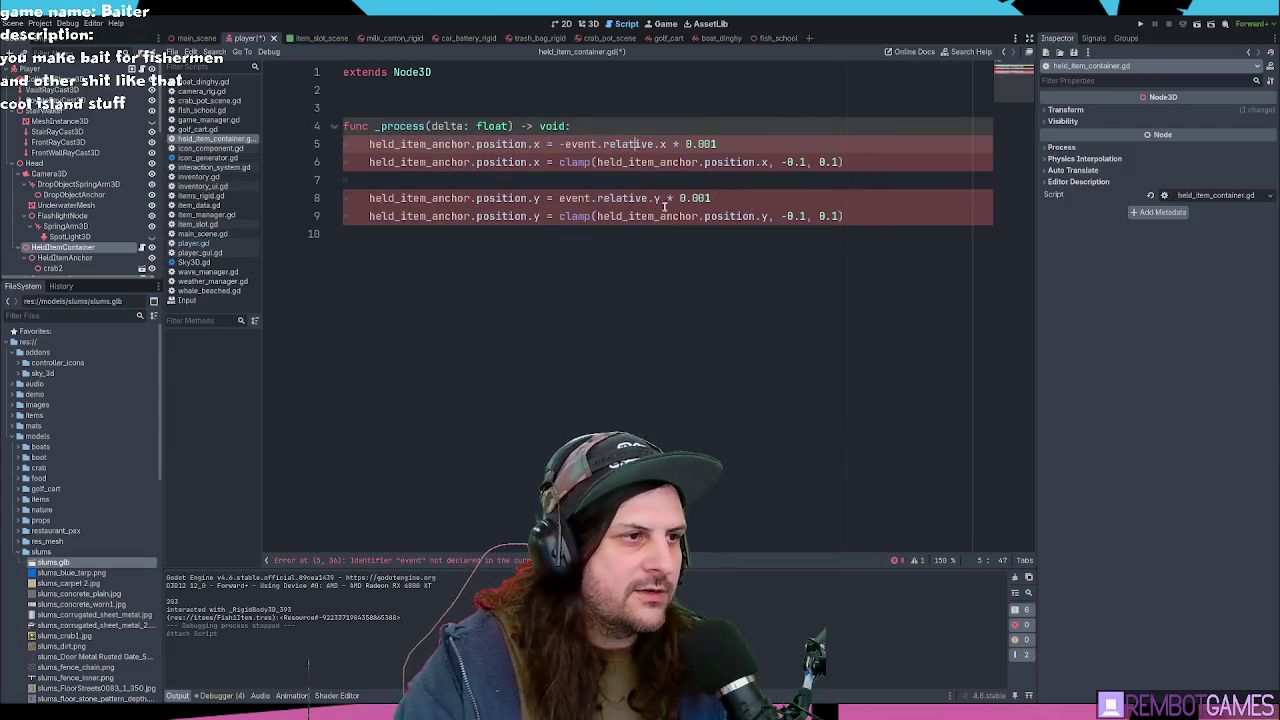
Step: Remove the held_item_anchor prefix from lines 5, 6, 8 and 9 so they set position directly
double_click(425, 145)
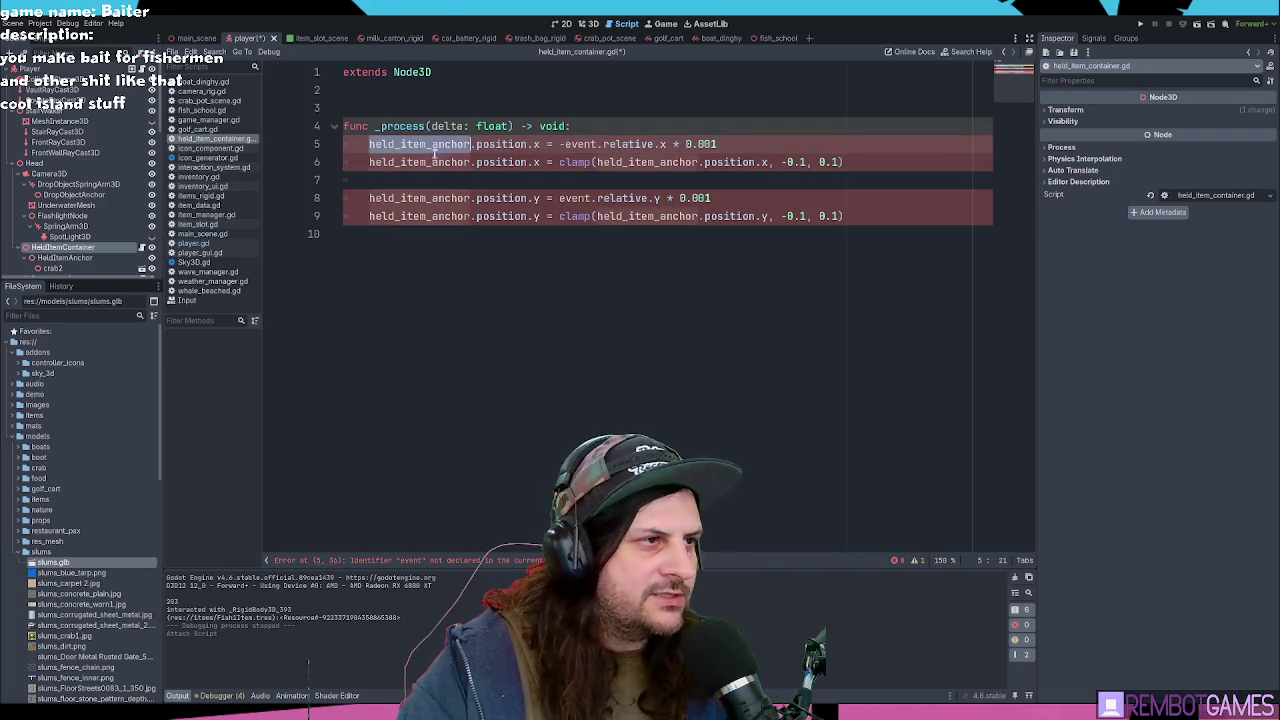
key(Delete)
key(Delete)
double_click(418, 162)
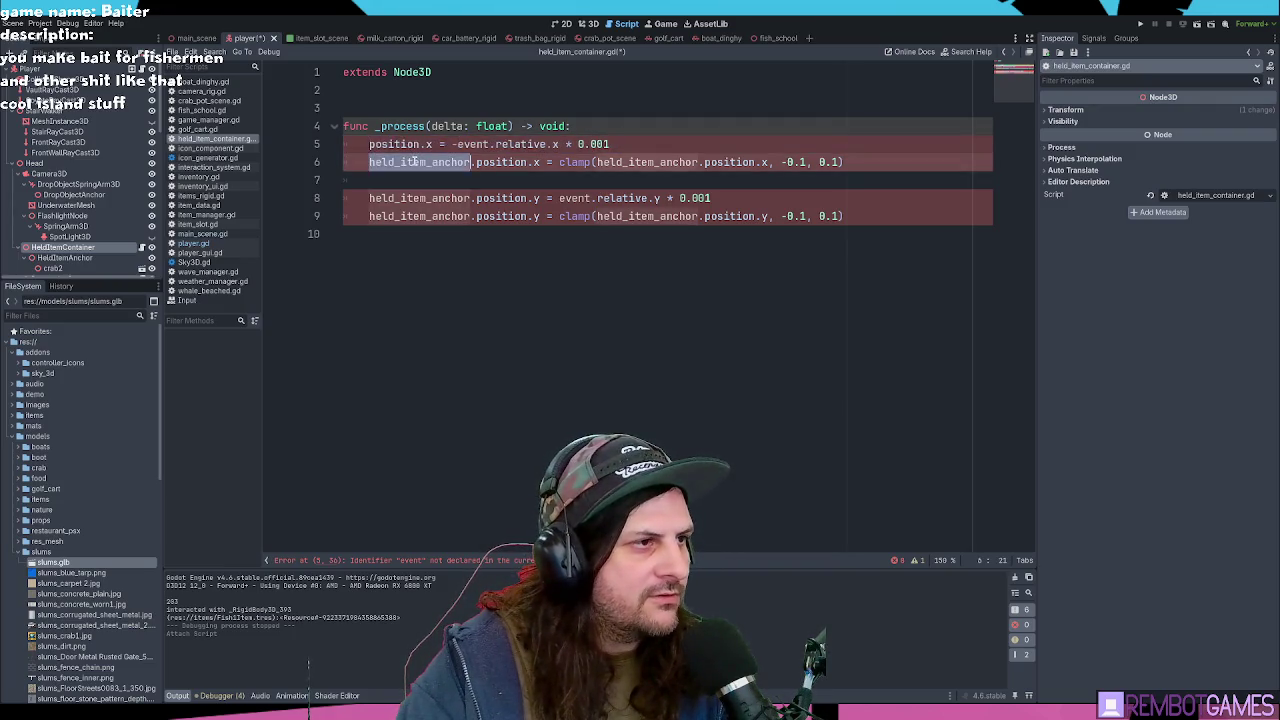
key(Delete)
key(Delete)
double_click(414, 197)
key(Delete)
key(Delete)
double_click(414, 216)
key(Delete)
key(Delete)
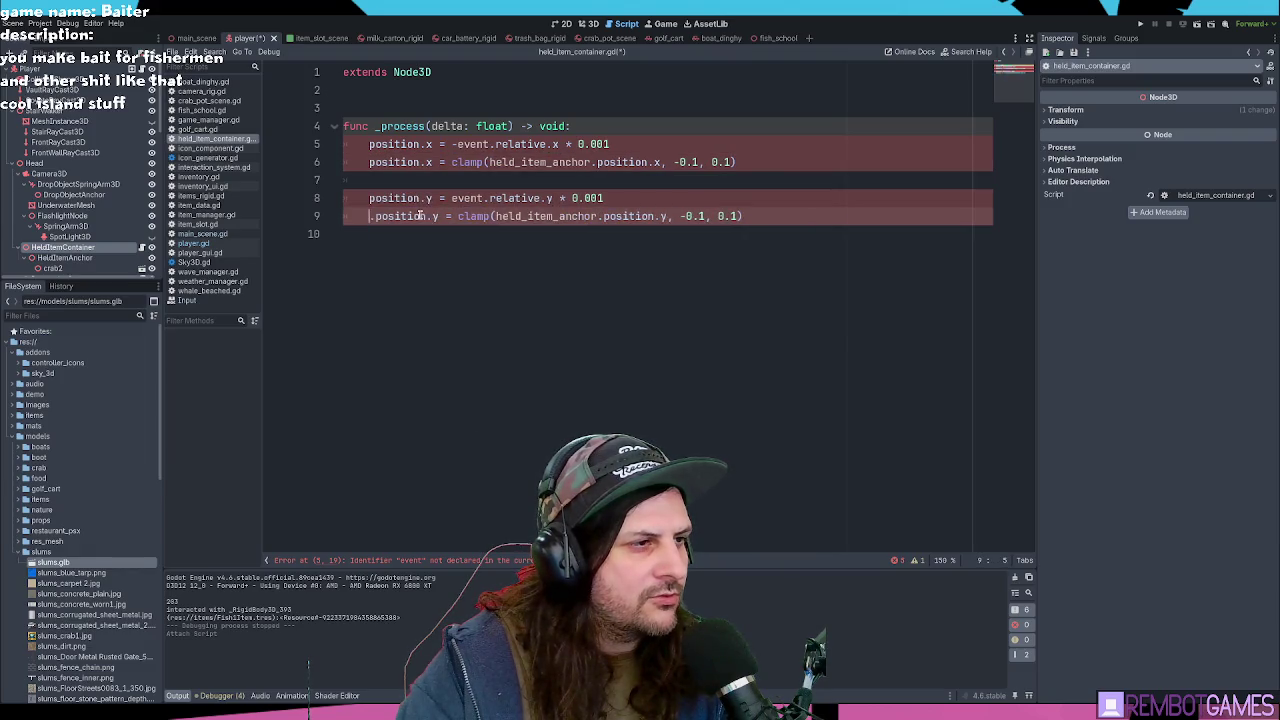
click(763, 196)
click(802, 210)
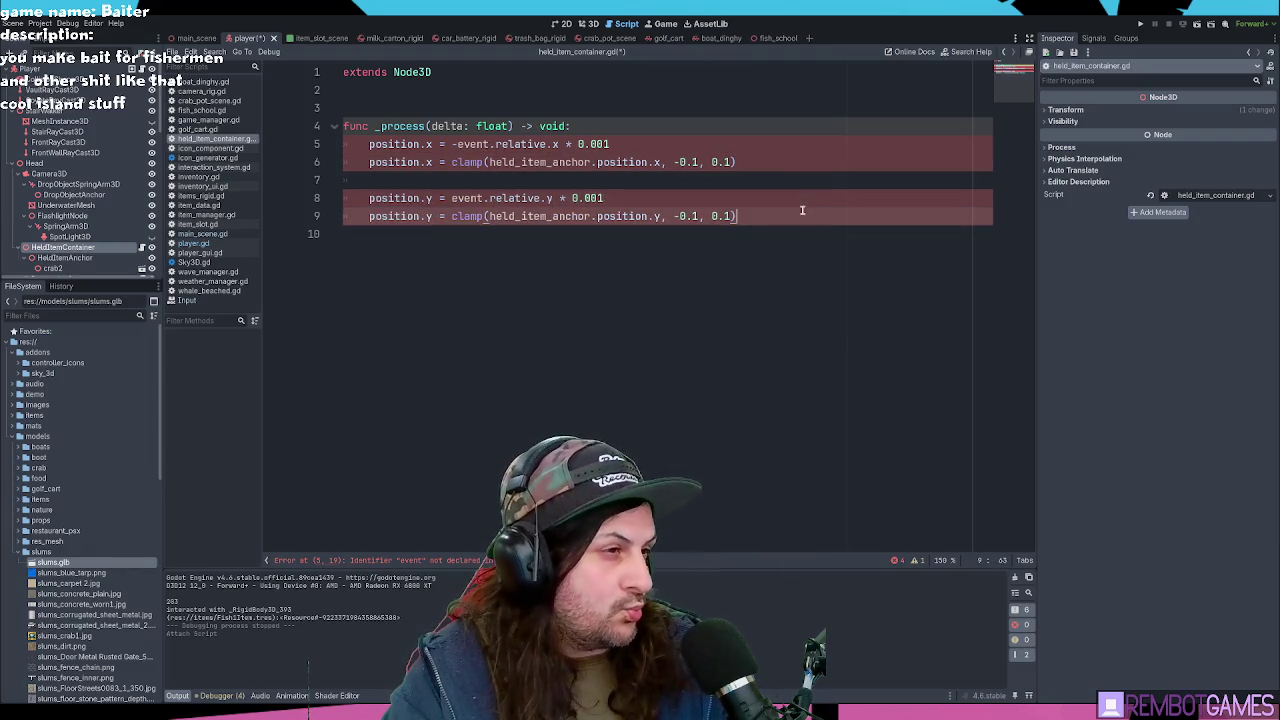
click(675, 144)
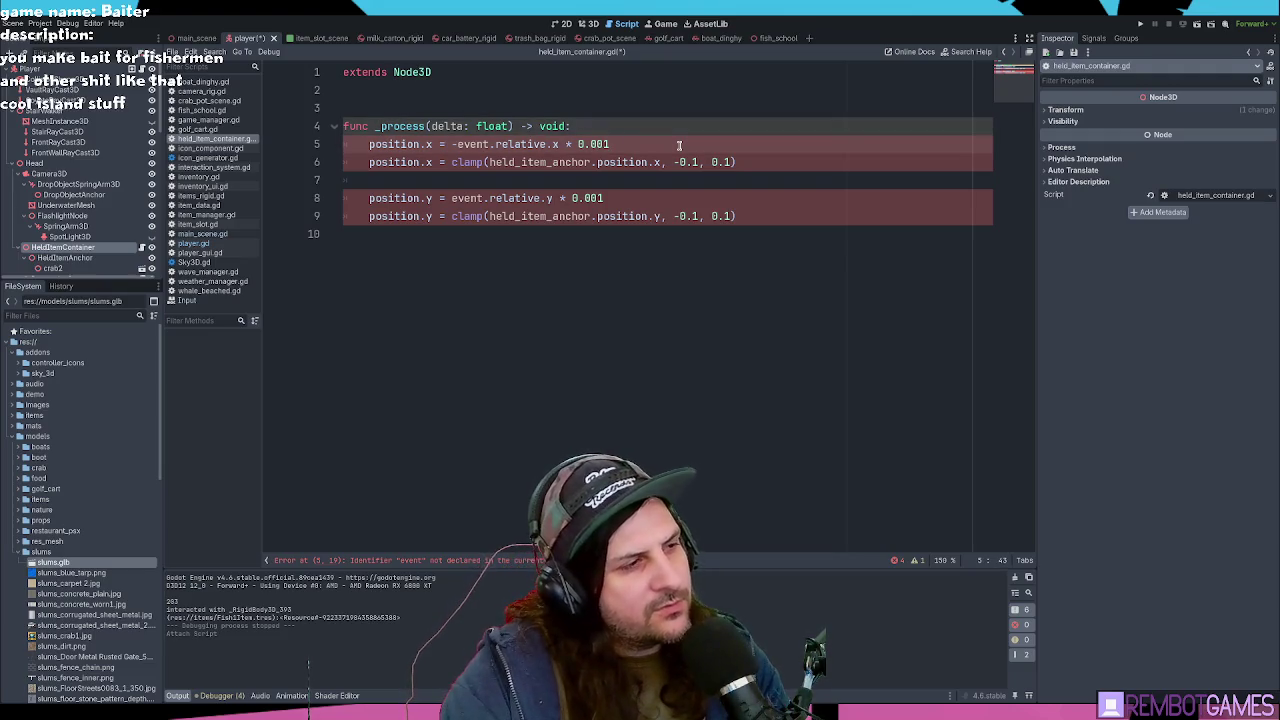
click(34, 163)
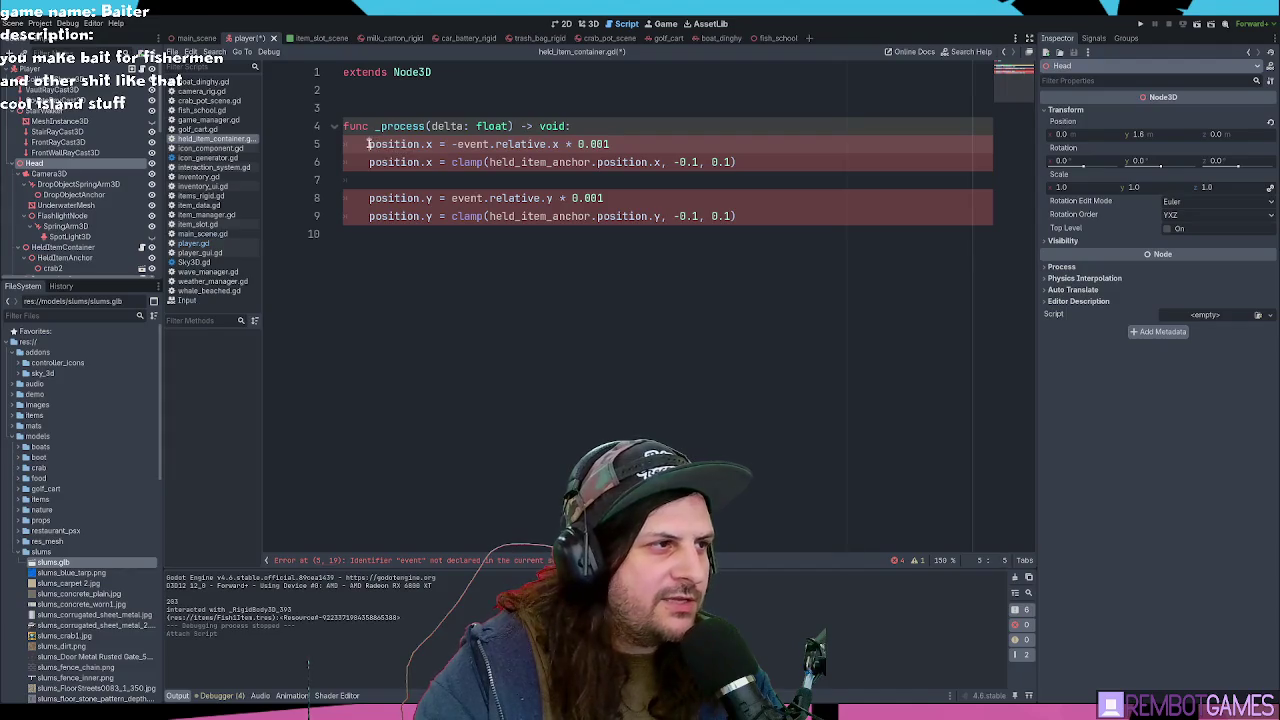
drag(797, 214, 300, 146)
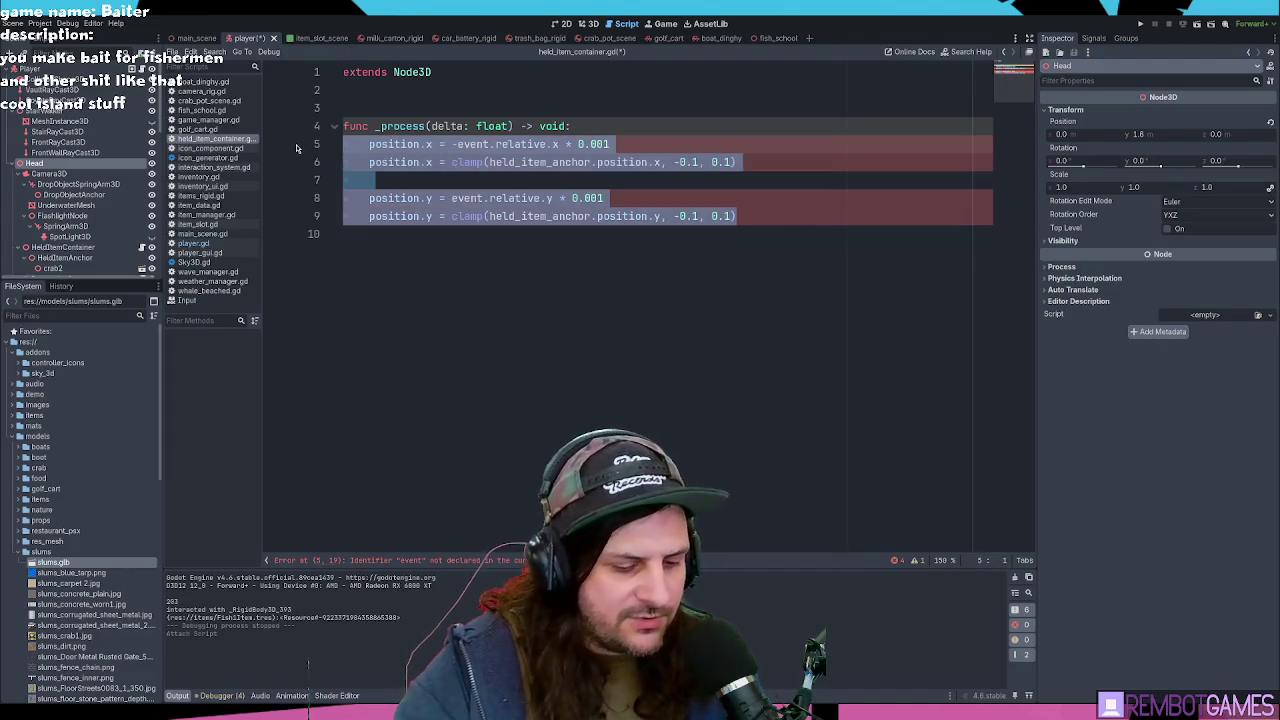
Step: Comment out the sway lines and add pass as the _process body
key(ctrl+k)
click(606, 128)
key(Return)
text(pass)
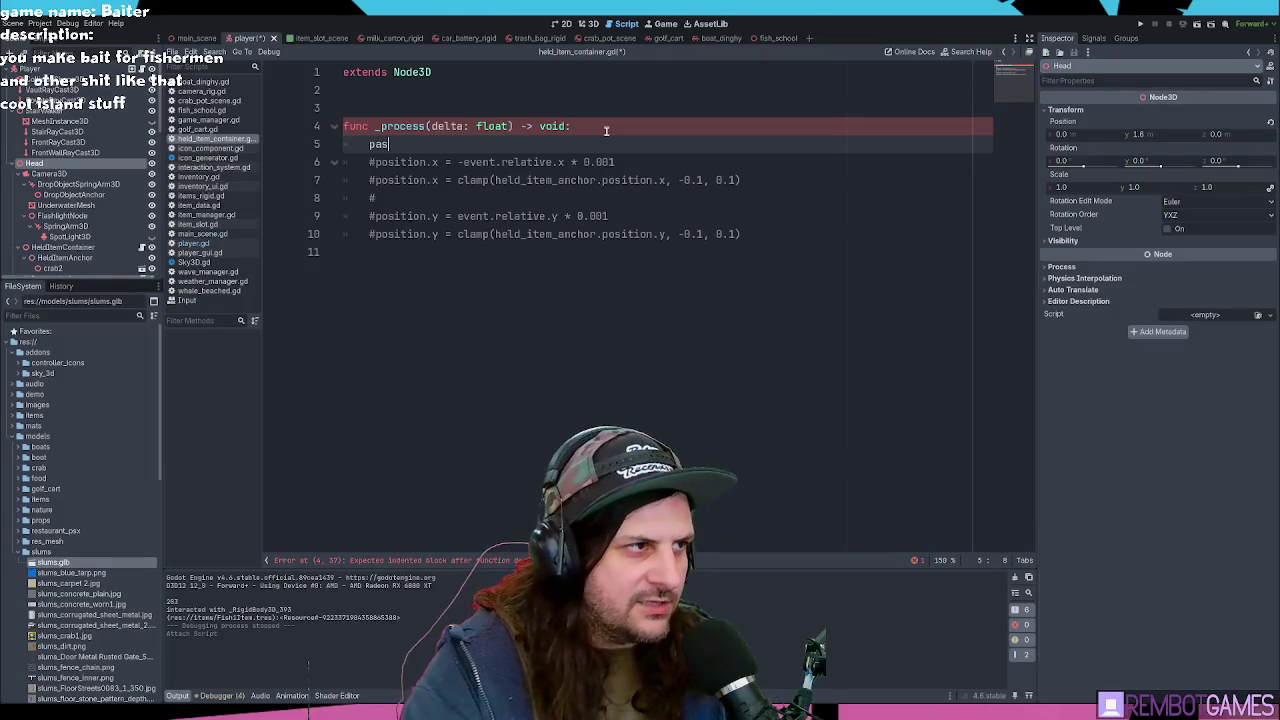
Step: Save and run the game, then stop it and return to held_item_container.gd
key(F5)
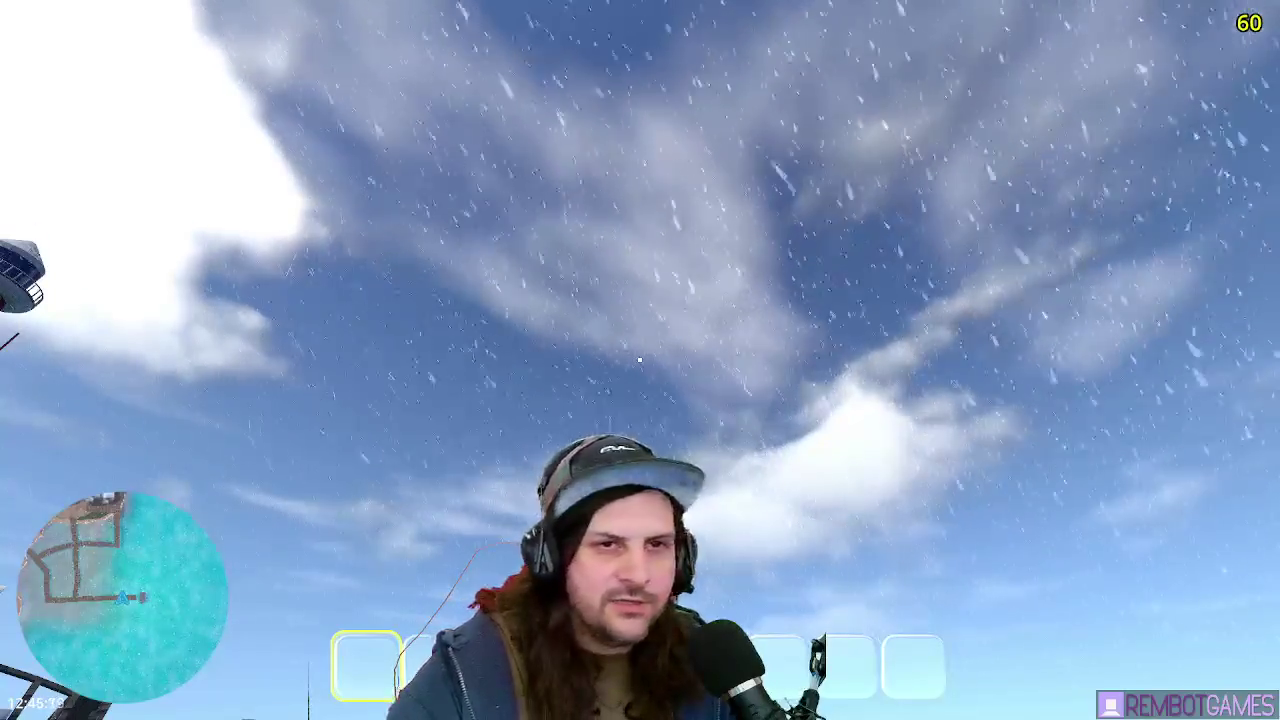
key(Escape)
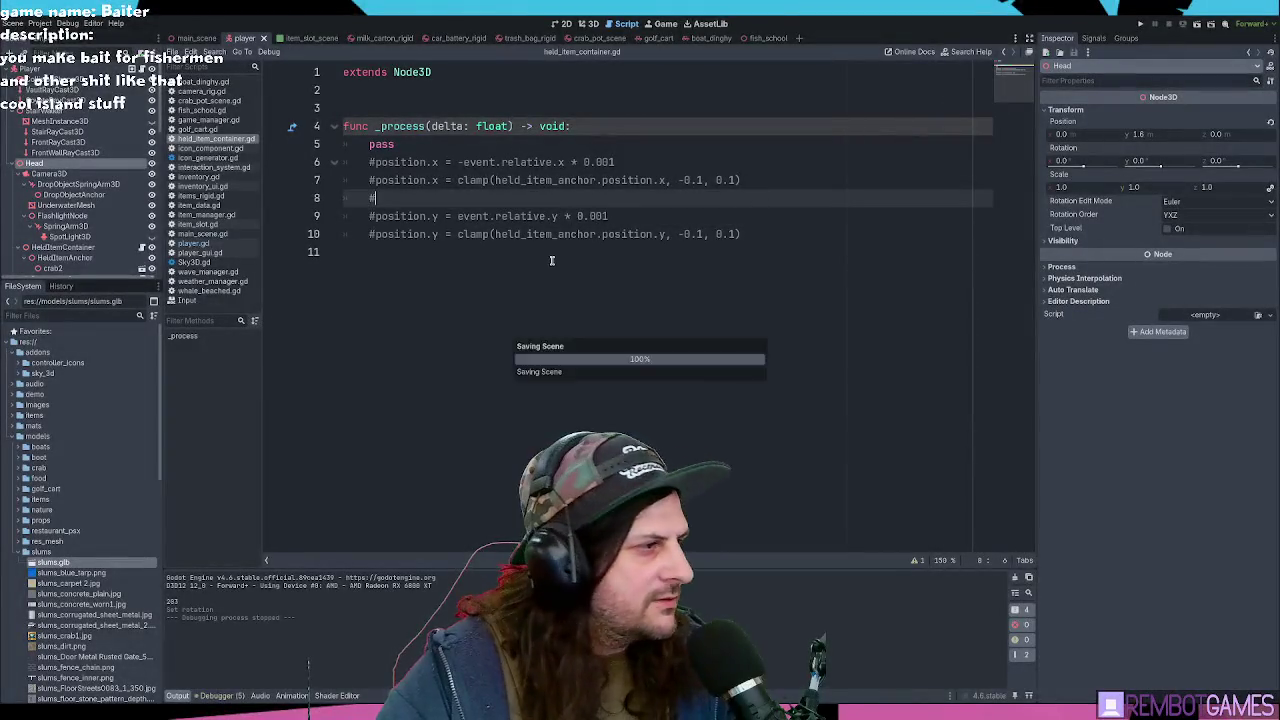
key(Up)
key(Up)
key(Up)
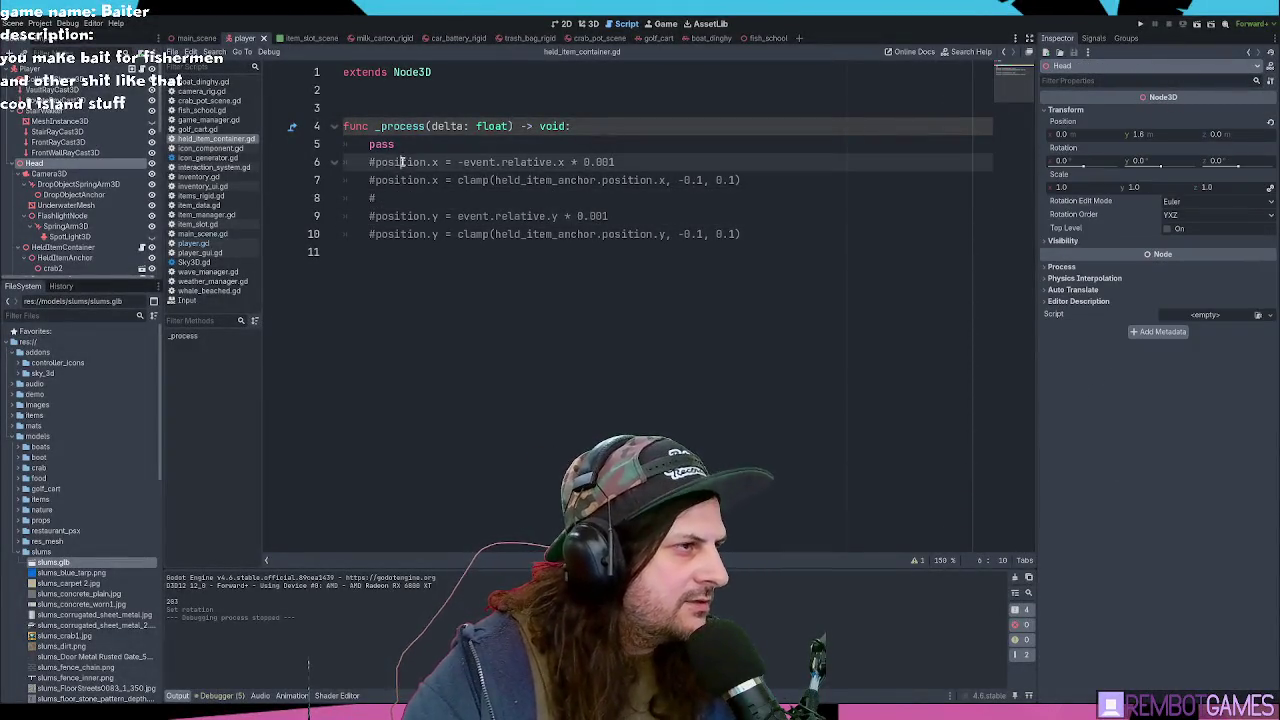
Step: Start a new var line above _process, keeping pass inside the _process body
key(ctrl+shift+k)
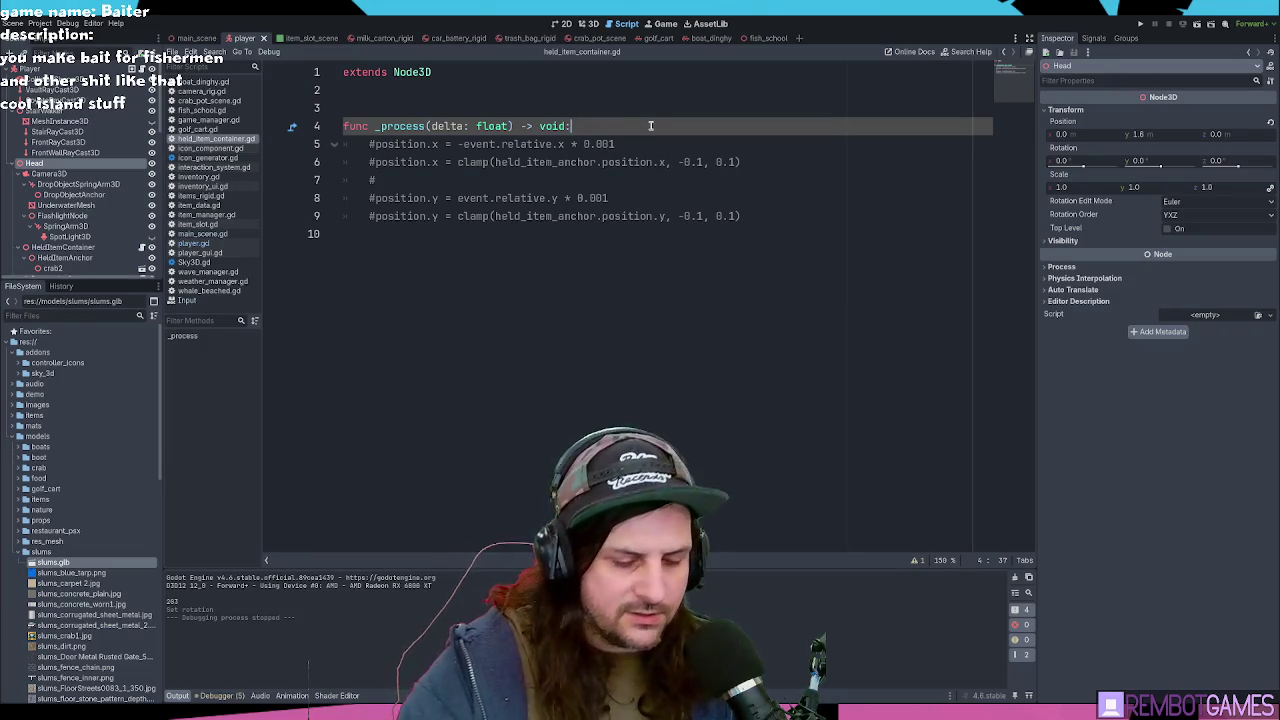
key(ctrl+shift+Return)
key(ctrl+shift+Return)
text(var)
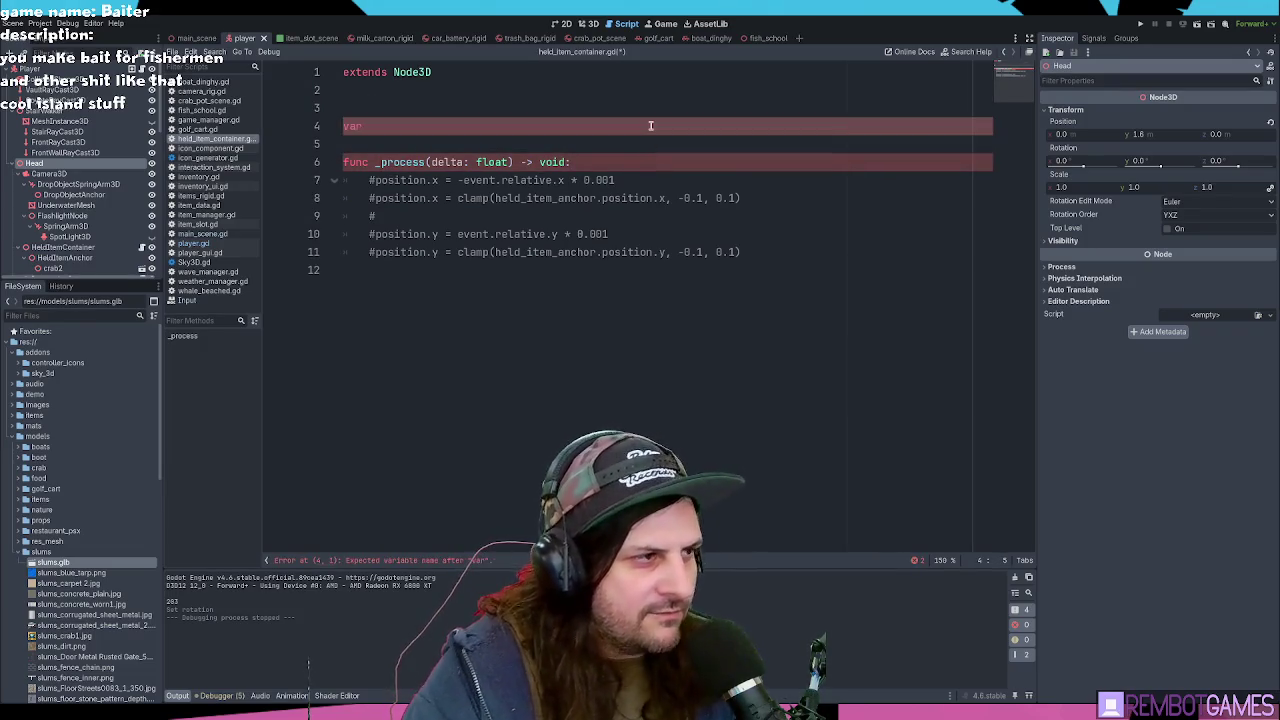
key(Down)
key(Down)
key(Down)
key(ctrl+shift+Return)
text(poa)
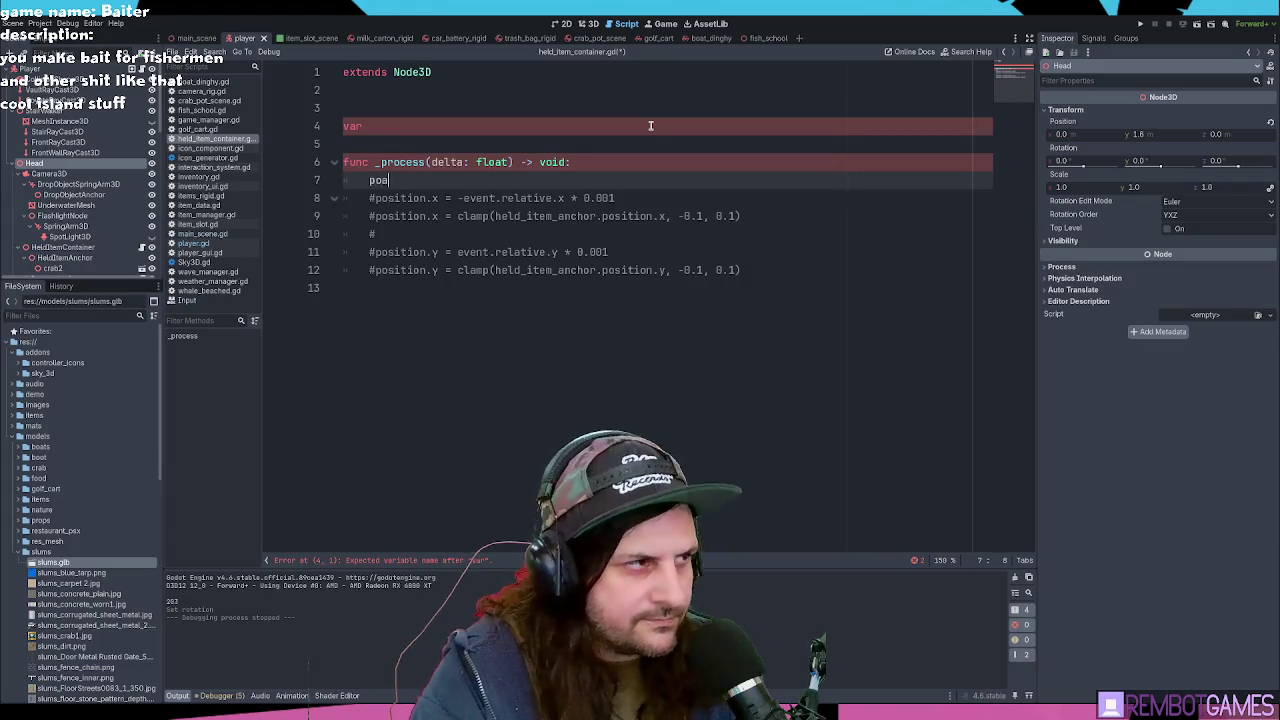
key(BackSpace)
key(BackSpace)
text(ass)
key(Escape)
key(Up)
key(Up)
key(Up)
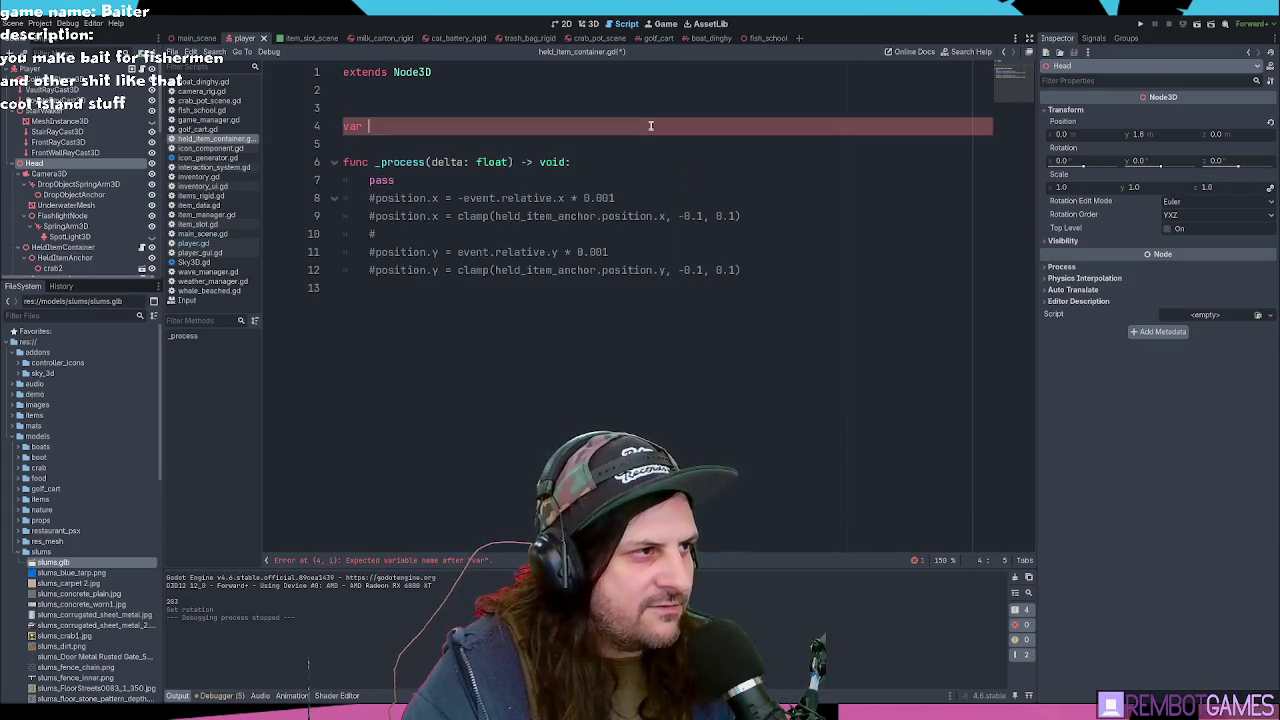
Step: Declare default_head_global_rotation:Vector3 = Vector3.ZERO and save the script
text(default_ro)
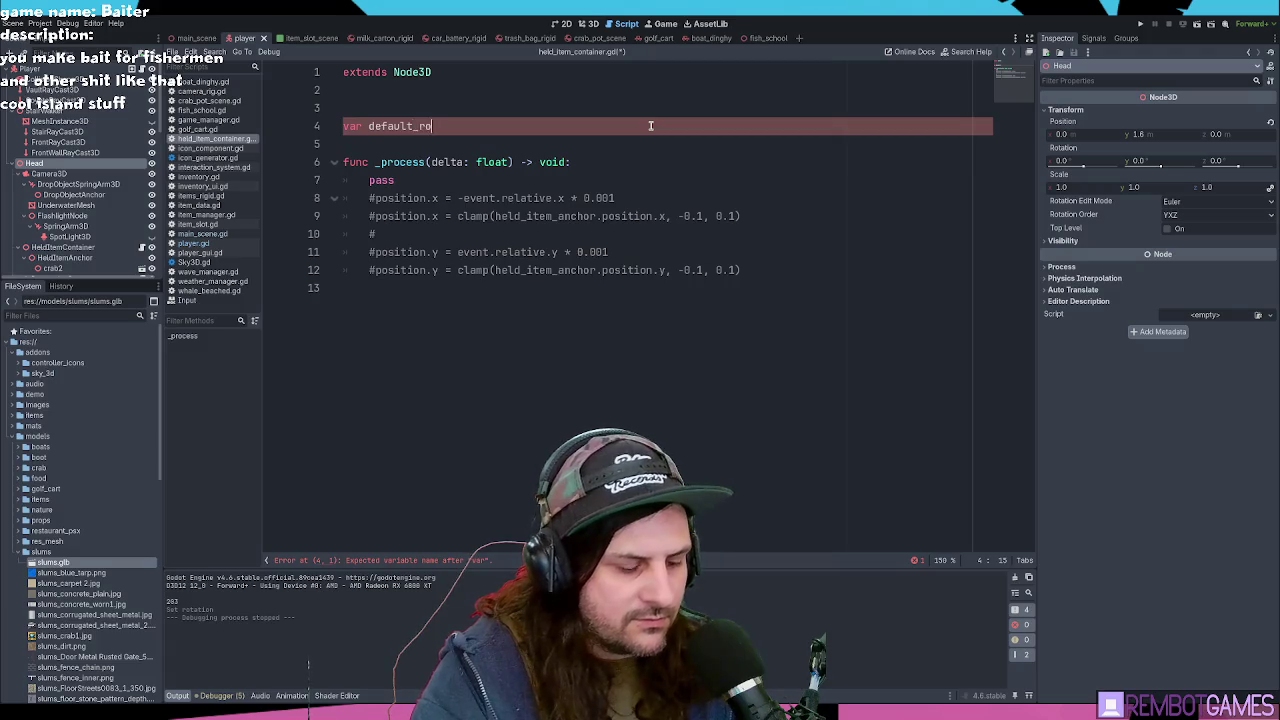
text(tation:)
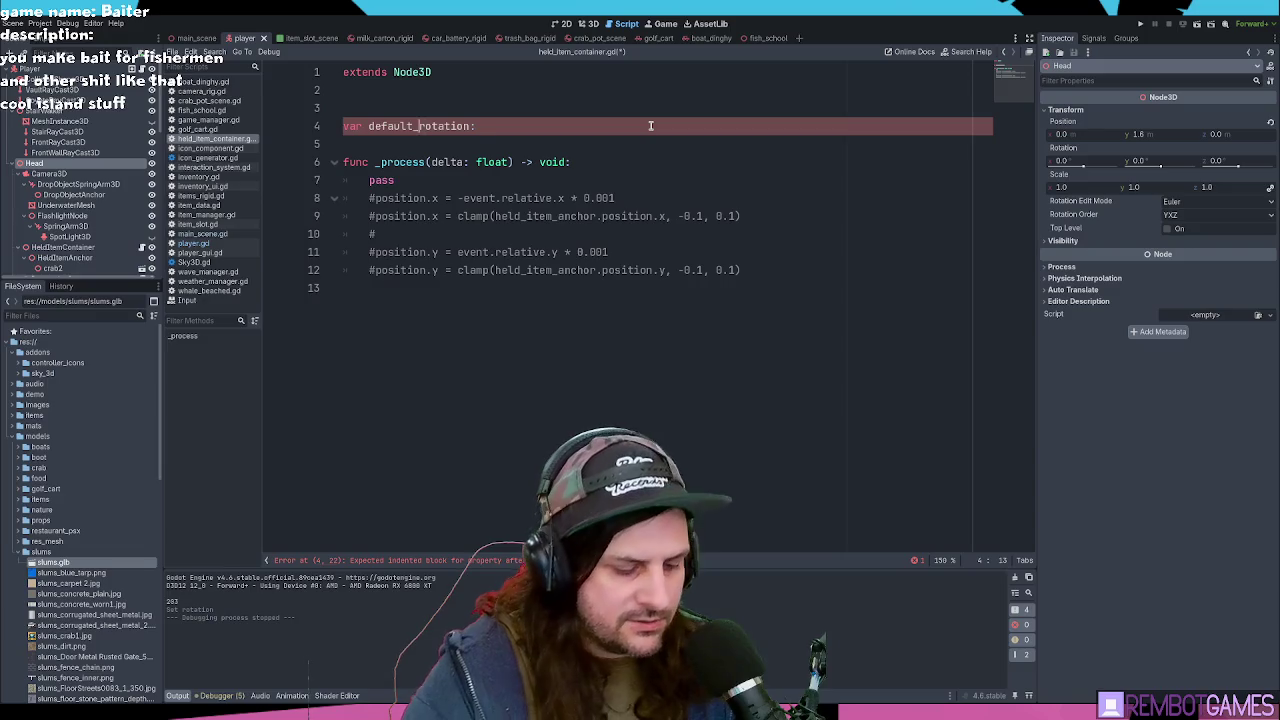
text(global)
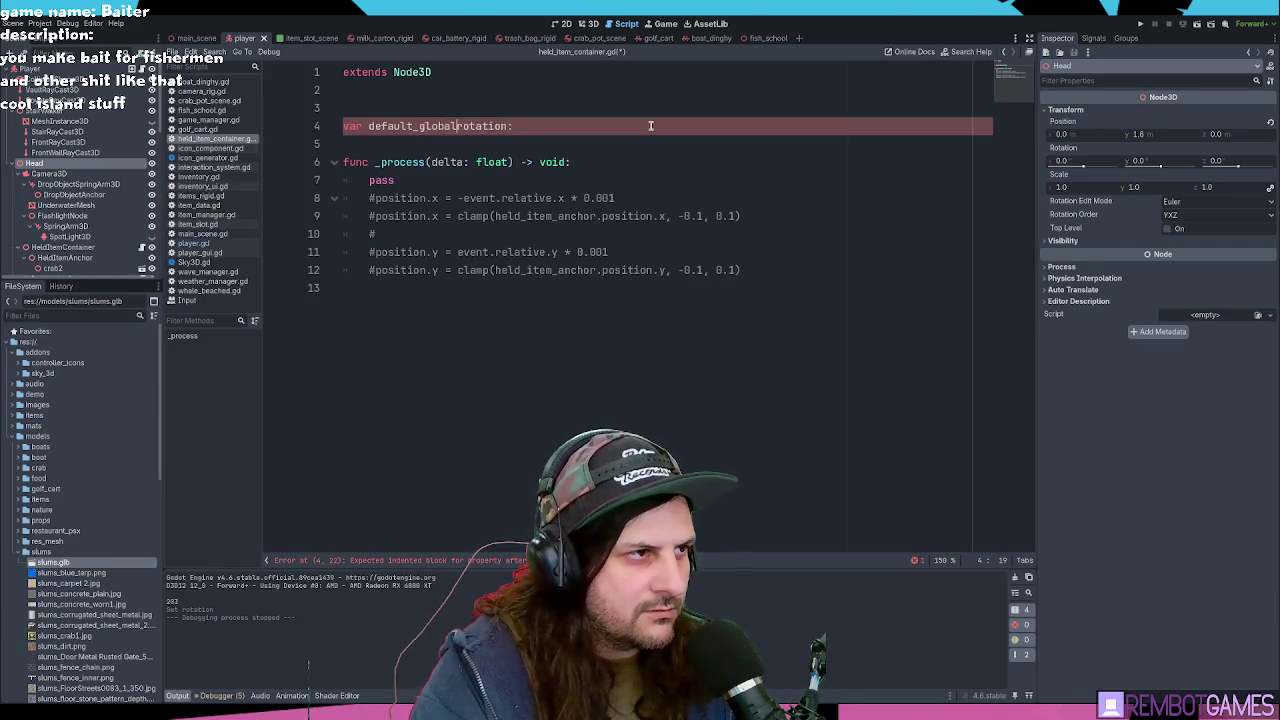
text(_)
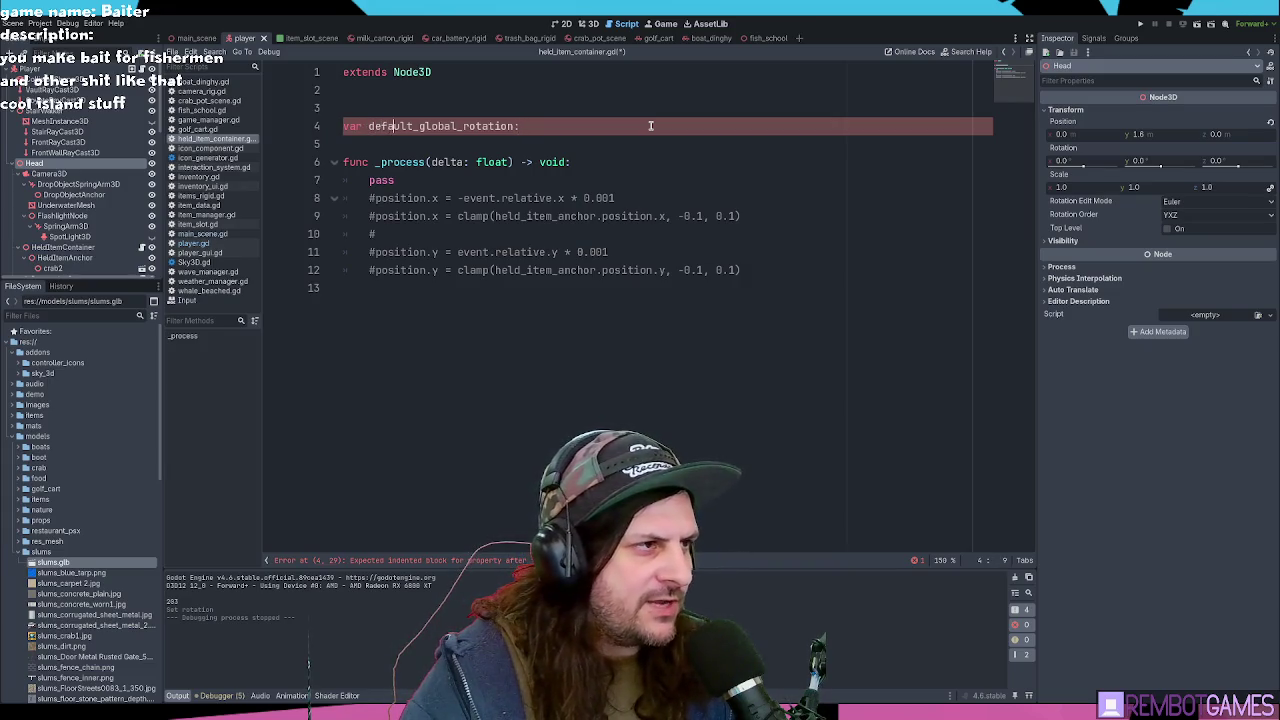
text(head_global_rotation:)
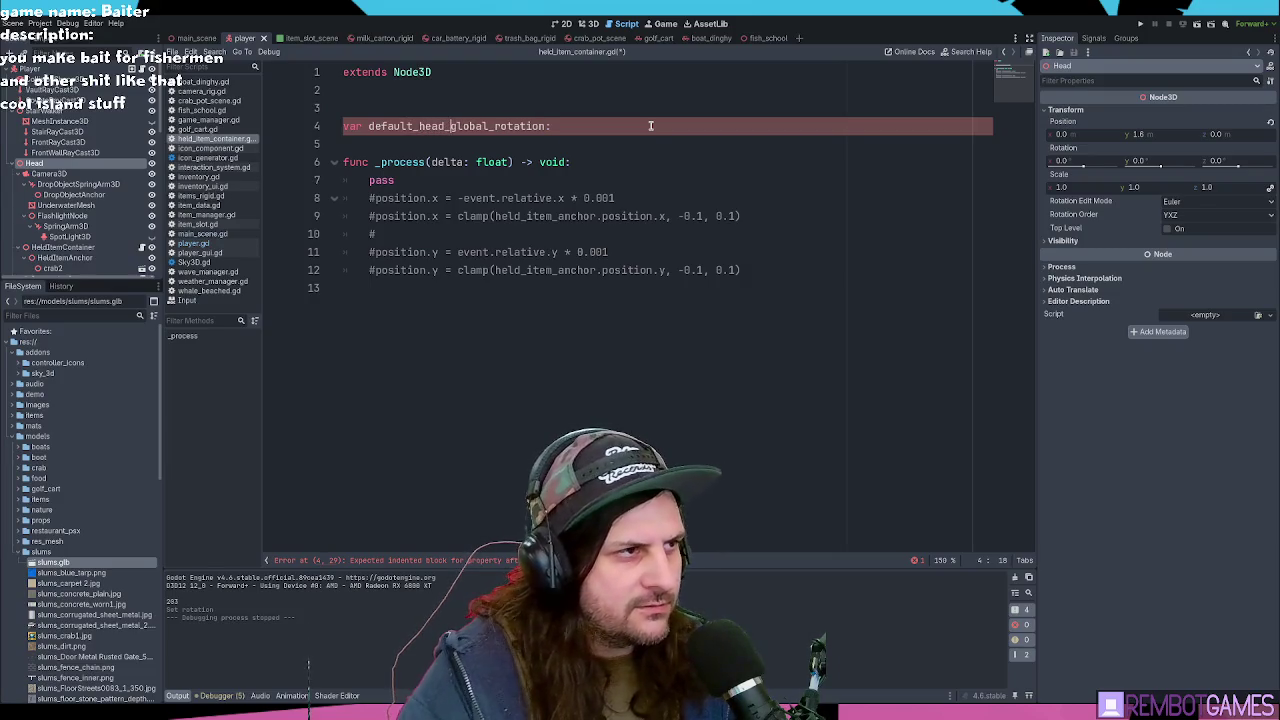
text(Vector3)
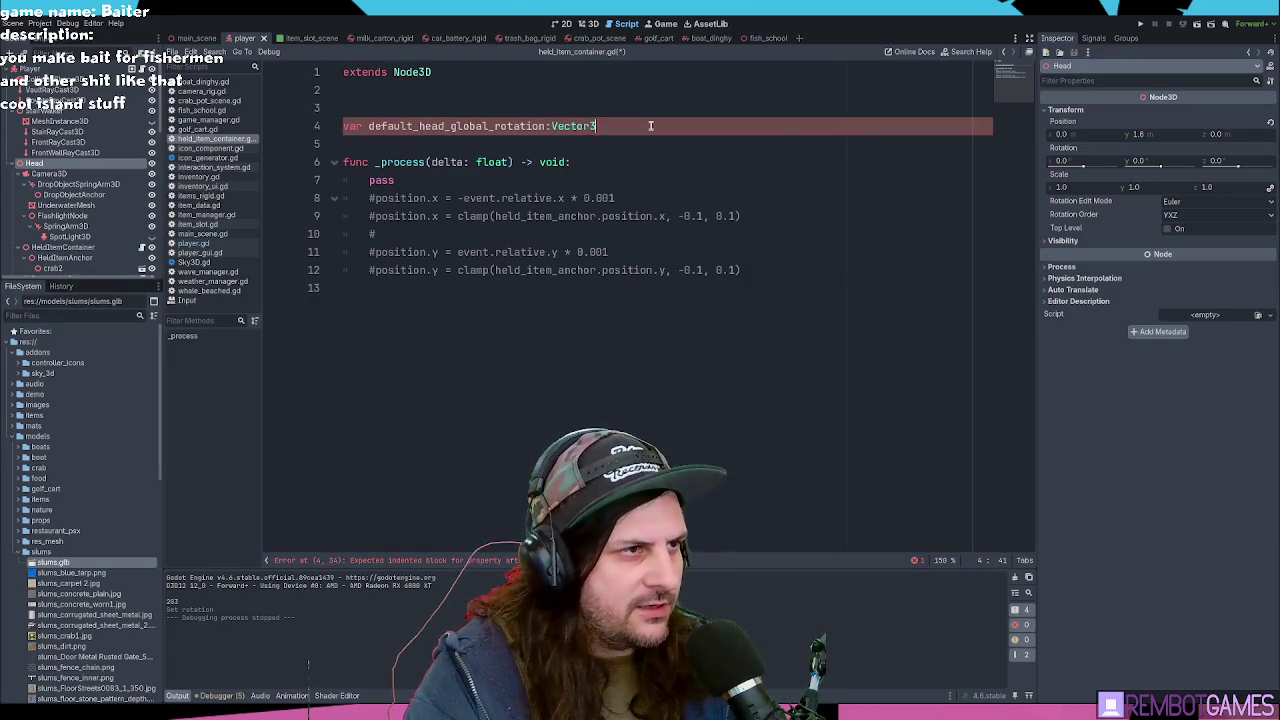
text( = Vec)
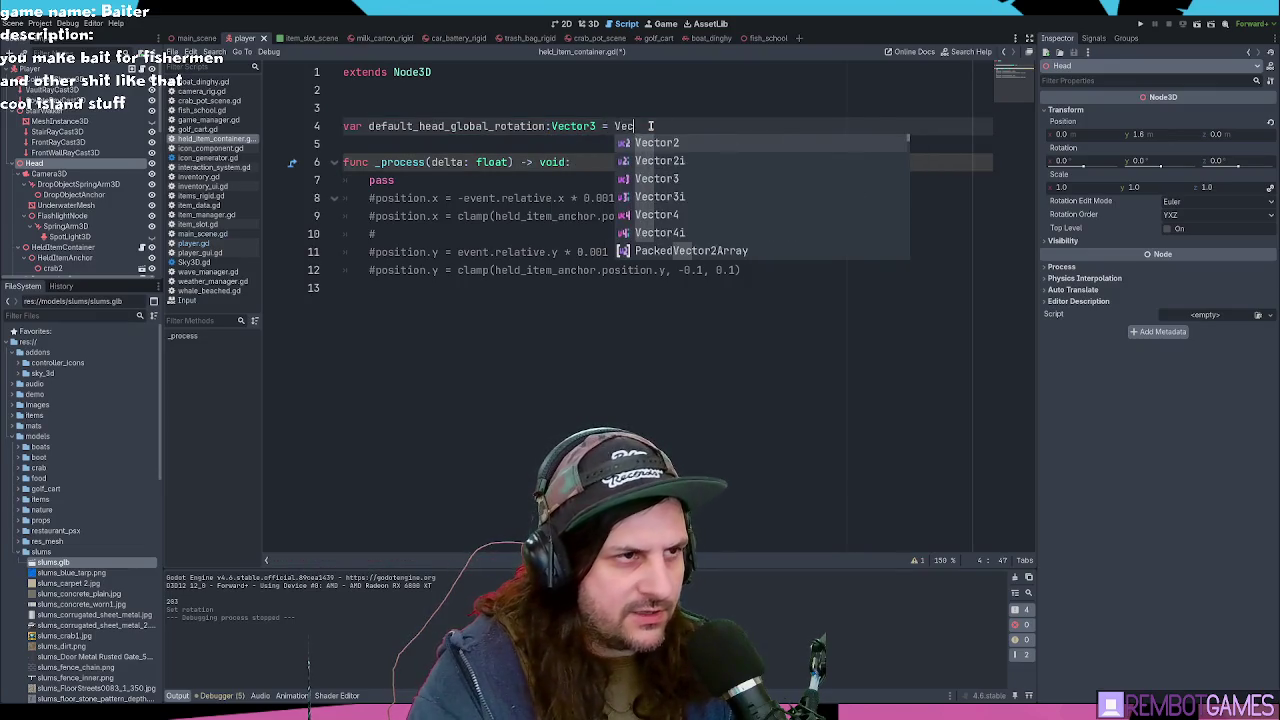
text(tor3.)
key(BackSpace)
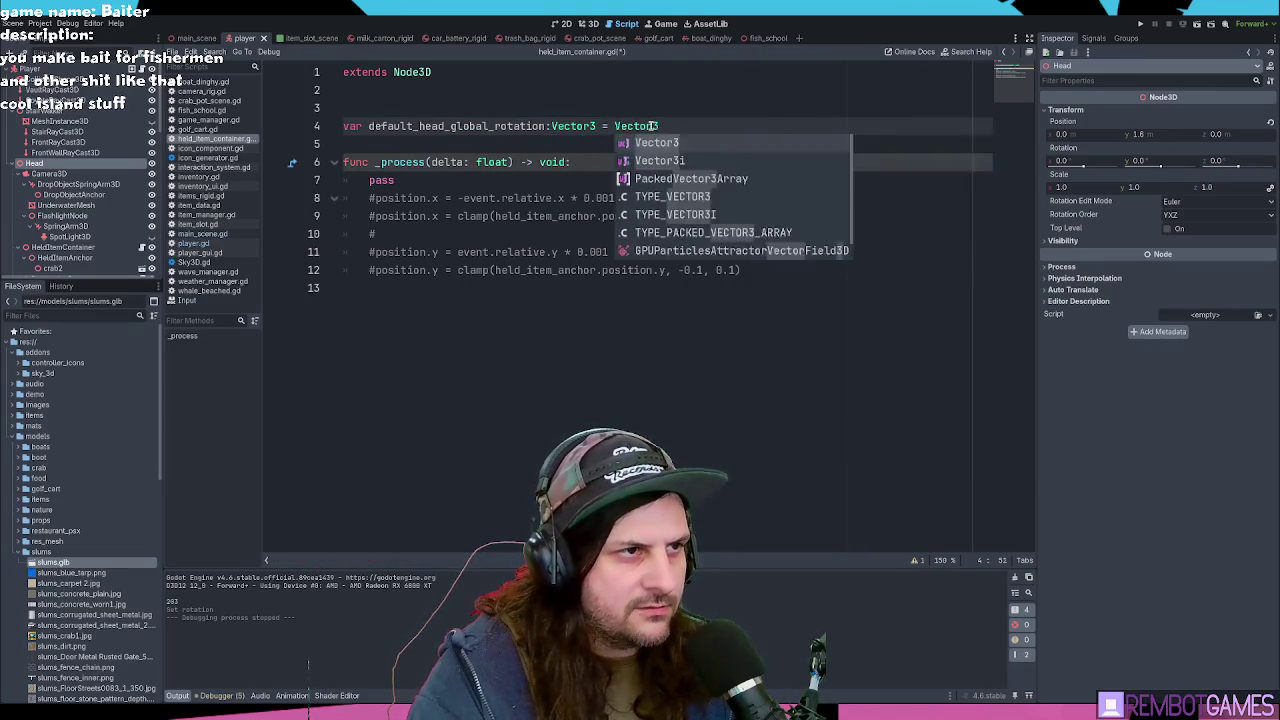
text(.ZE)
key(Return)
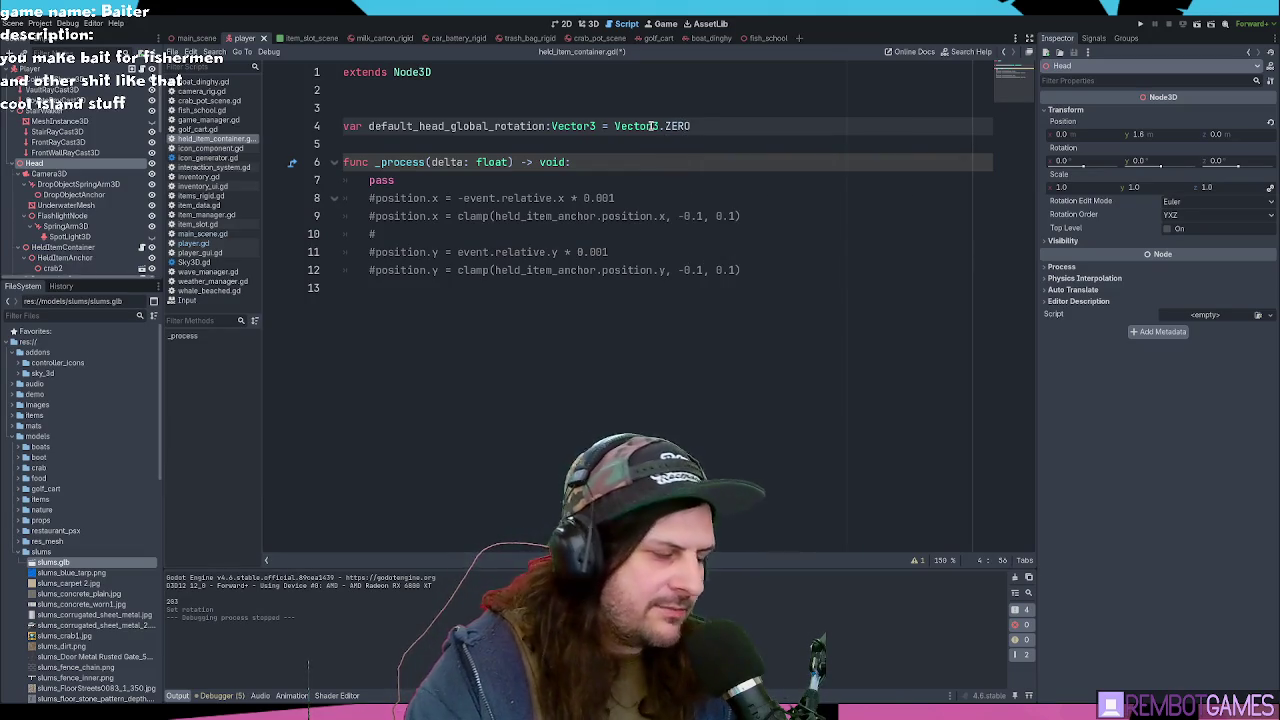
key(Down)
key(ctrl+s)
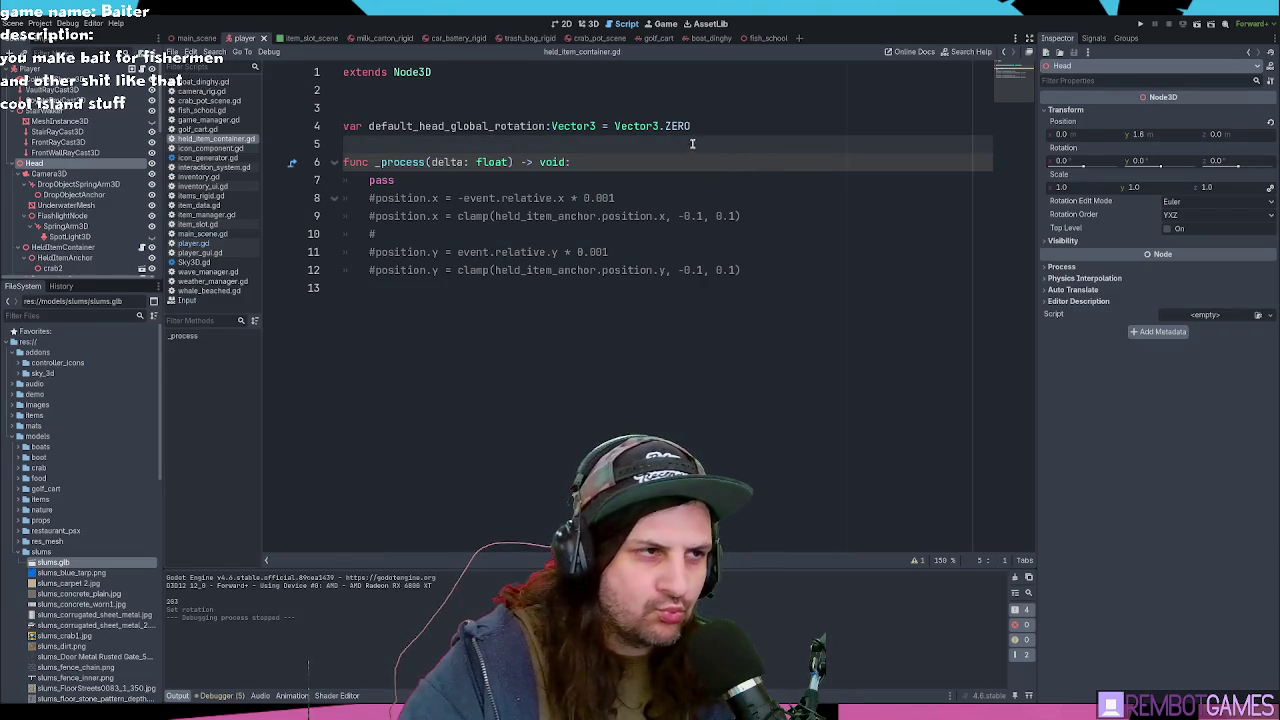
Step: Add a second variable below it: relative_rotation:Vector3 = Vector3.ZERO
click(706, 130)
double_click(482, 128)
key(ctrl+c)
click(593, 140)
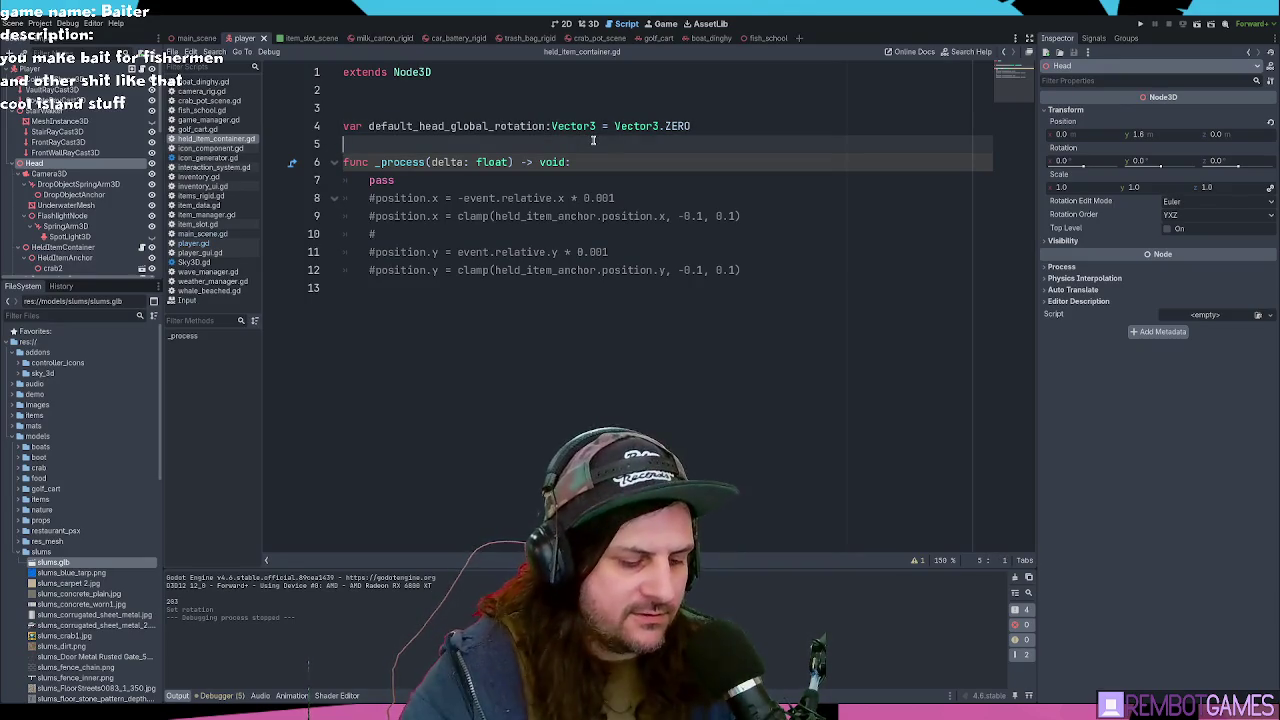
text(var)
key(ctrl+v)
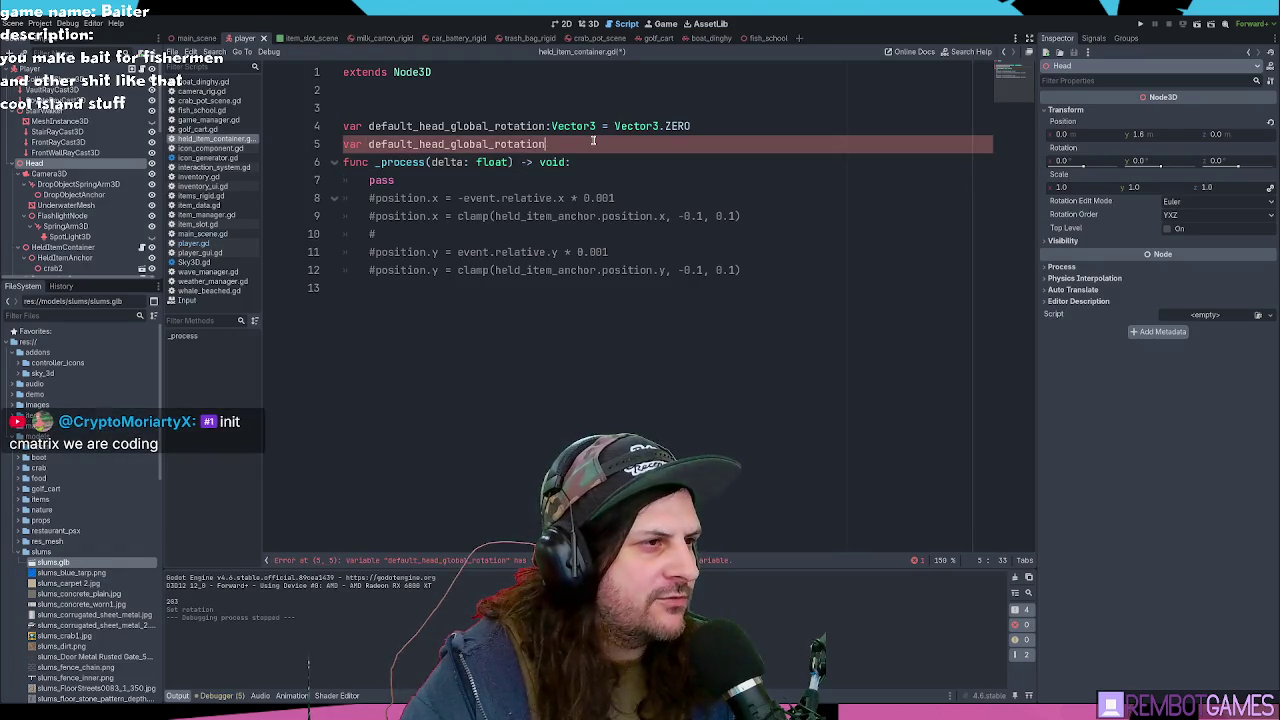
key(ctrl+shift+Left)
text(rel)
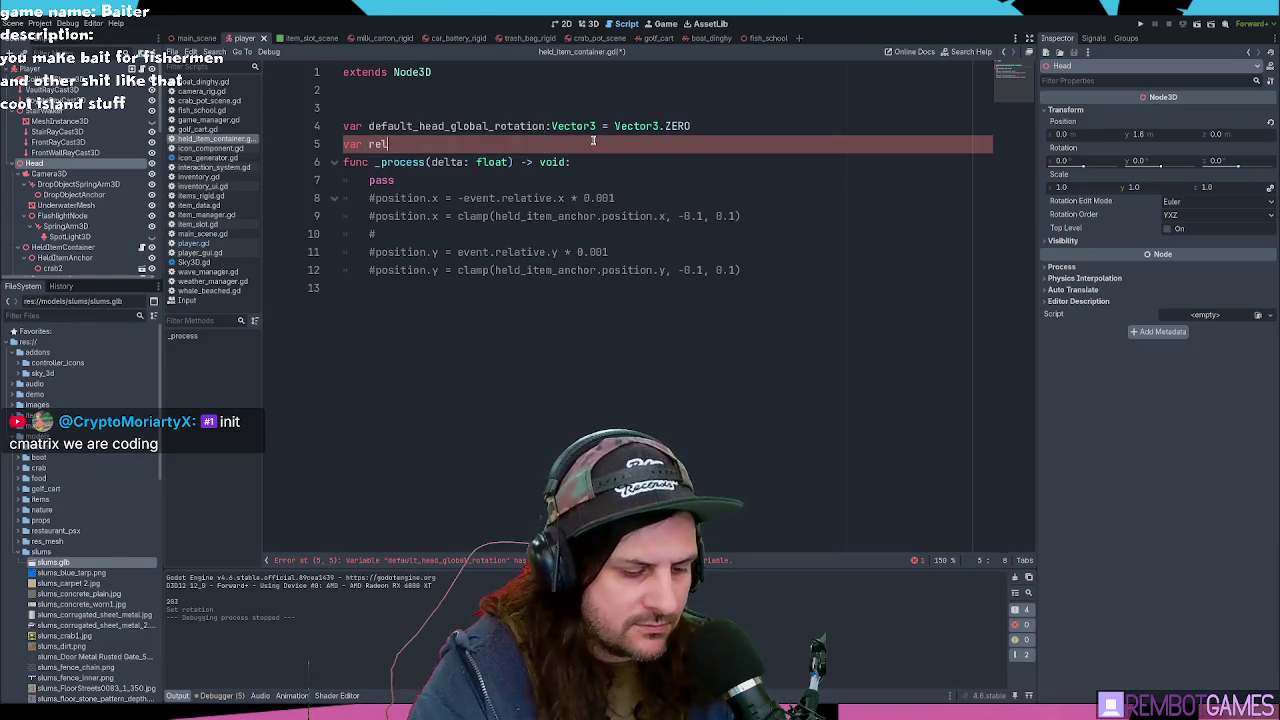
text(ative_rotati)
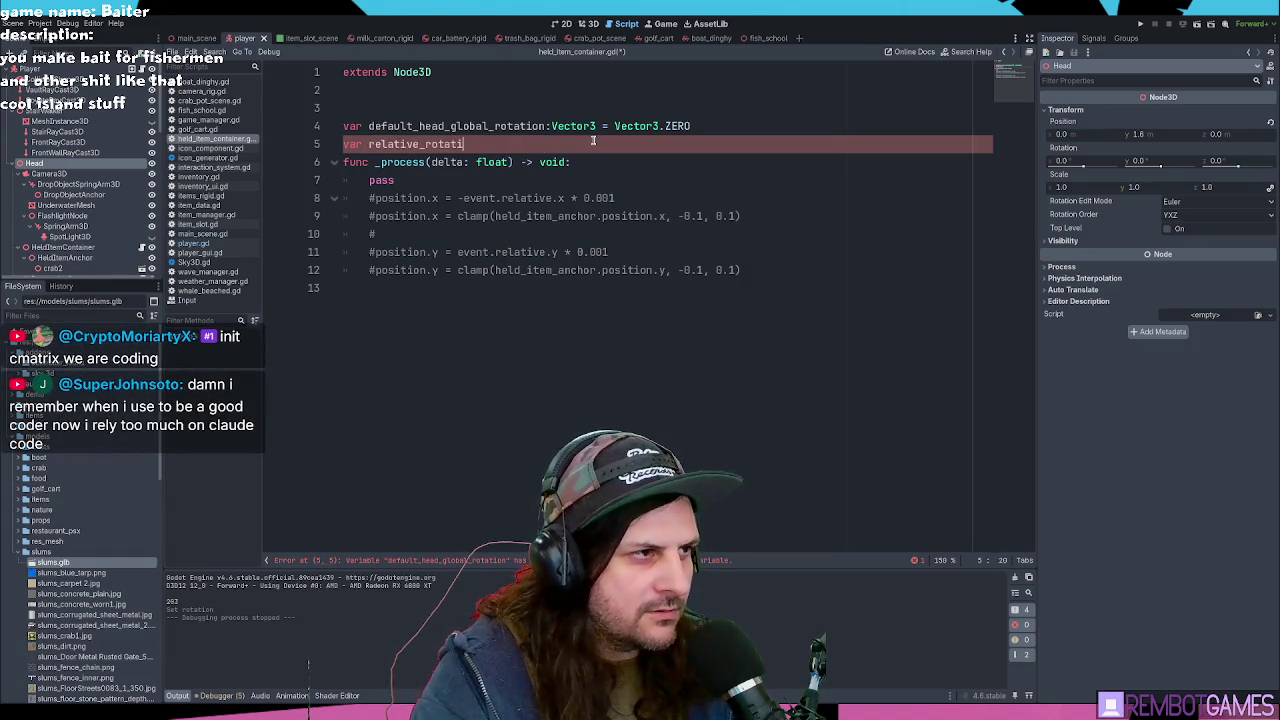
text(on:Vecor)
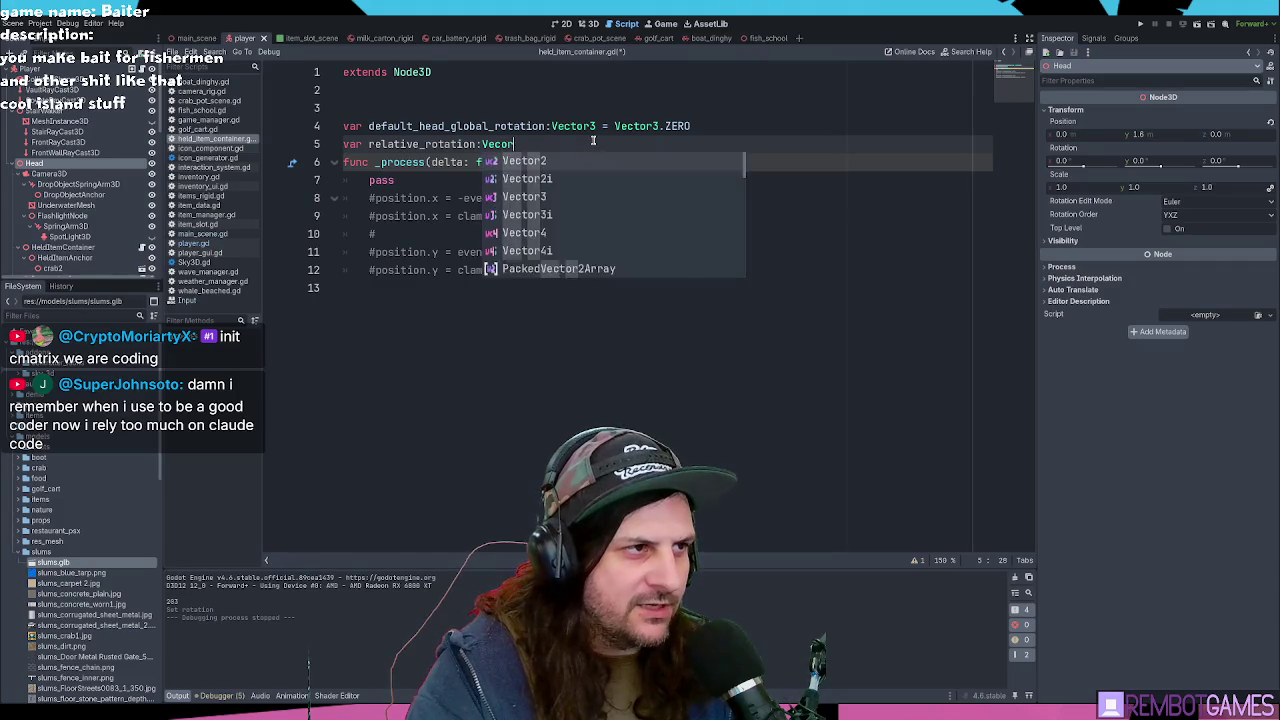
key(BackSpace)
key(BackSpace)
text(tor3)
key(Return)
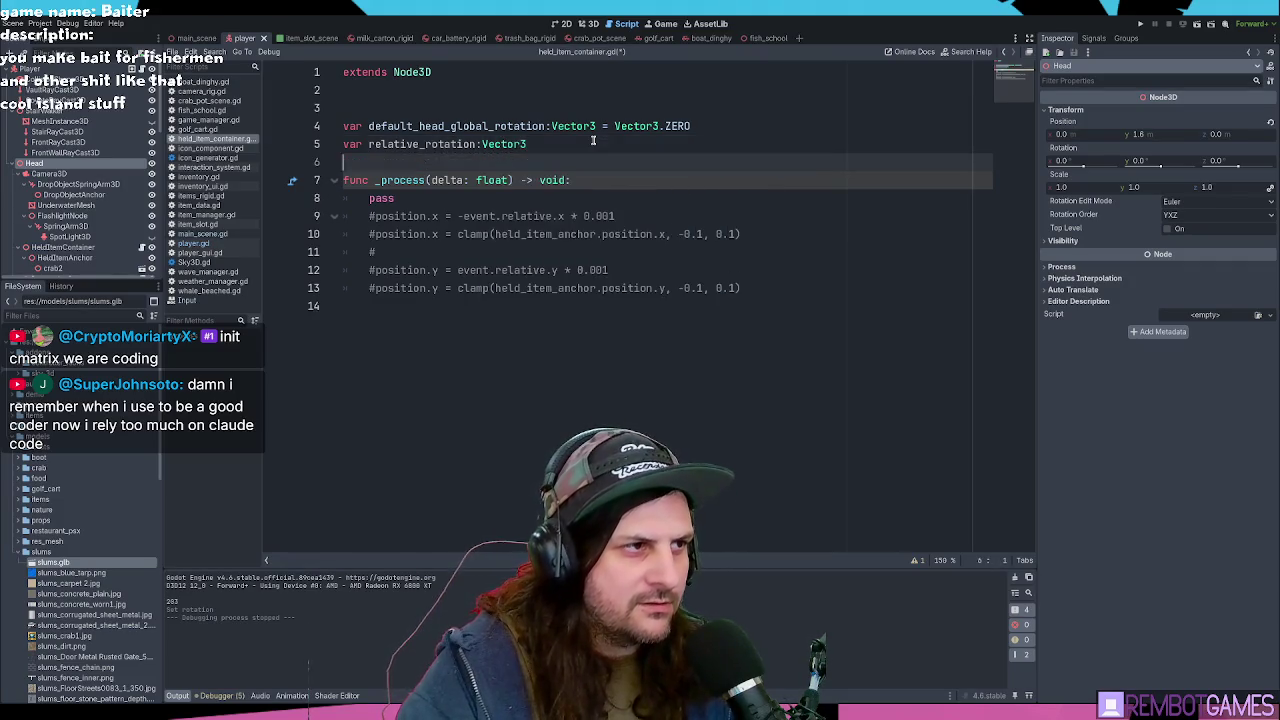
key(Up)
text(ector3)
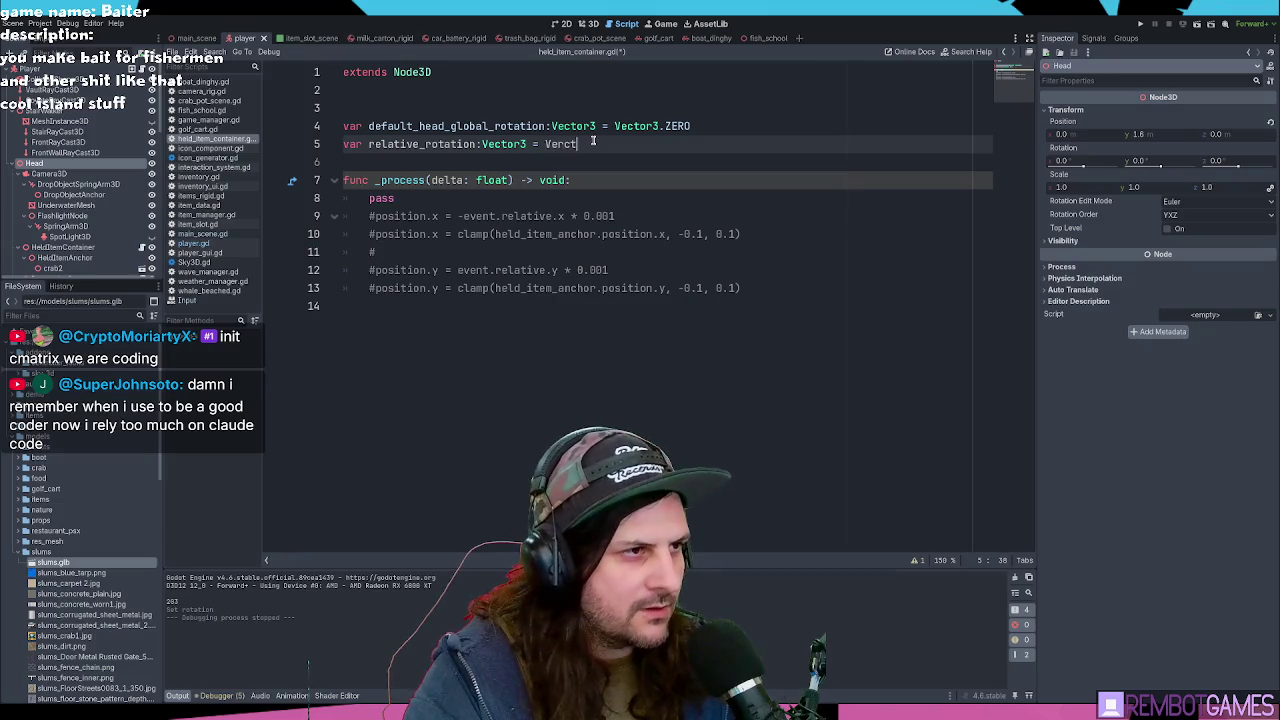
text(.ZERO)
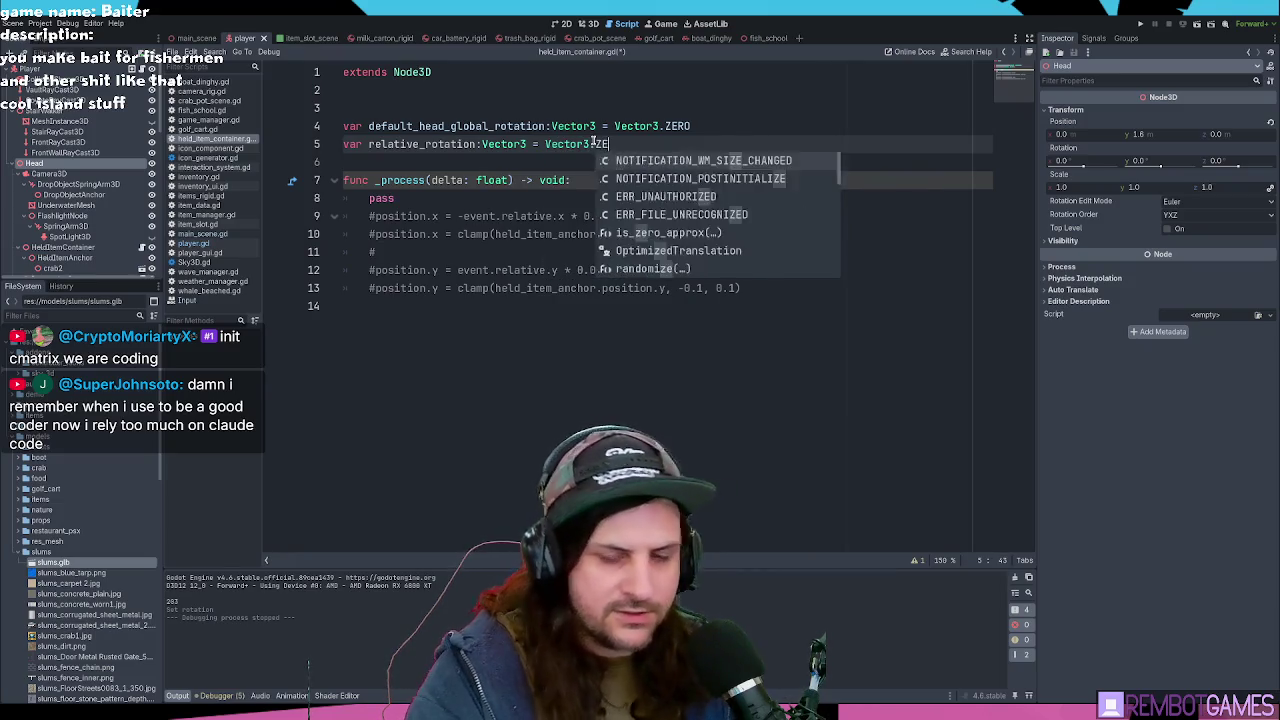
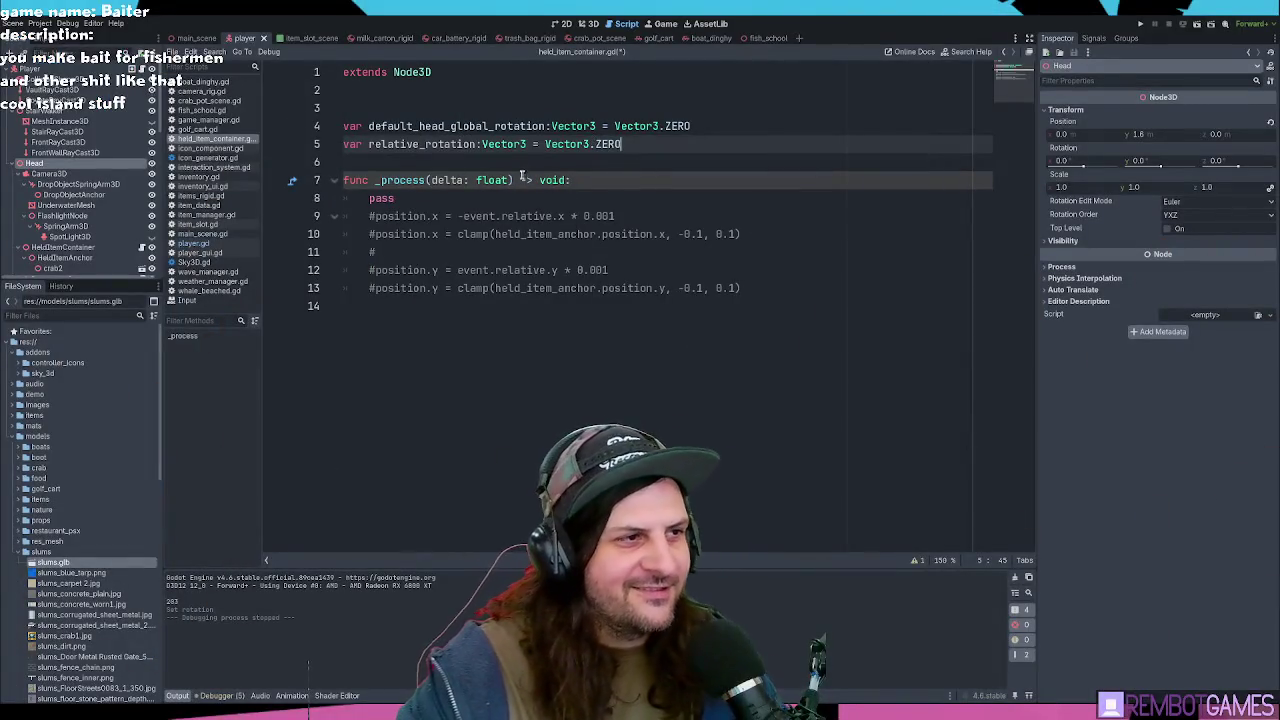
Step: Delete the pass line from the _process function
click(674, 180)
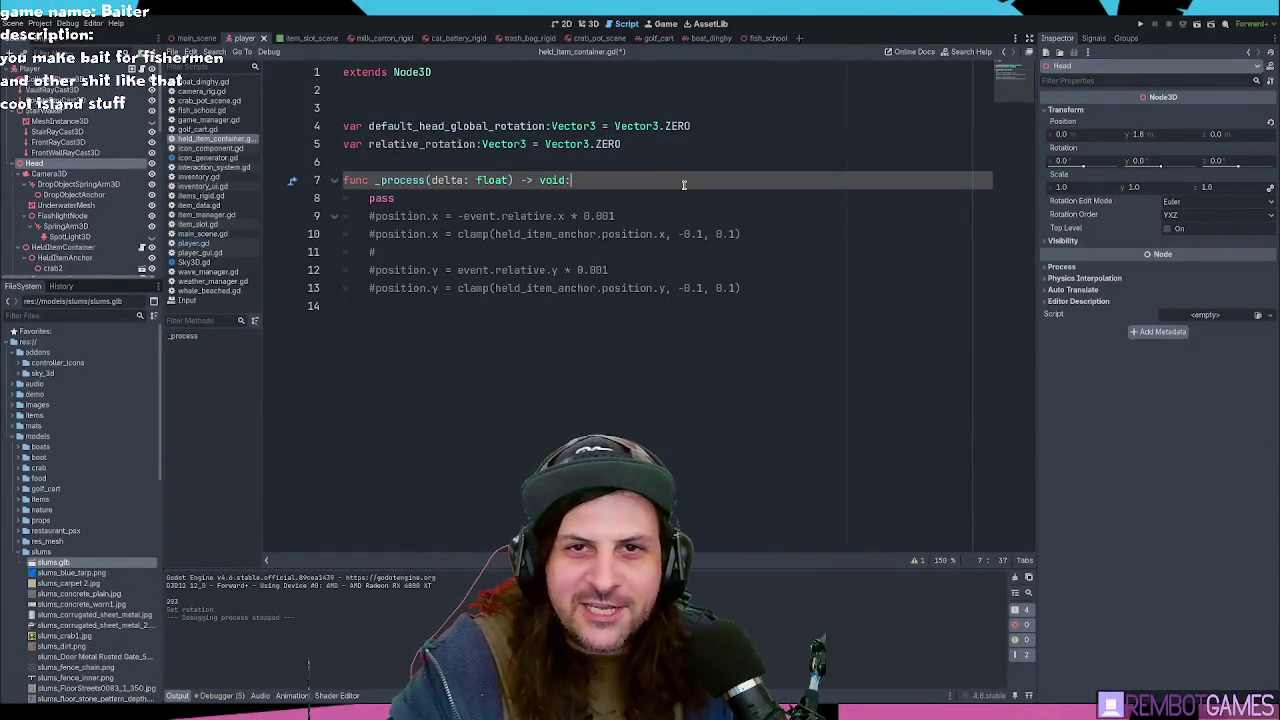
key(Down)
key(Right)
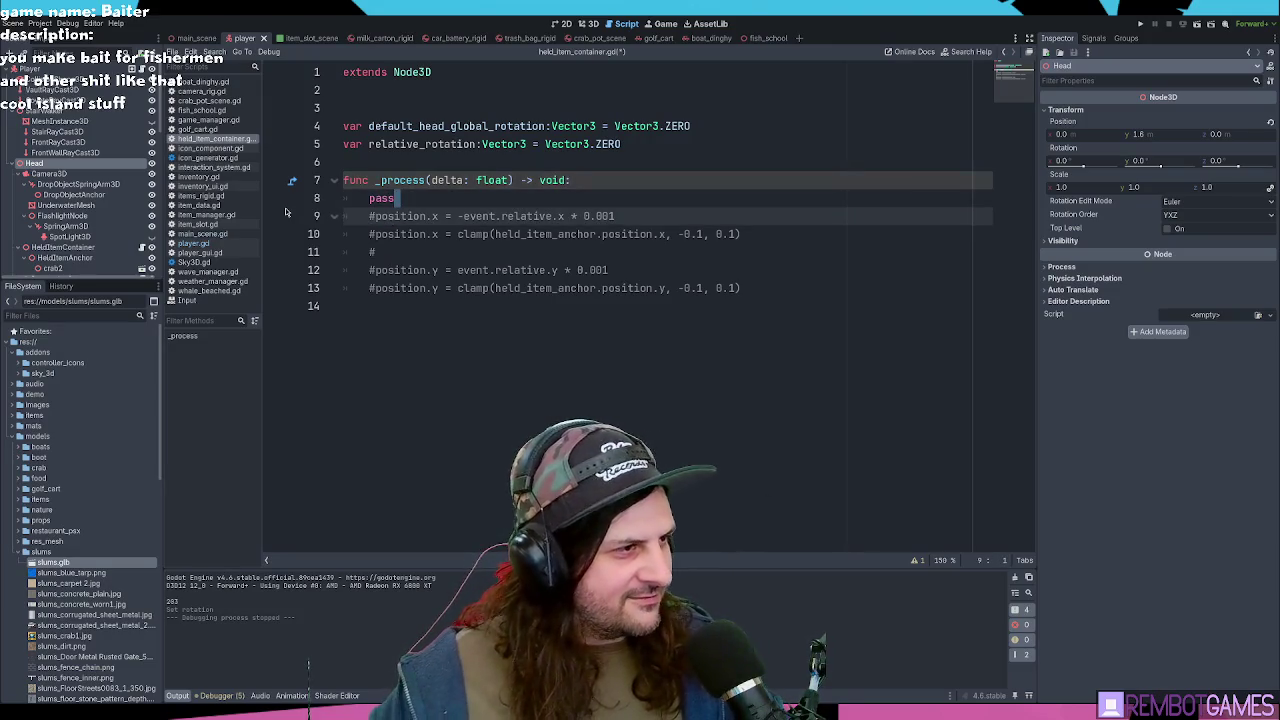
triple_click(408, 197)
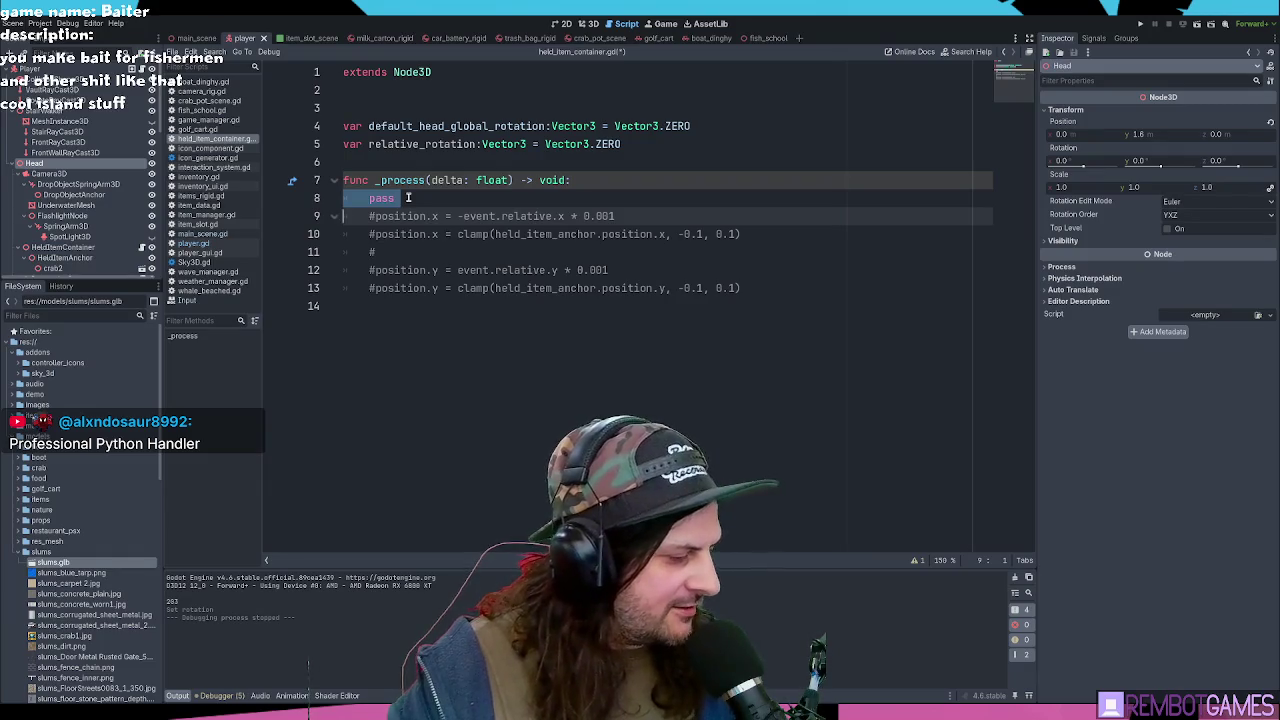
click(752, 300)
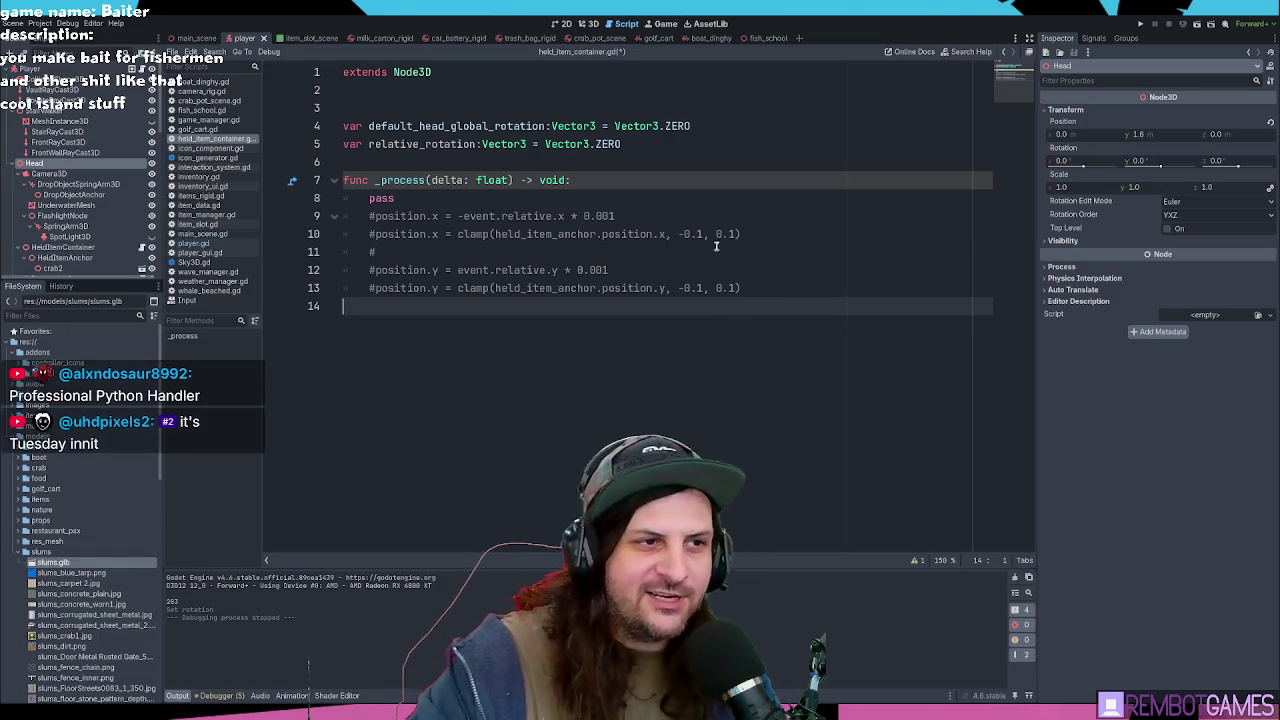
click(691, 274)
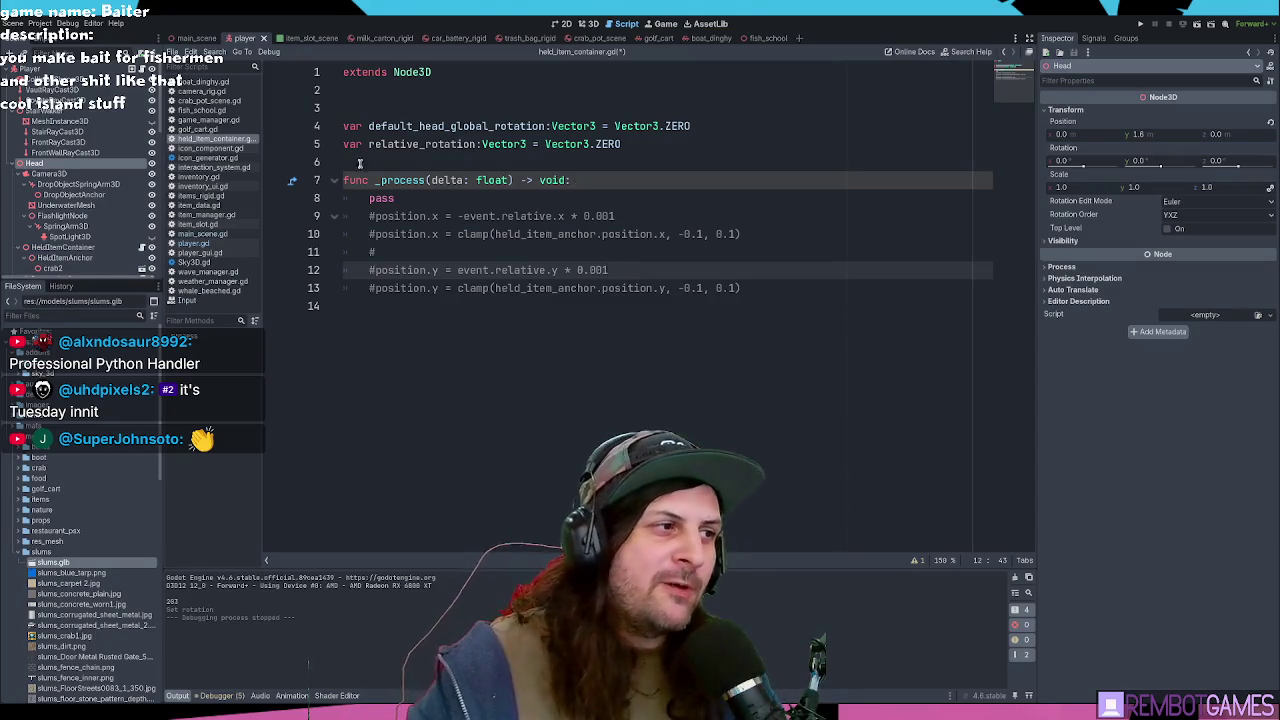
click(576, 180)
triple_click(441, 198)
key(Delete)
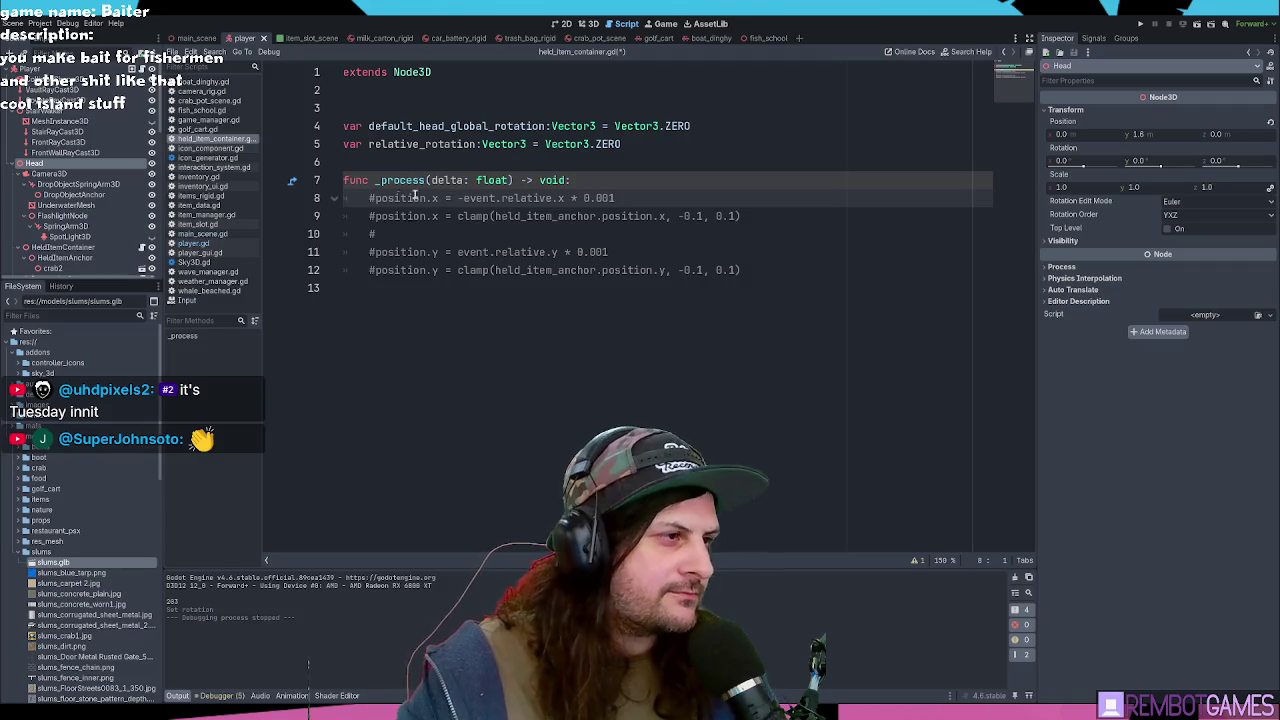
Step: Uncomment the position.x and position.y offset lines
click(372, 198)
key(Delete)
click(372, 216)
key(Delete)
click(375, 234)
click(372, 252)
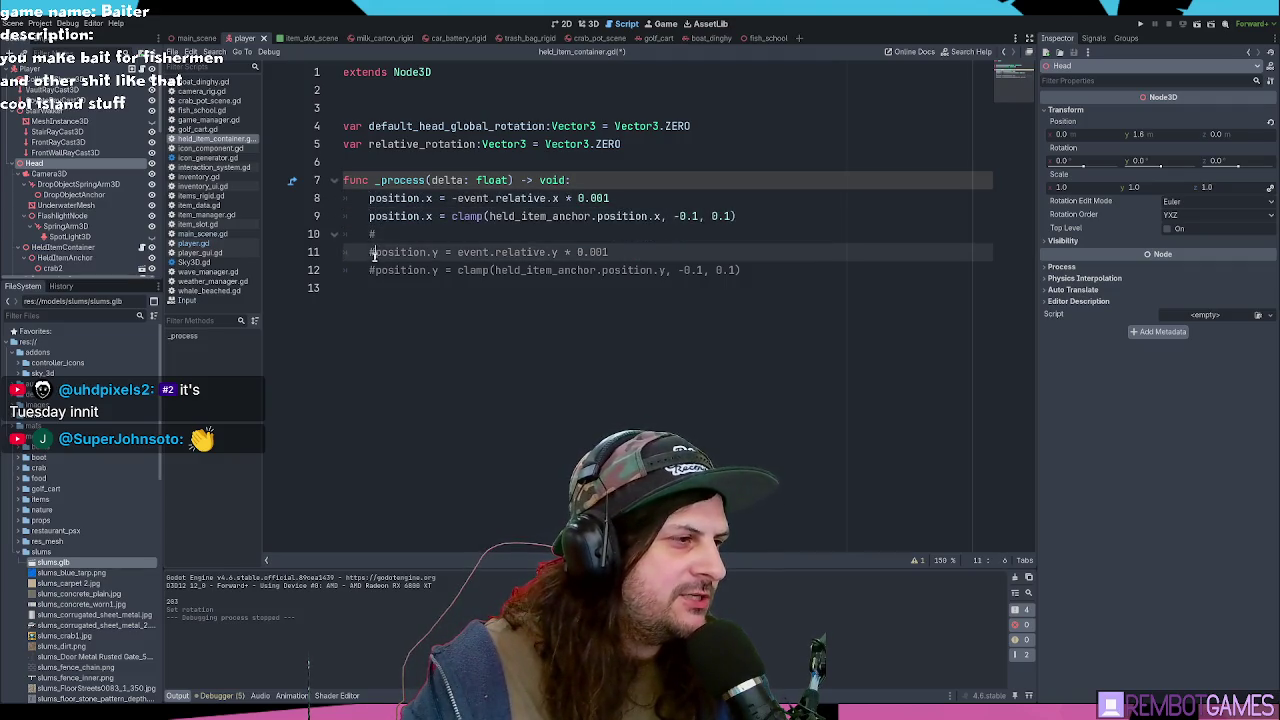
key(Delete)
click(372, 270)
key(Delete)
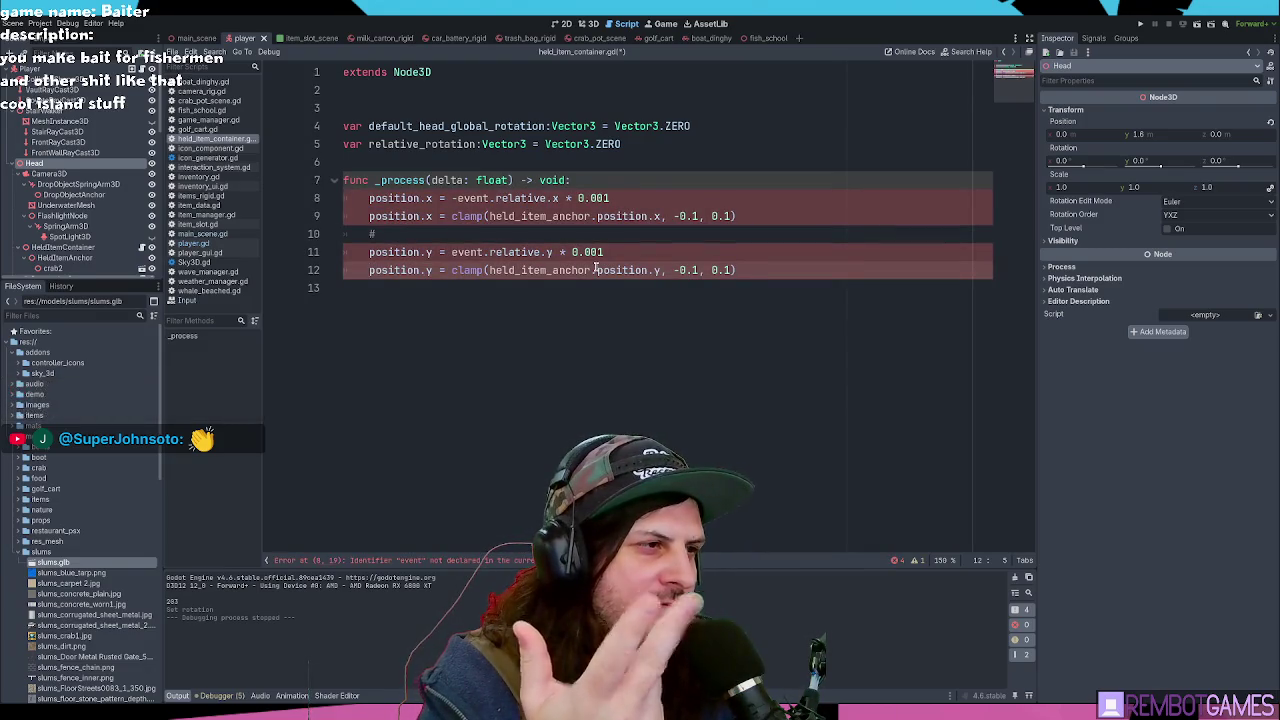
Step: Open a blank line at the top of _process and re-comment the position offset lines with Ctrl+K
click(425, 144)
double_click(425, 144)
click(626, 181)
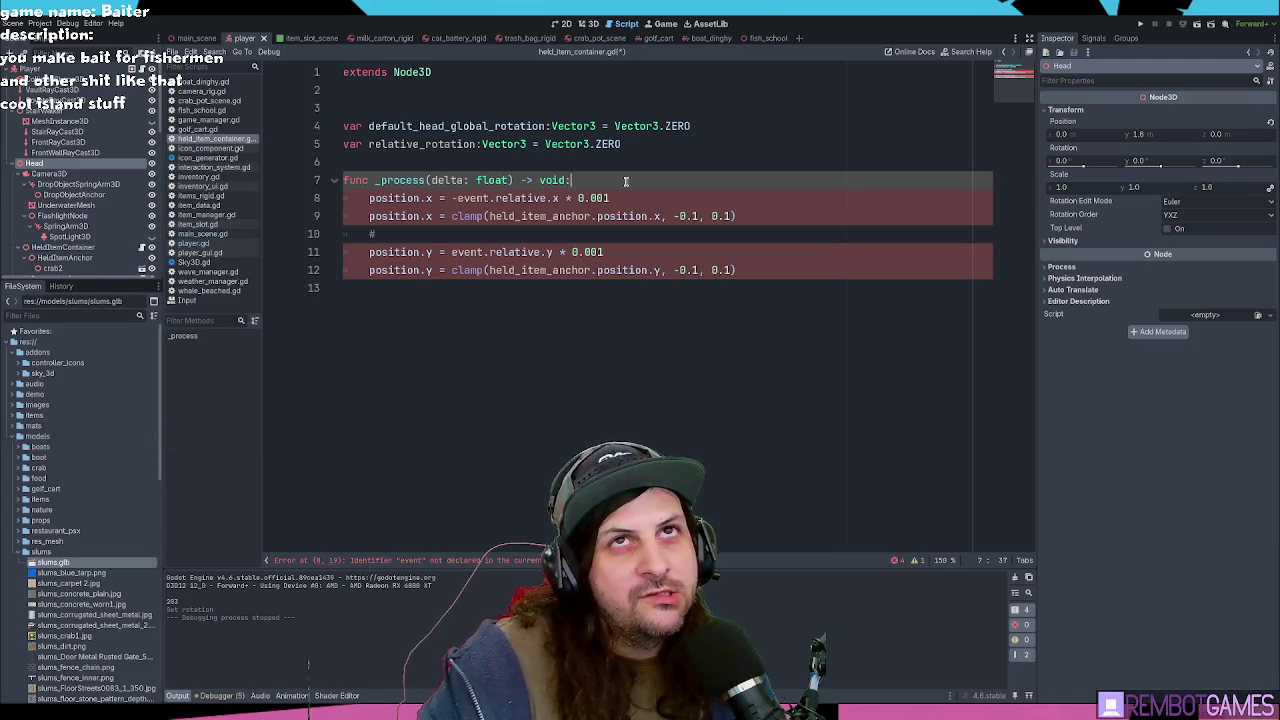
key(Return)
key(Return)
key(Return)
key(Down)
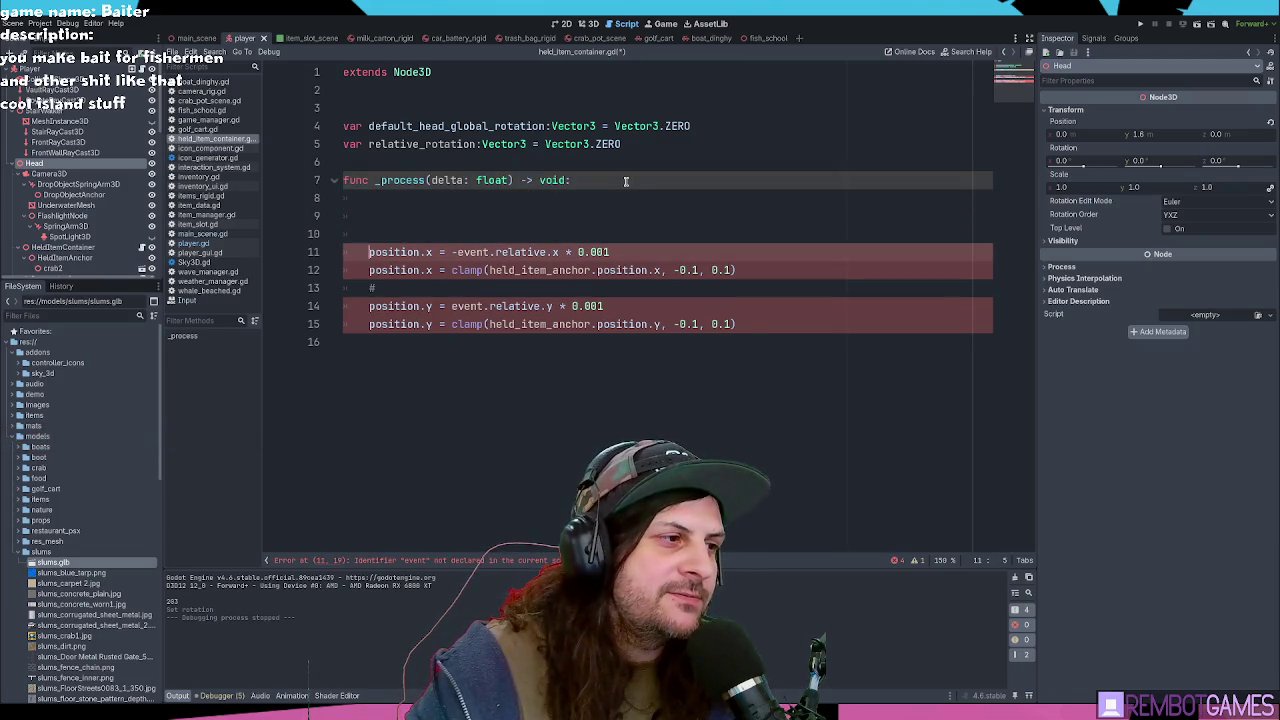
key(shift+Down)
key(shift+Down)
key(shift+Down)
key(ctrl+k)
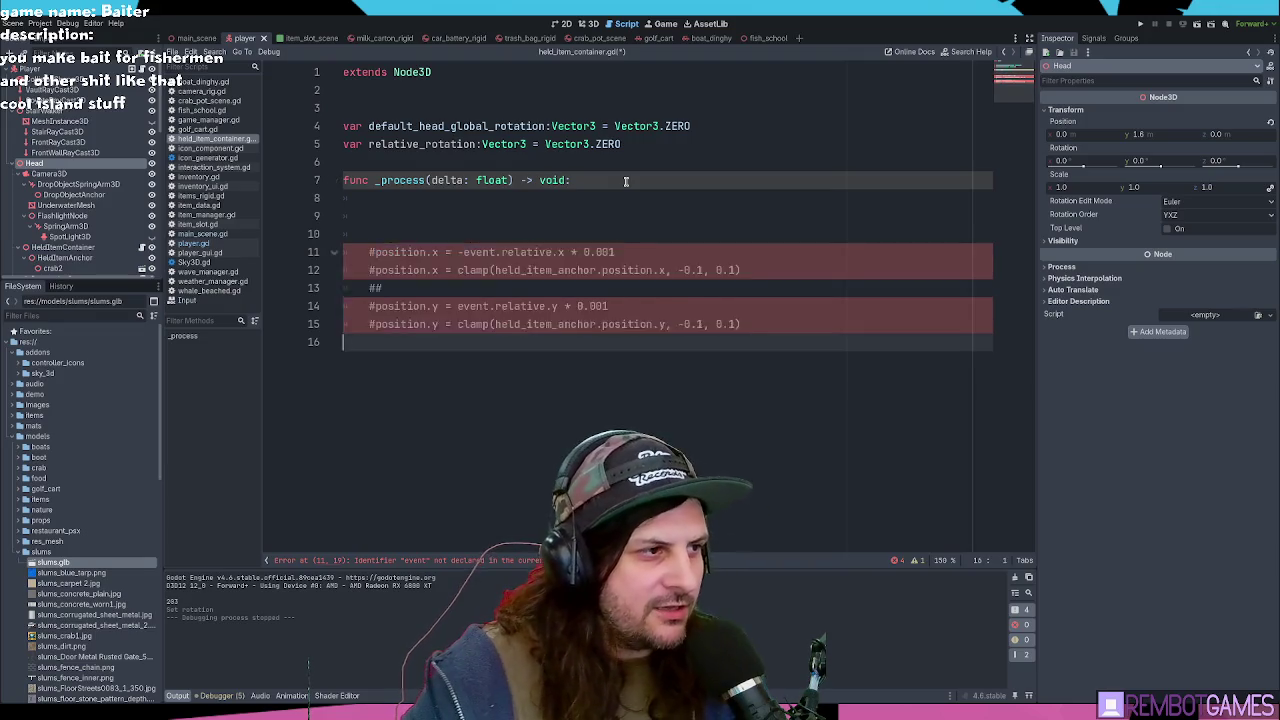
Step: Put pass back in _process with an empty line above it
key(Up)
key(Up)
key(Up)
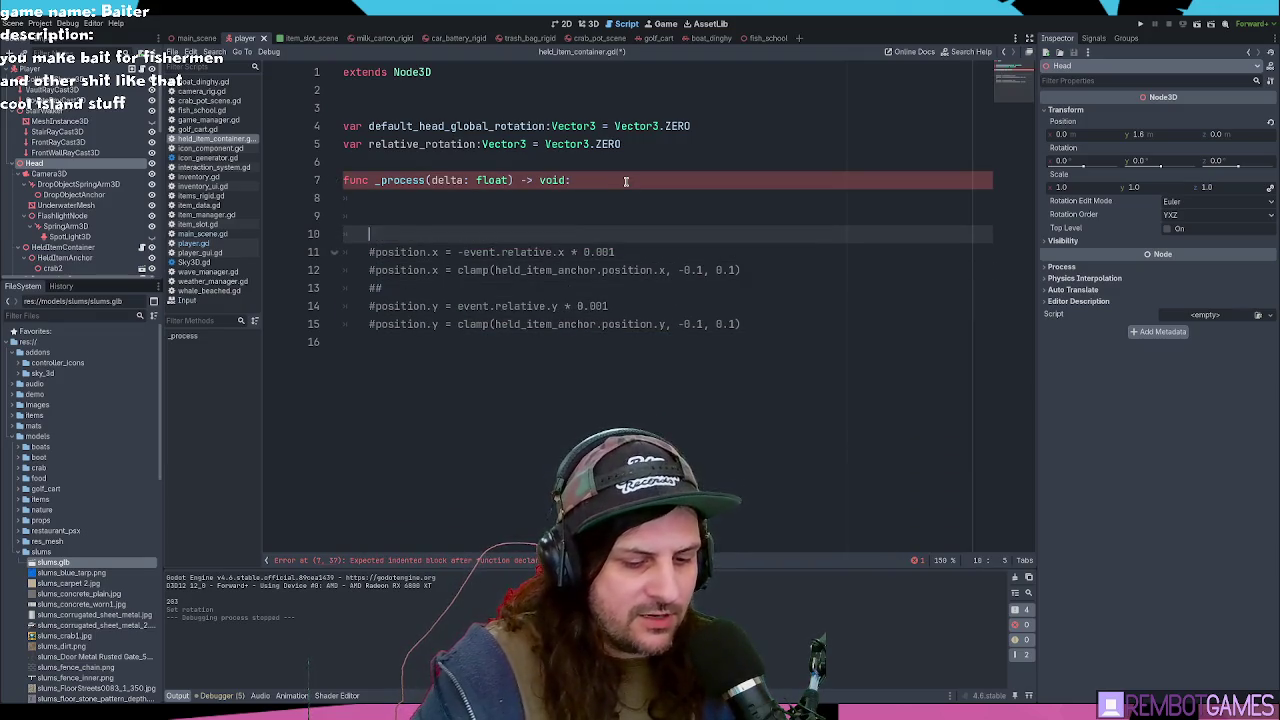
text(pass)
key(Up)
key(Up)
key(Return)
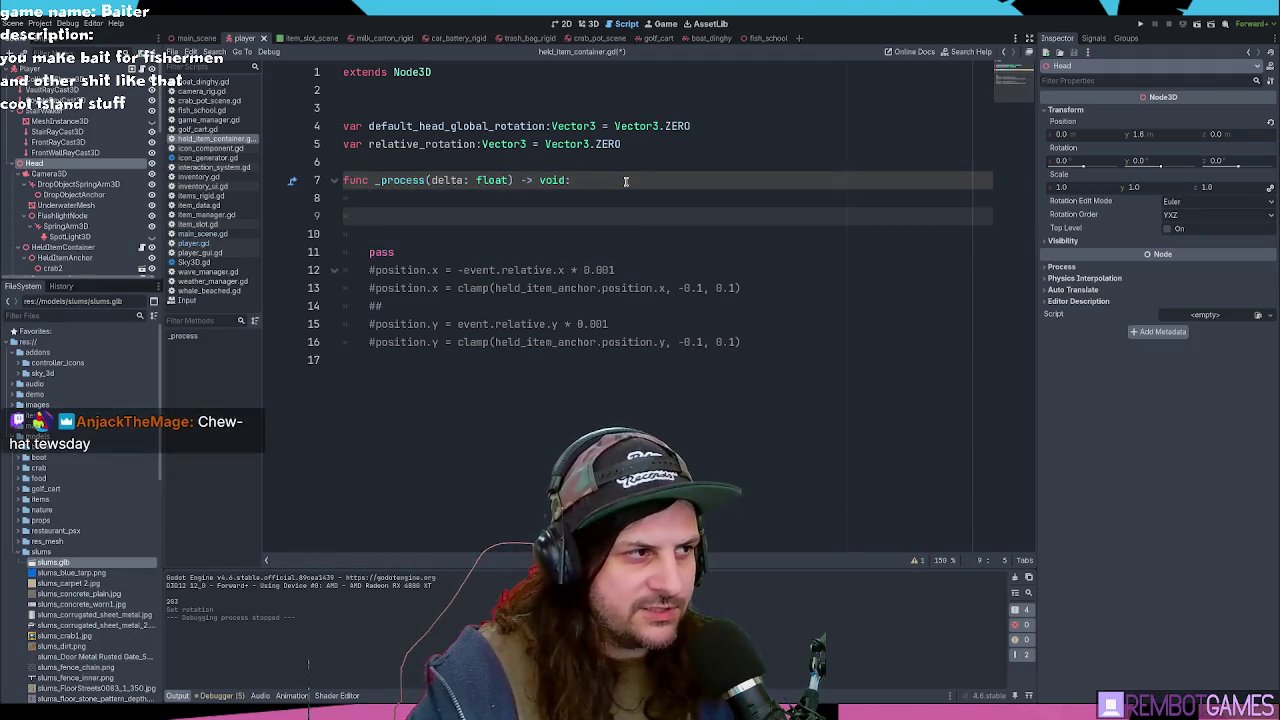
key(BackSpace)
key(BackSpace)
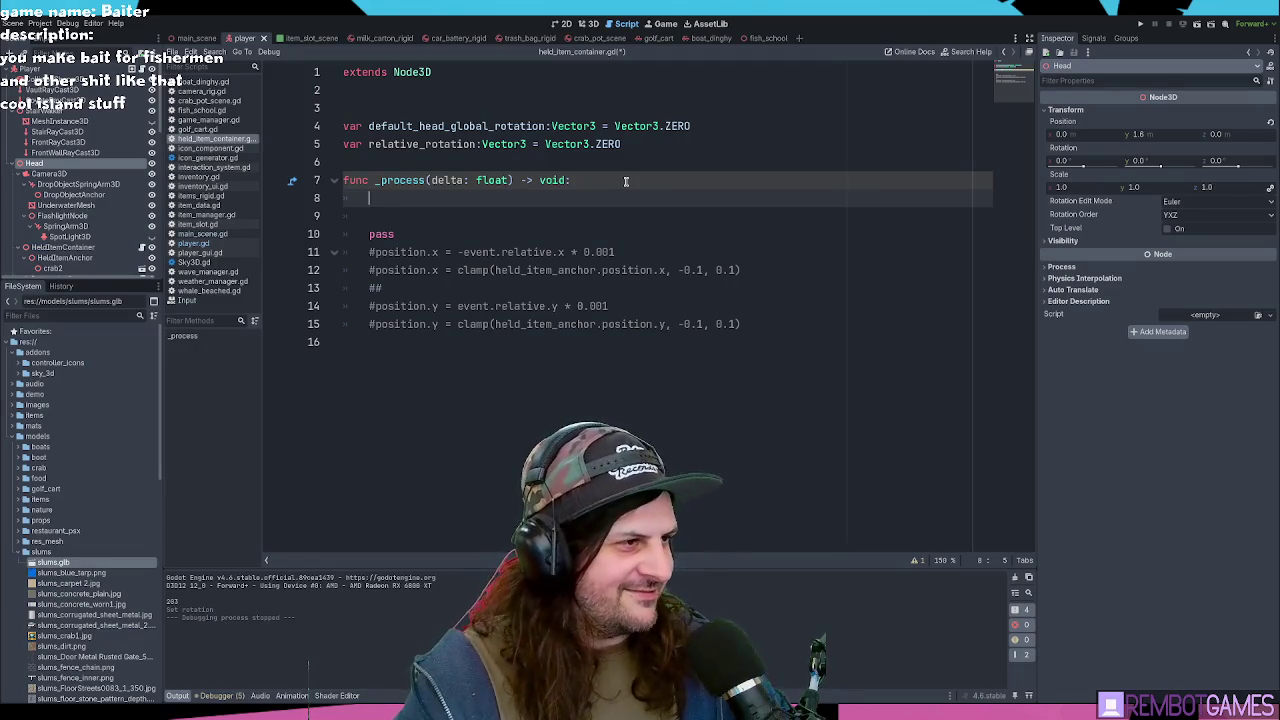
Step: Remove one surplus blank line above pass
key(BackSpace)
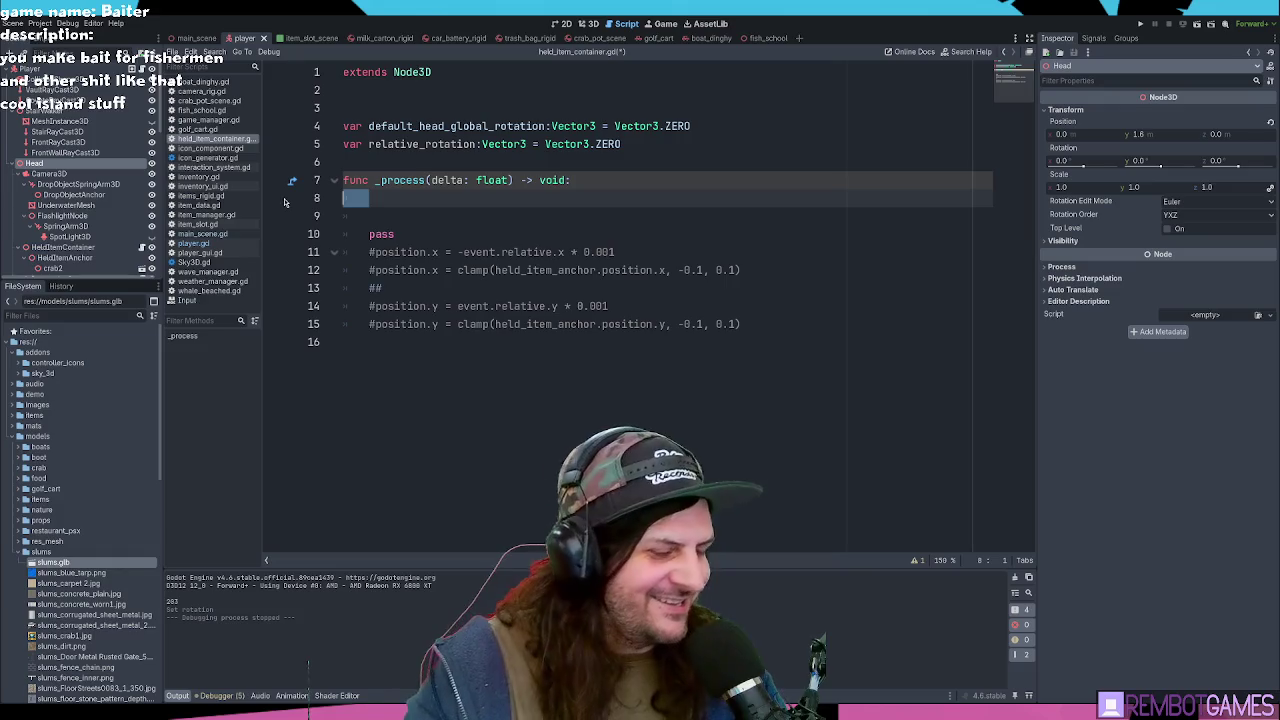
Step: Start a 'relative_rotation =' line at the top of _process and select HeldItemContainer in the Scene dock
key(Delete)
key(ctrl+z)
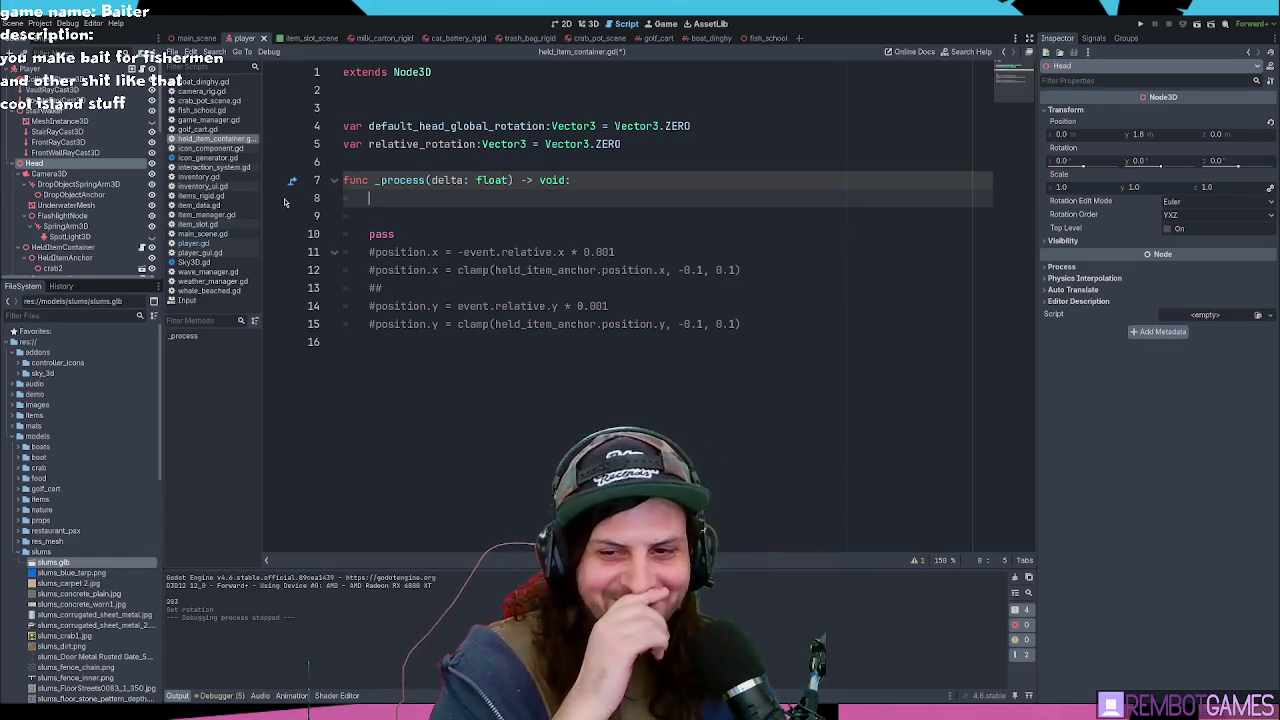
text(relative_rotation)
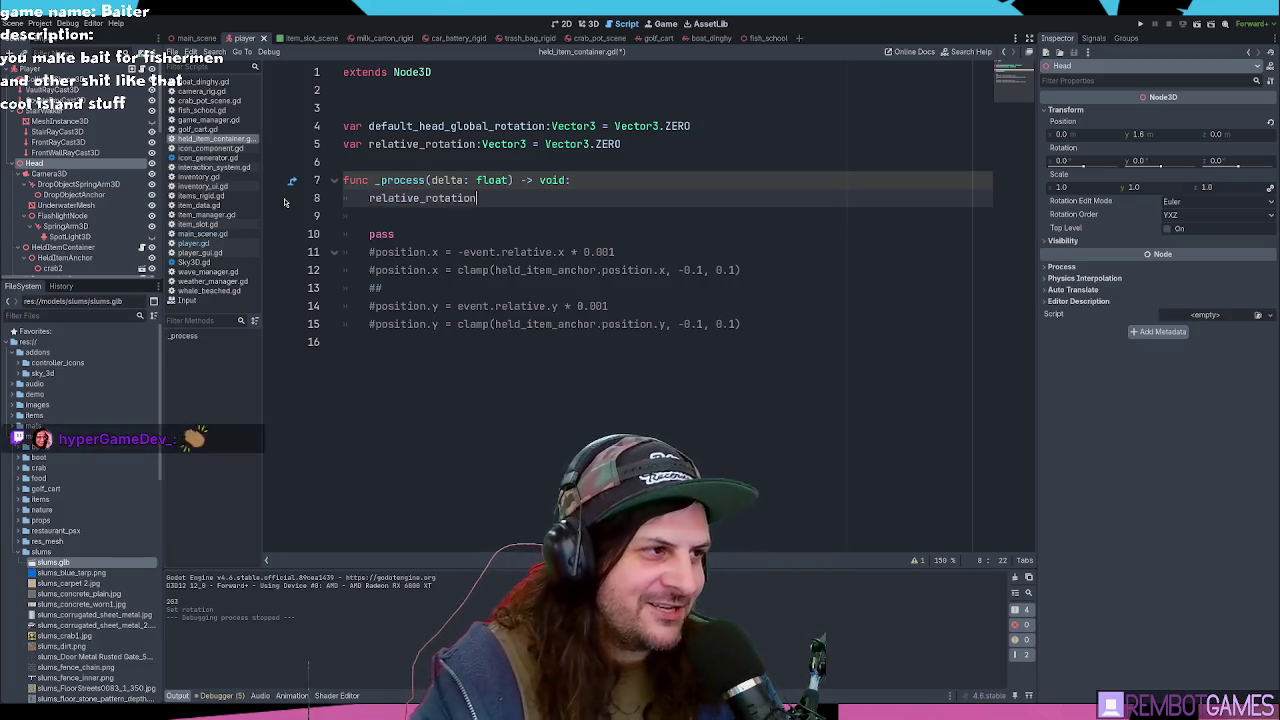
text( =)
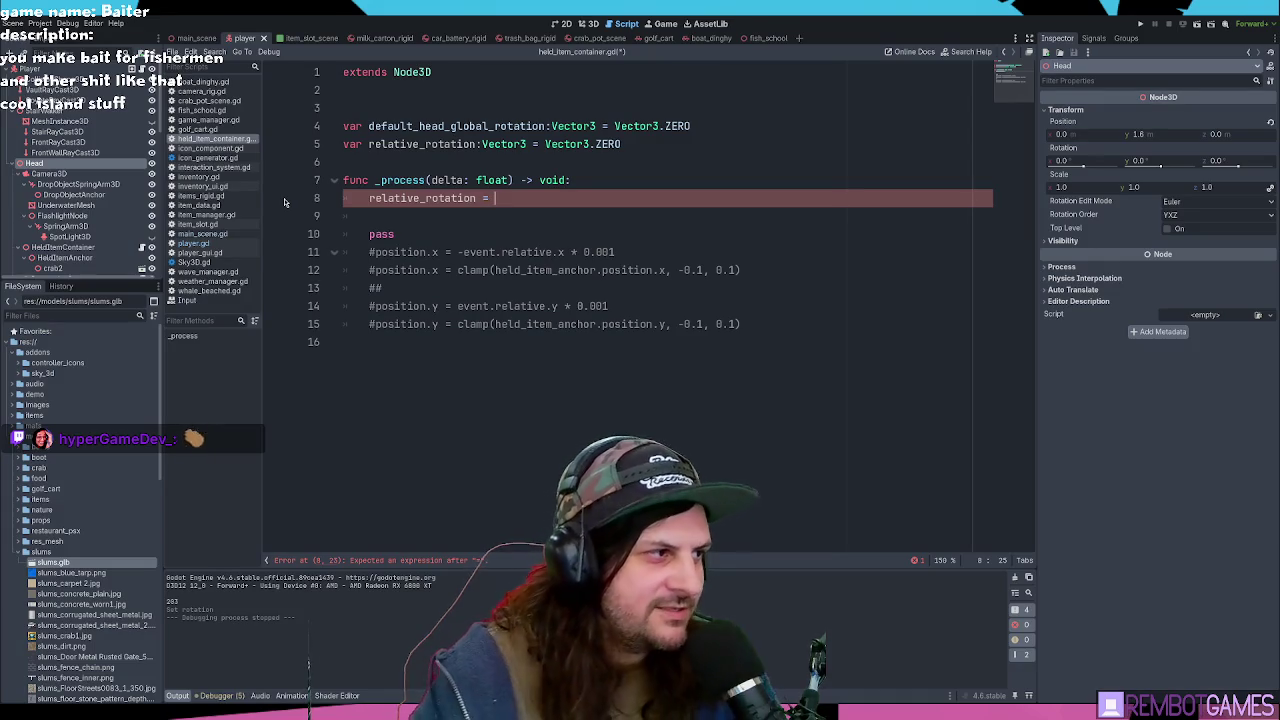
click(62, 247)
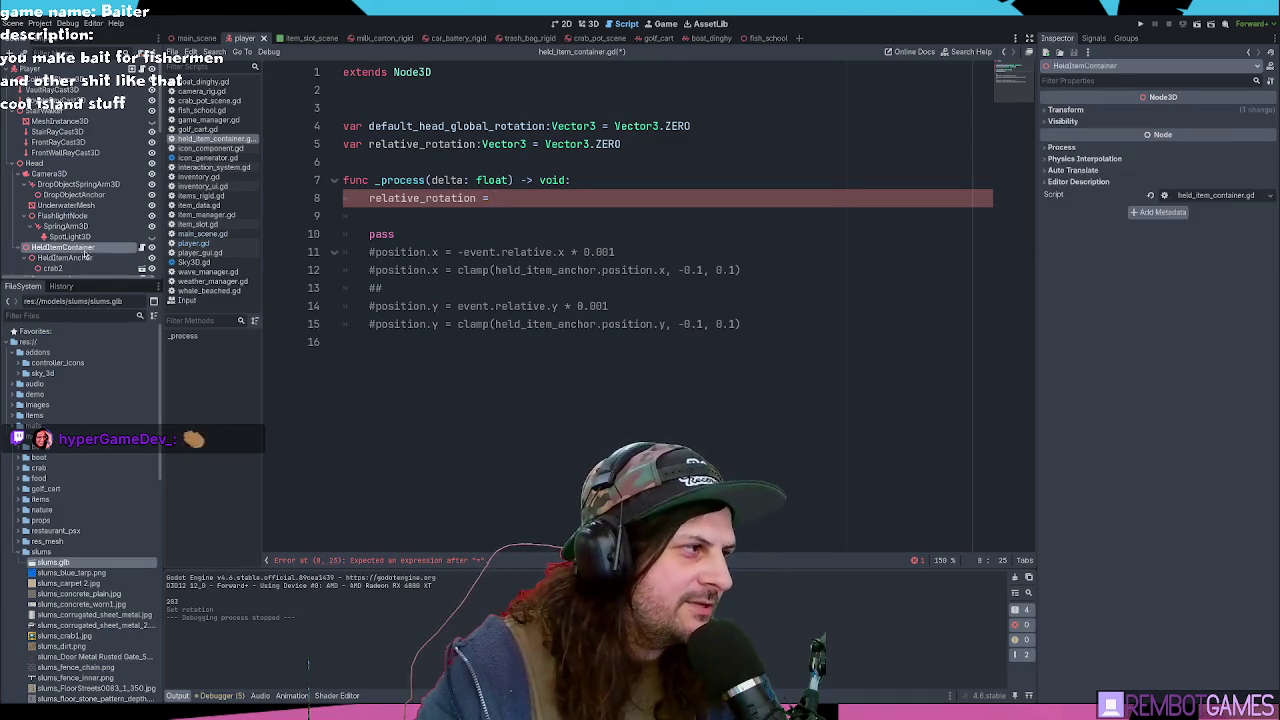
Step: Draft a func _ready header and a 'var head' declaration above _process
click(495, 162)
key(Return)
key(Return)
key(Up)
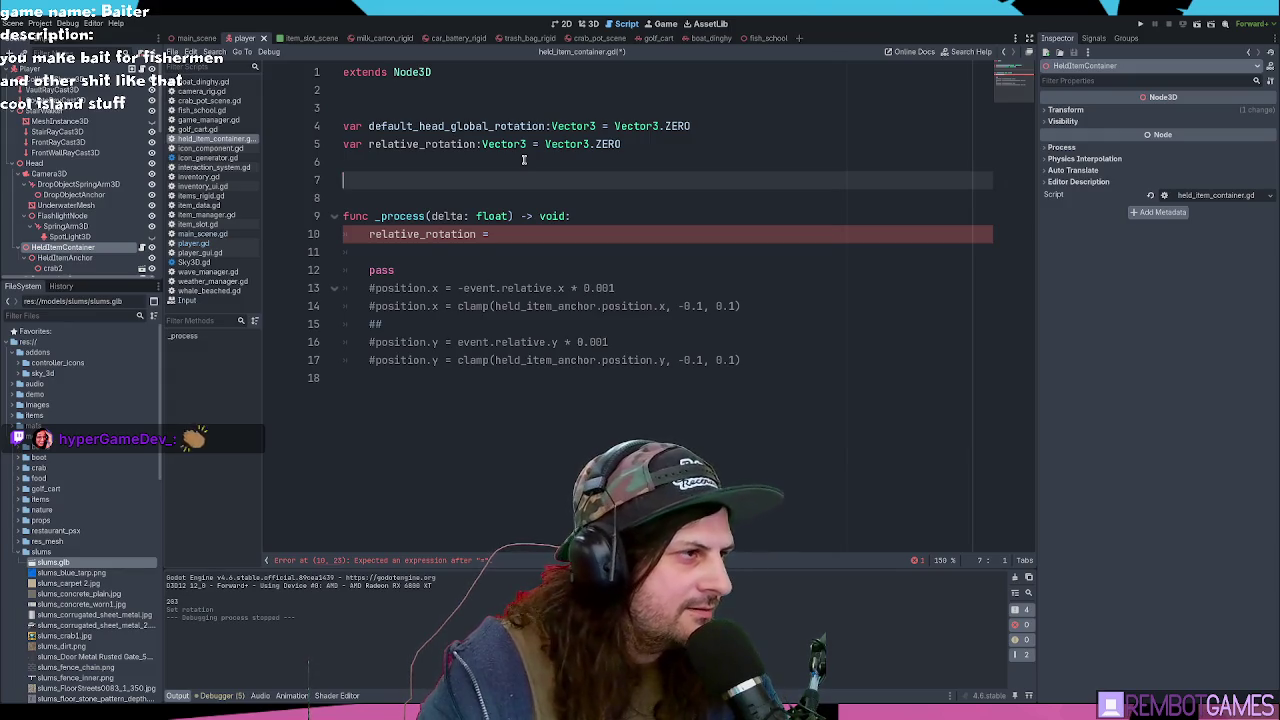
text(func +)
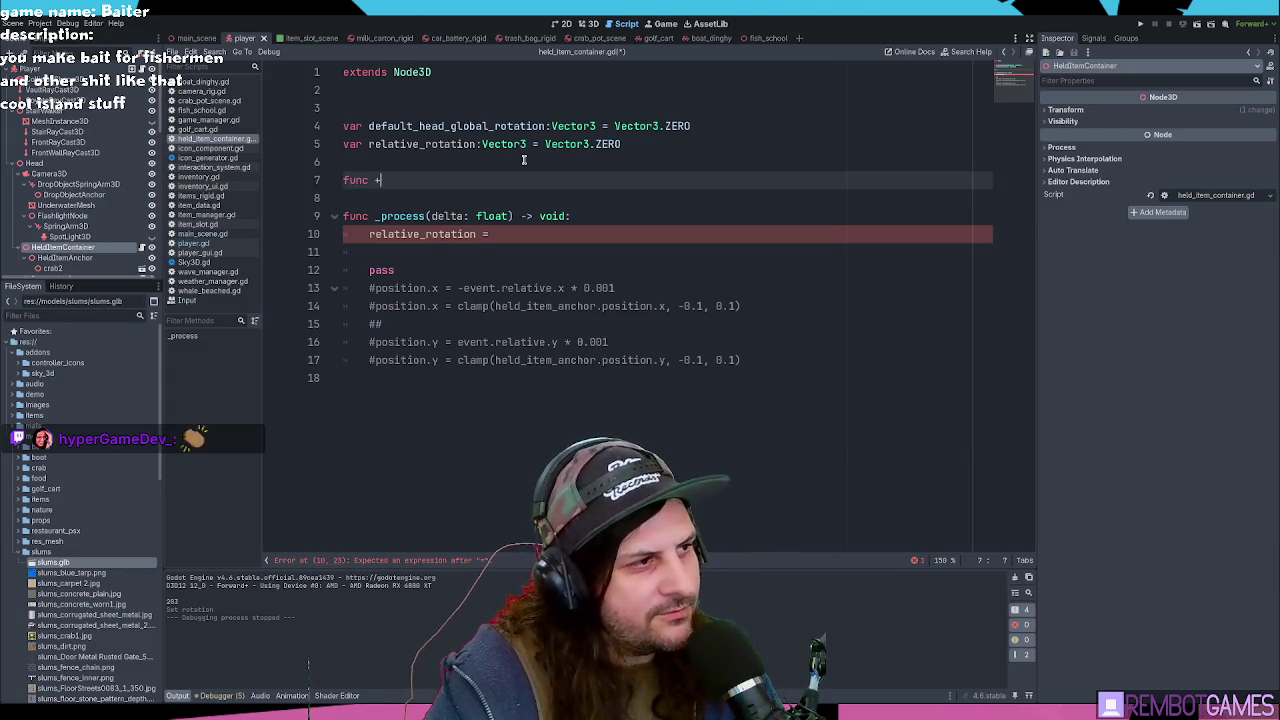
text(re)
key(Return)
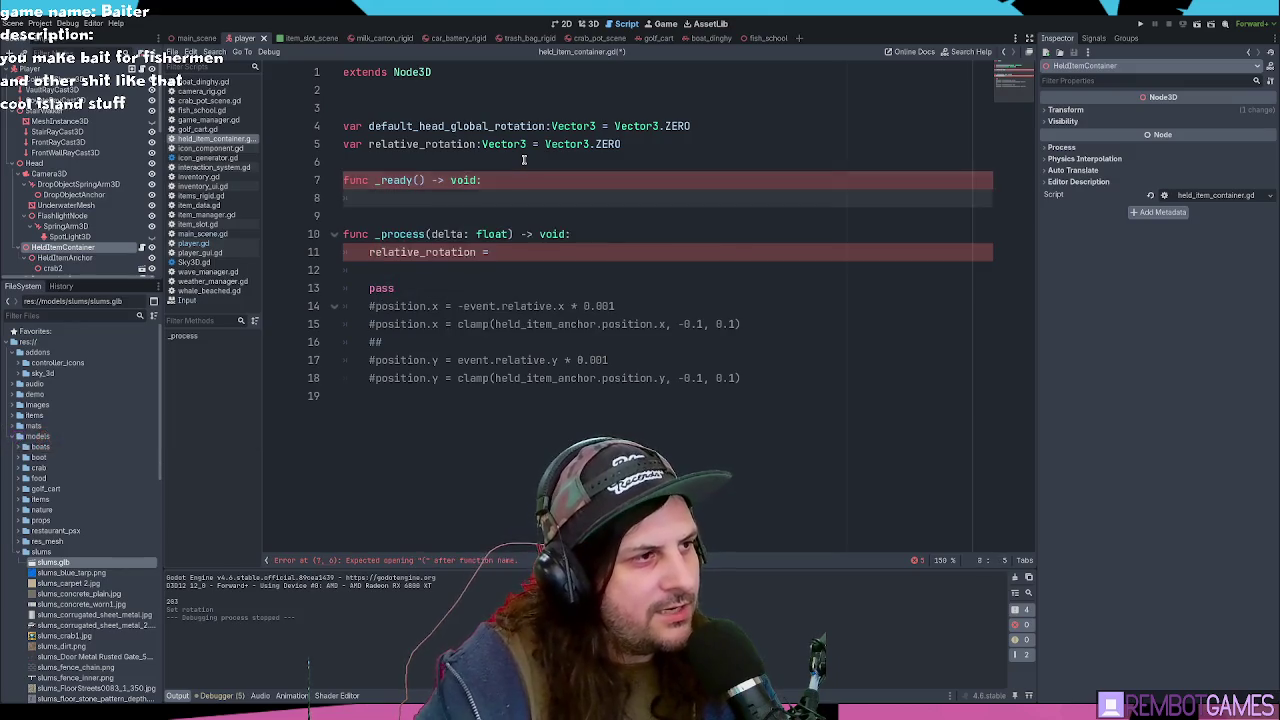
click(523, 160)
key(Return)
key(Return)
key(Up)
text(var head)
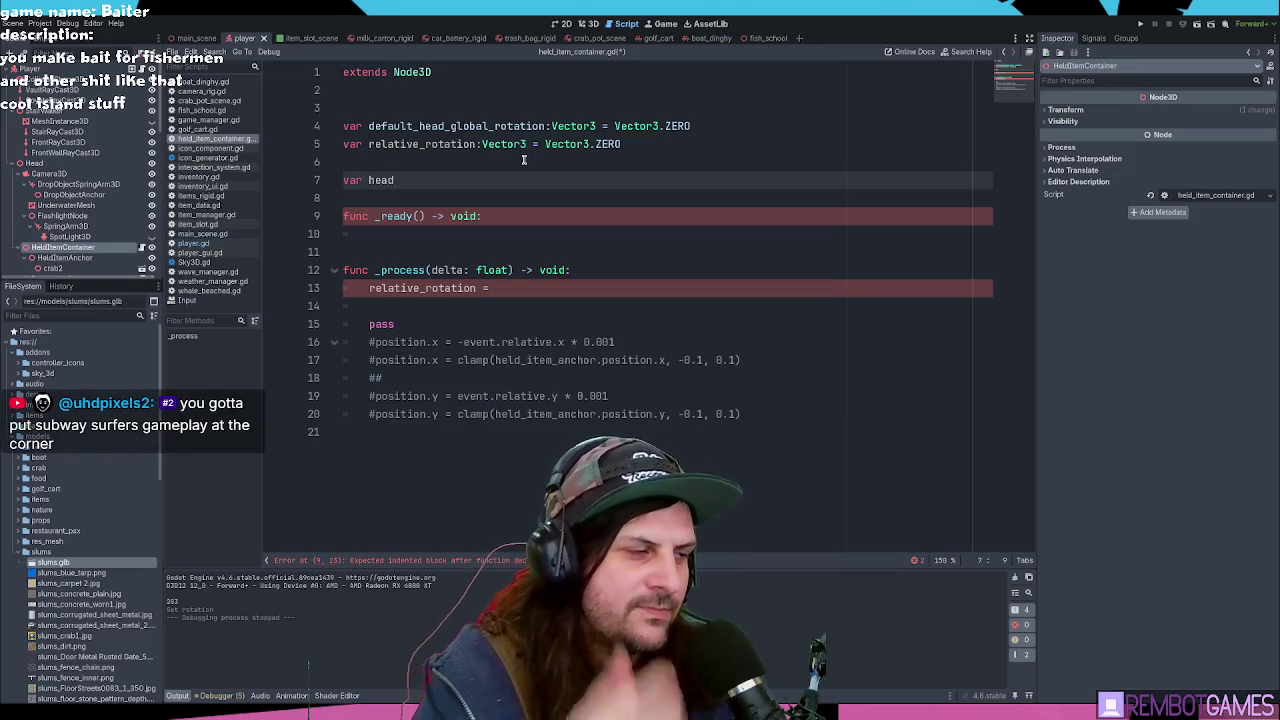
Step: Delete the drafted head variable and _ready lines
click(525, 217)
drag(525, 217, 340, 181)
key(BackSpace)
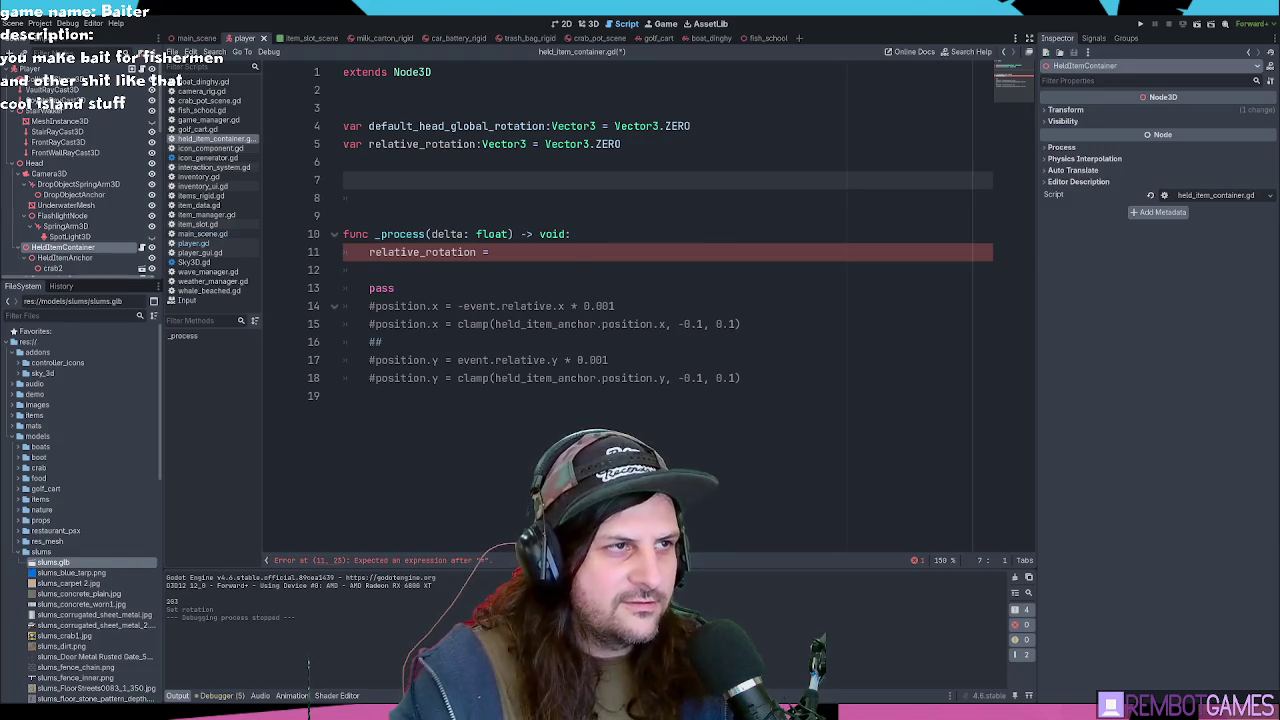
click(566, 234)
Step: Restore the '=' at the end of the relative_rotation assignment on line 11
click(565, 252)
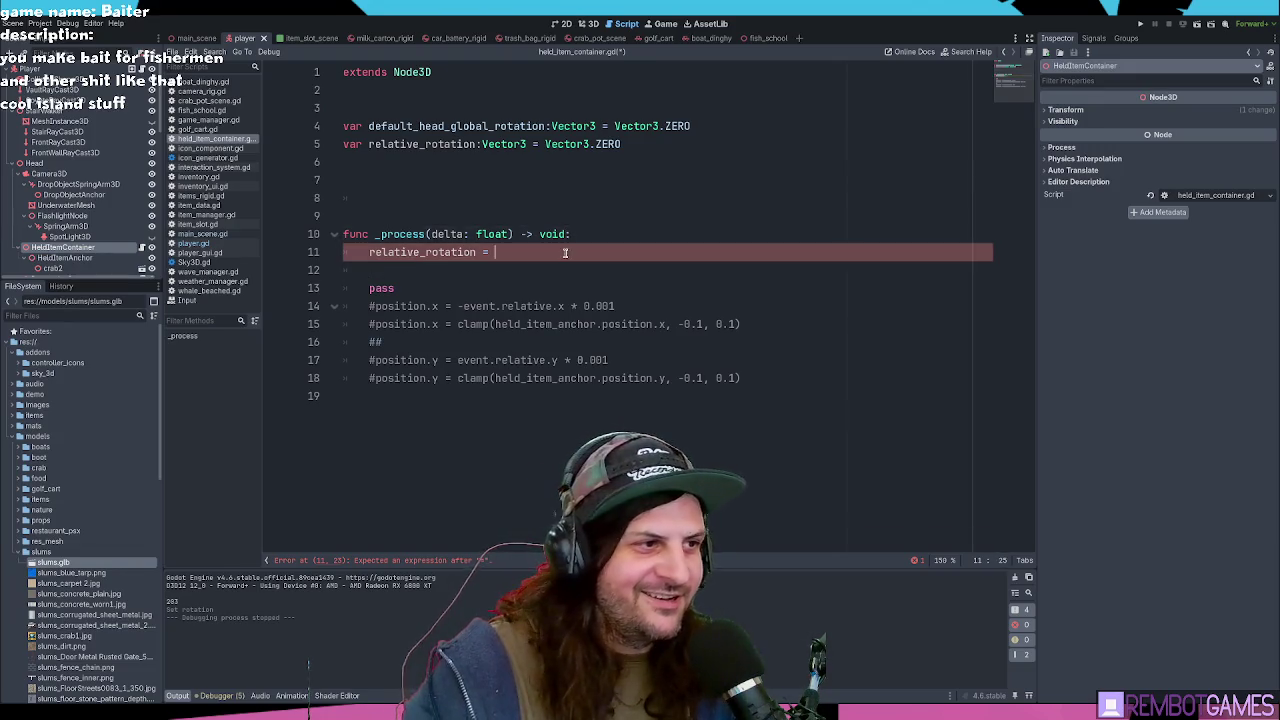
key(Down)
key(Up)
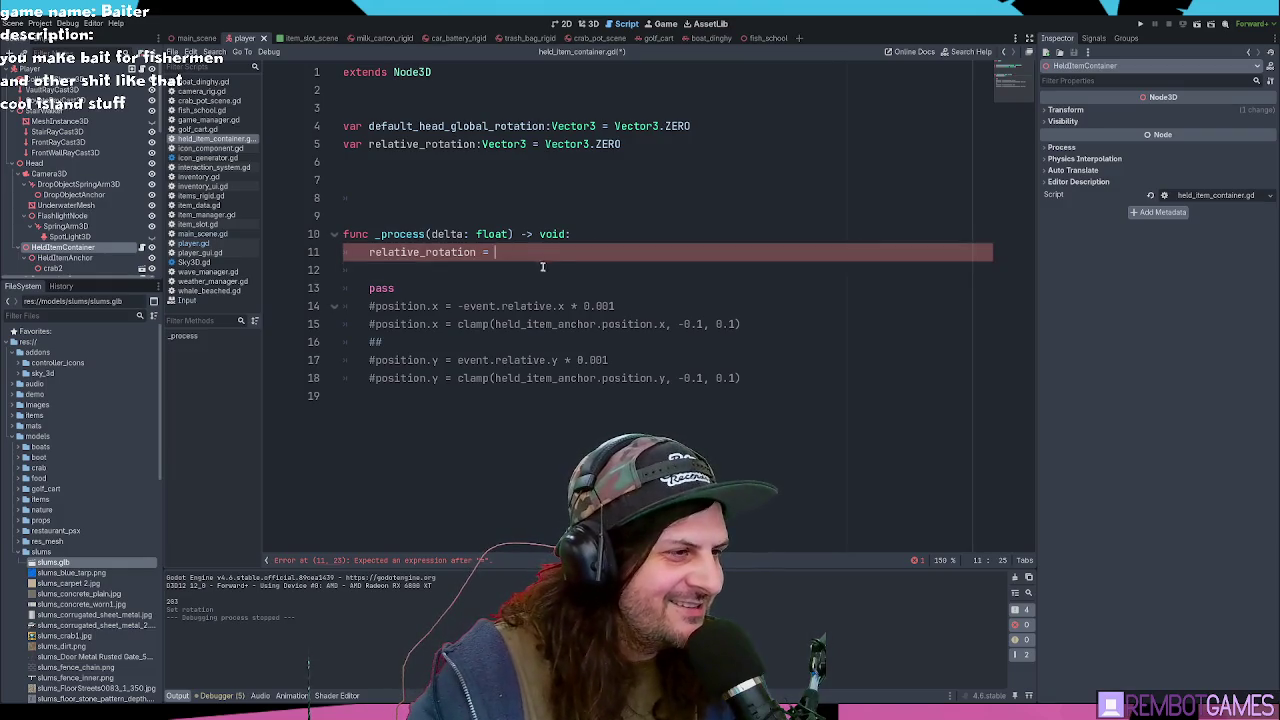
click(542, 266)
click(550, 251)
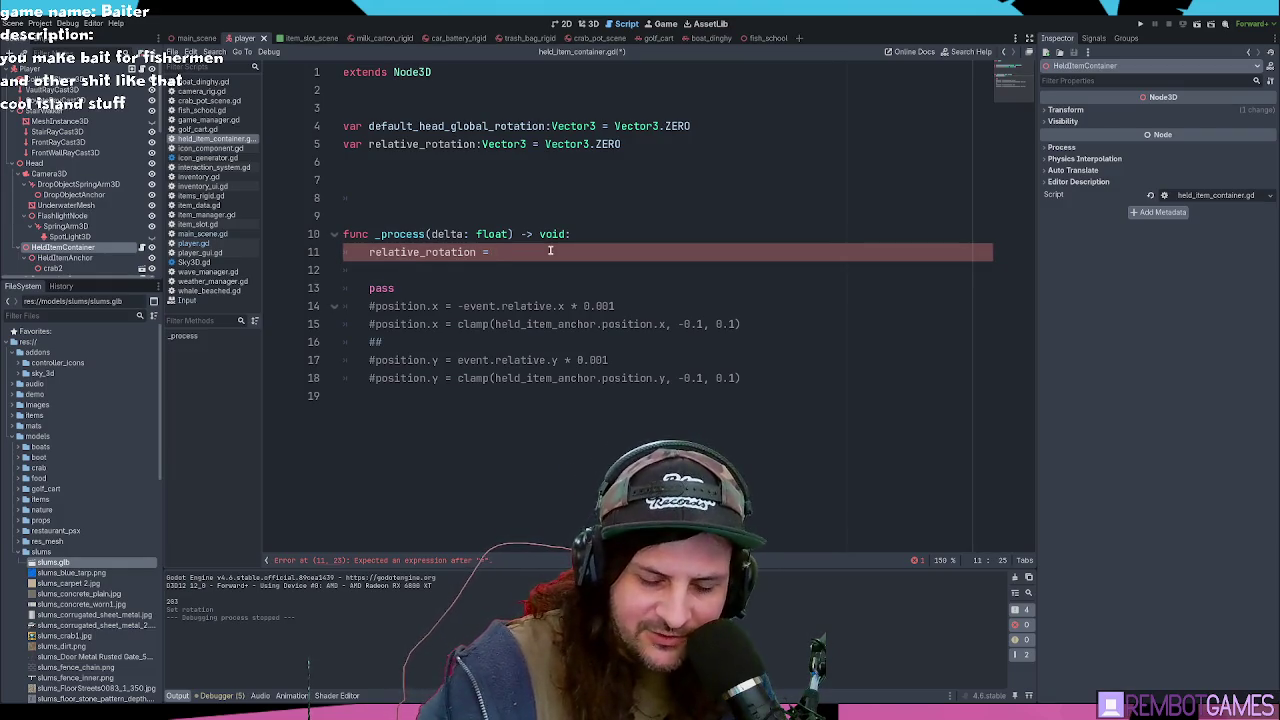
click(548, 284)
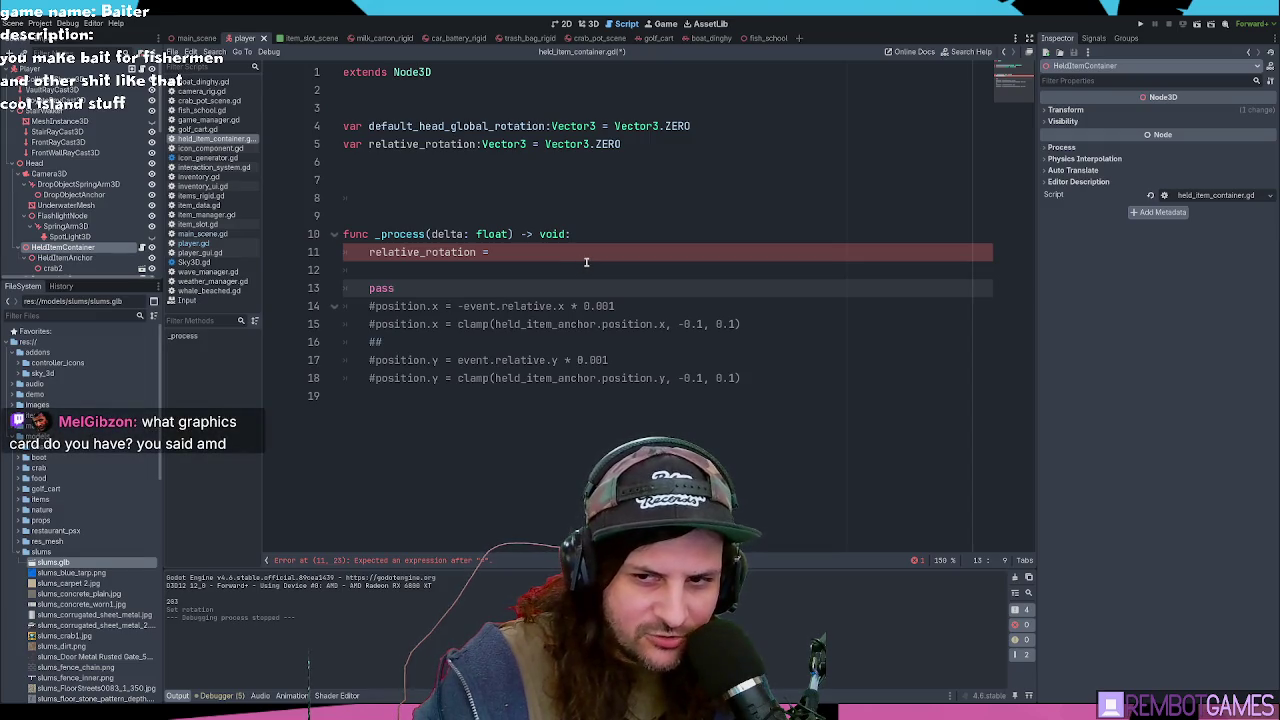
click(600, 251)
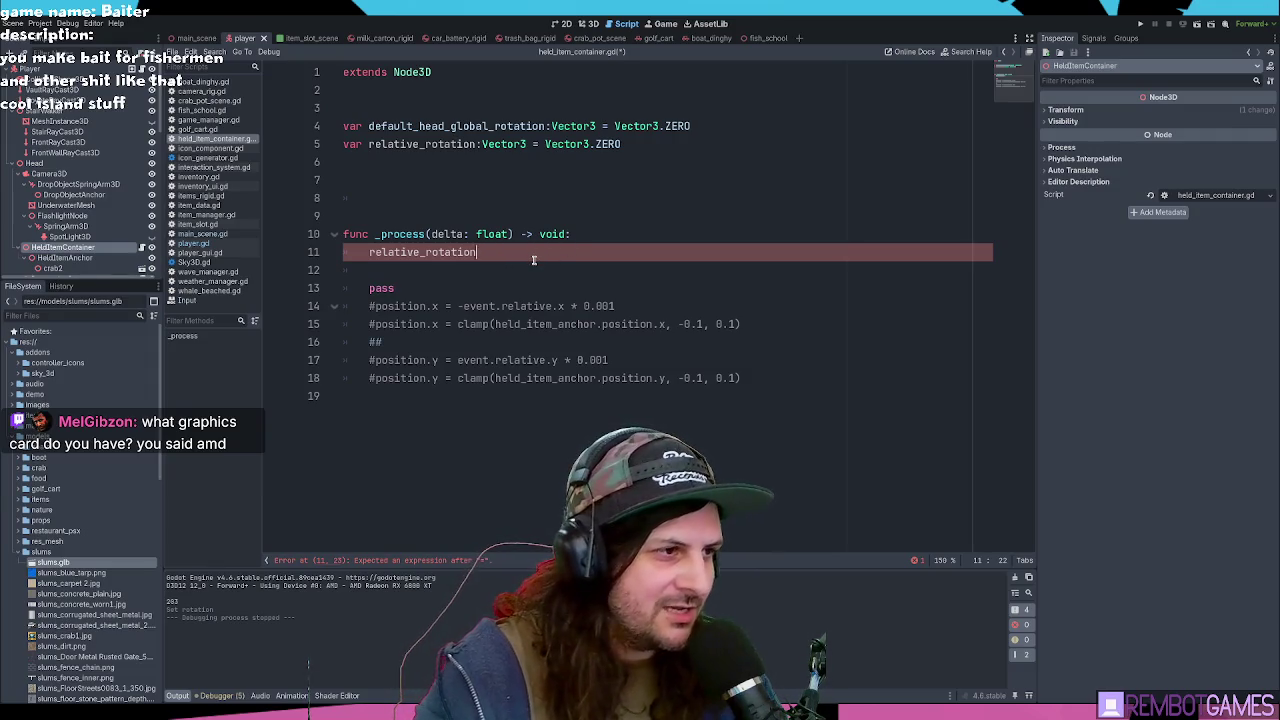
text( =)
Step: Trim the extra blank lines above _process and under extends Node3D, and reposition the diagnostic window
click(371, 196)
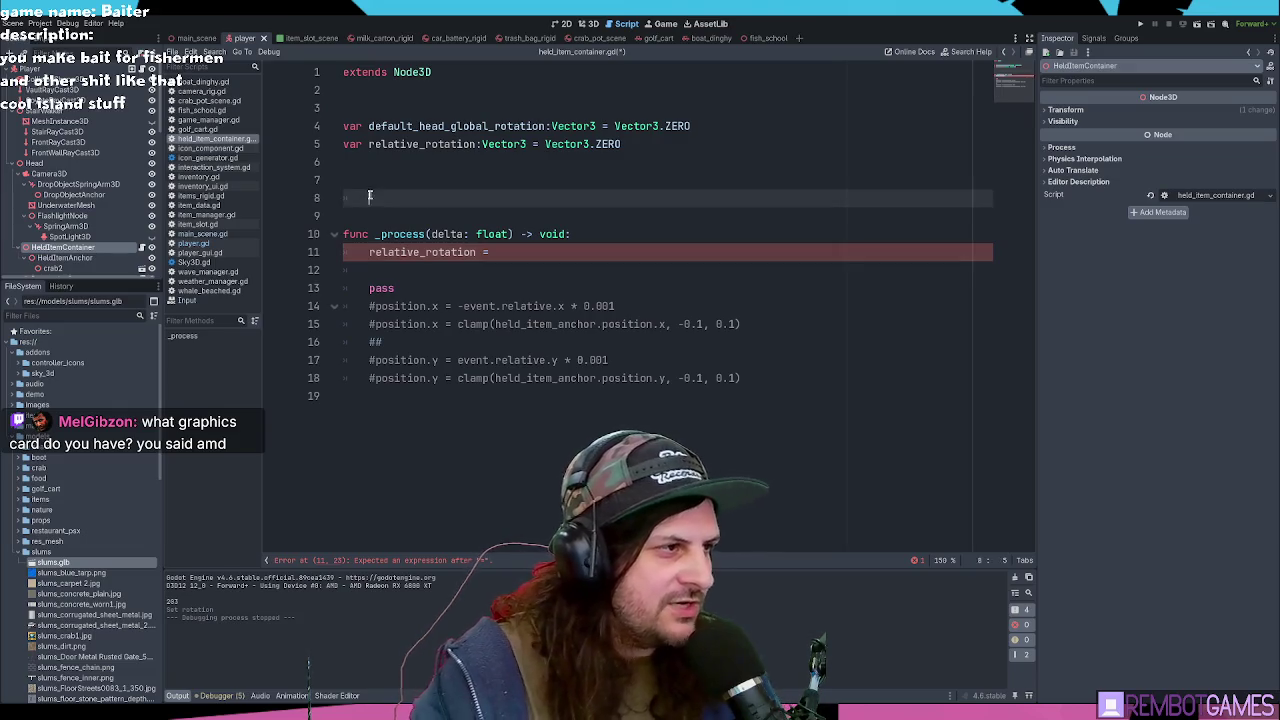
key(BackSpace)
key(BackSpace)
key(Return)
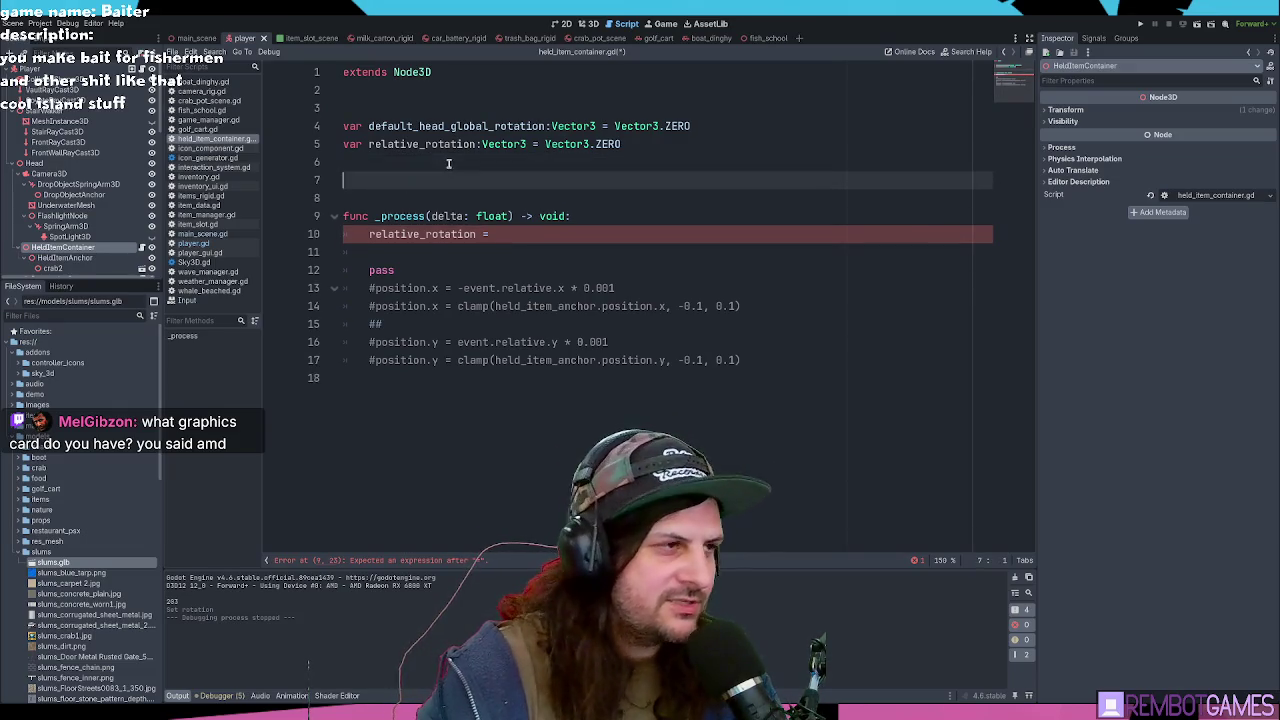
click(376, 112)
key(BackSpace)
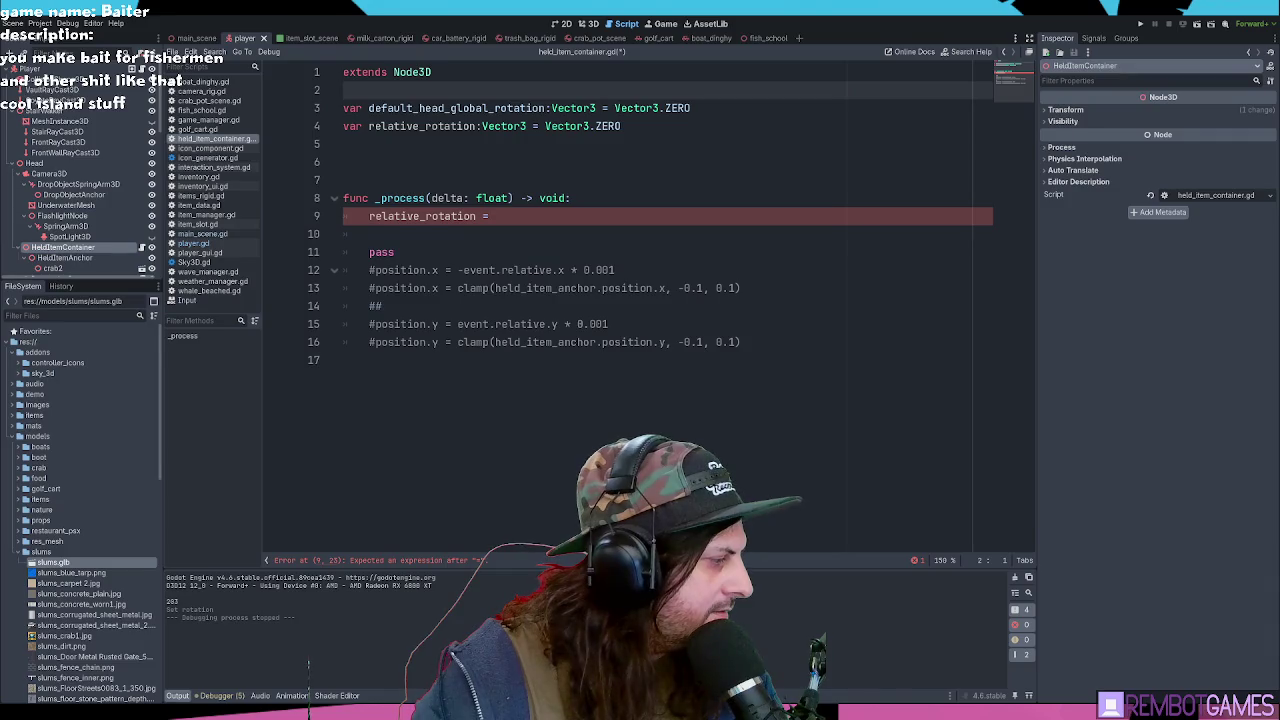
mouse_move(634, 222)
mouse_down()
mouse_move(640, 131)
mouse_move(659, 198)
mouse_up()
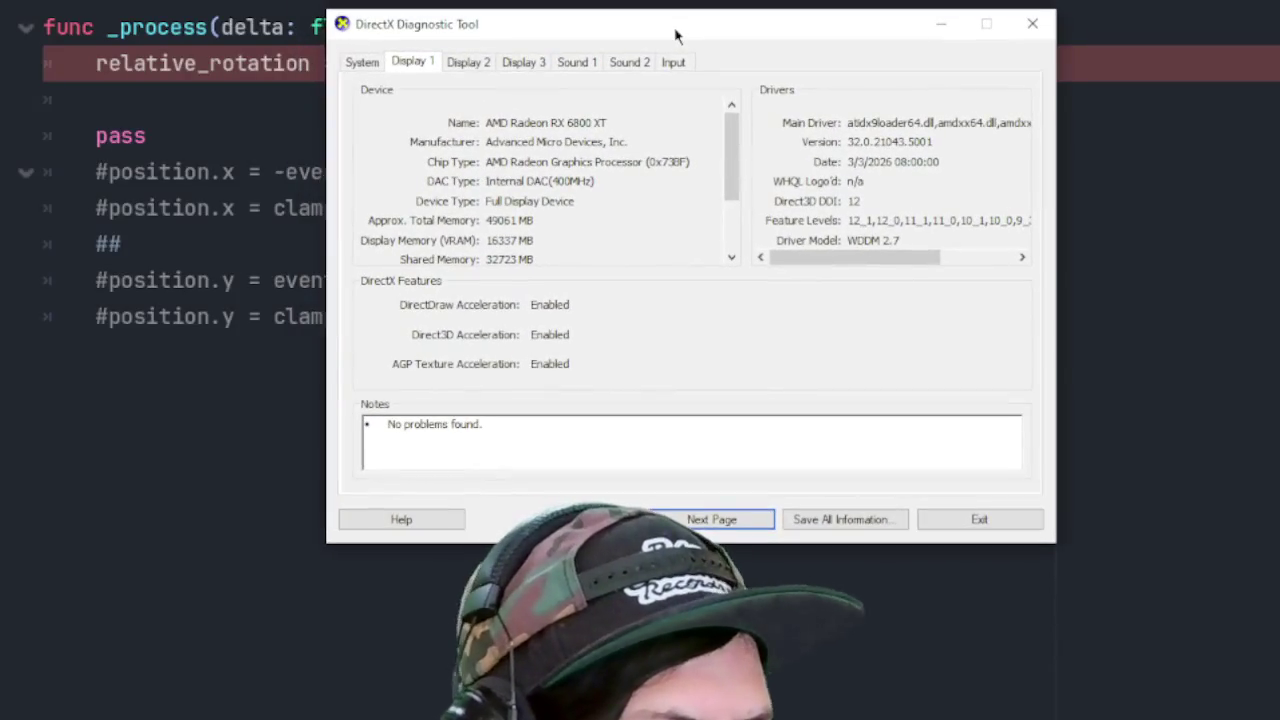
Step: Review the Display and System pages in the DirectX Diagnostic Tool, then close it
drag(683, 31, 695, 33)
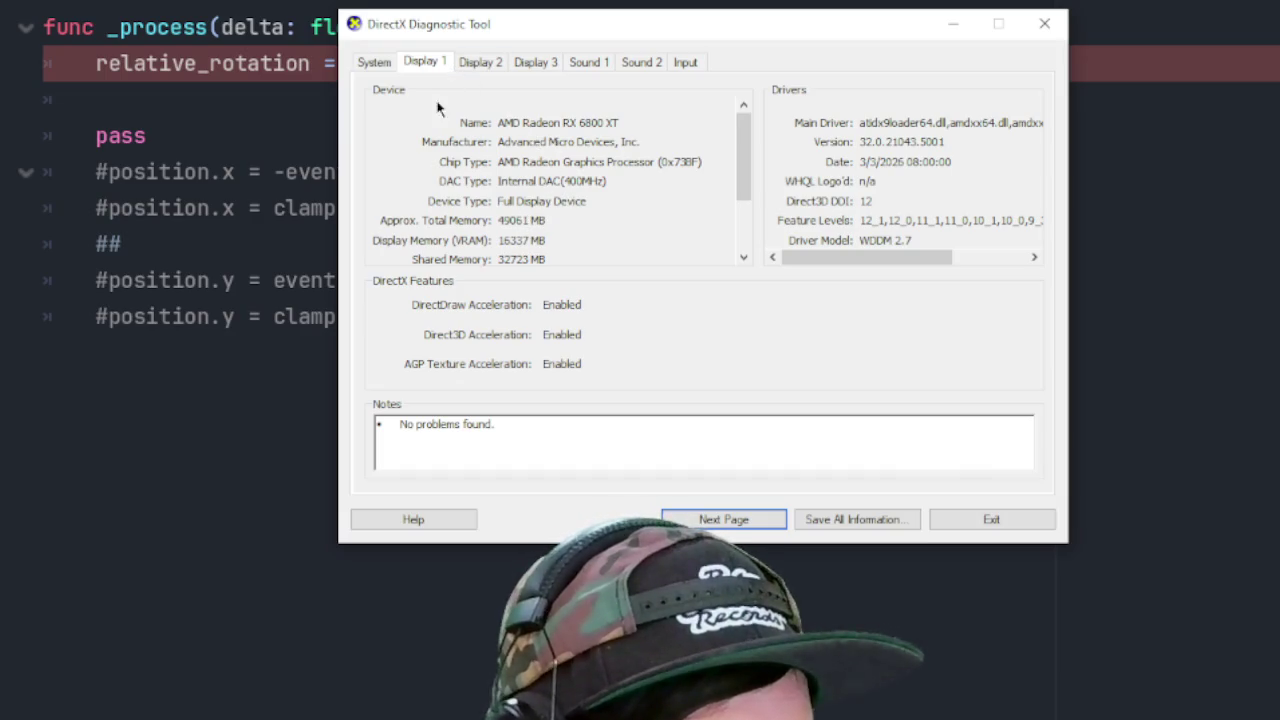
click(386, 58)
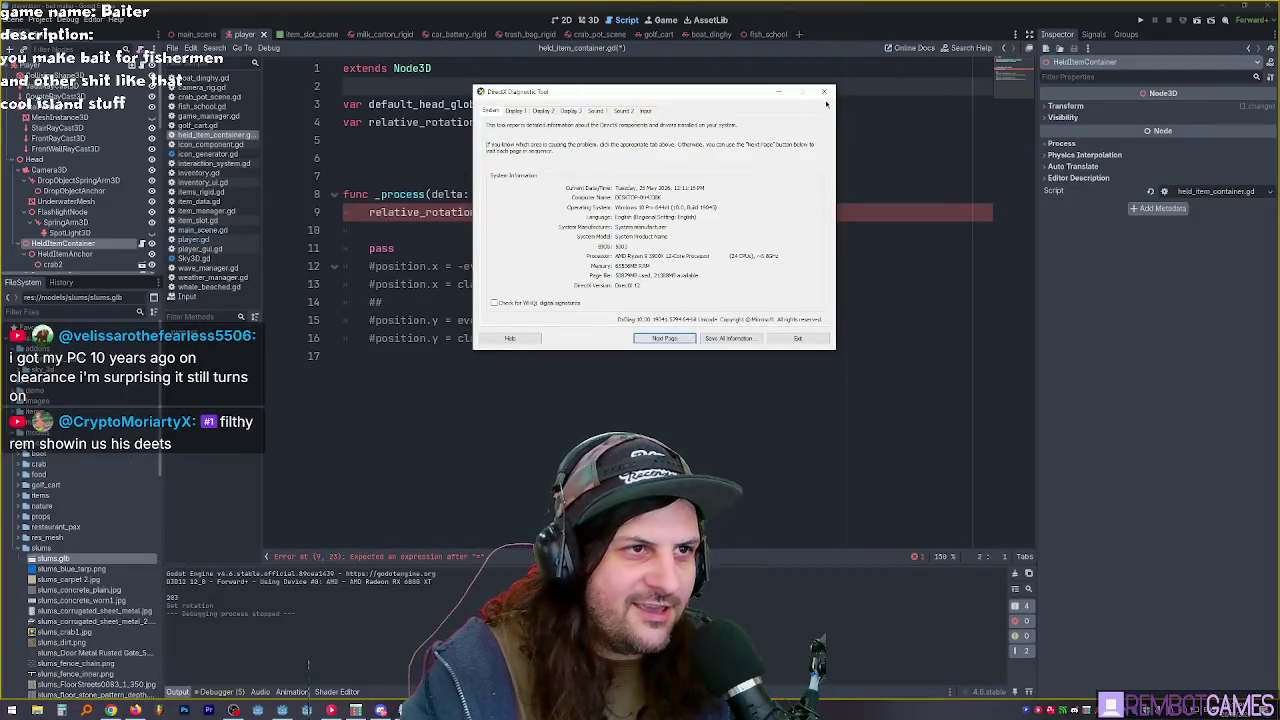
click(825, 91)
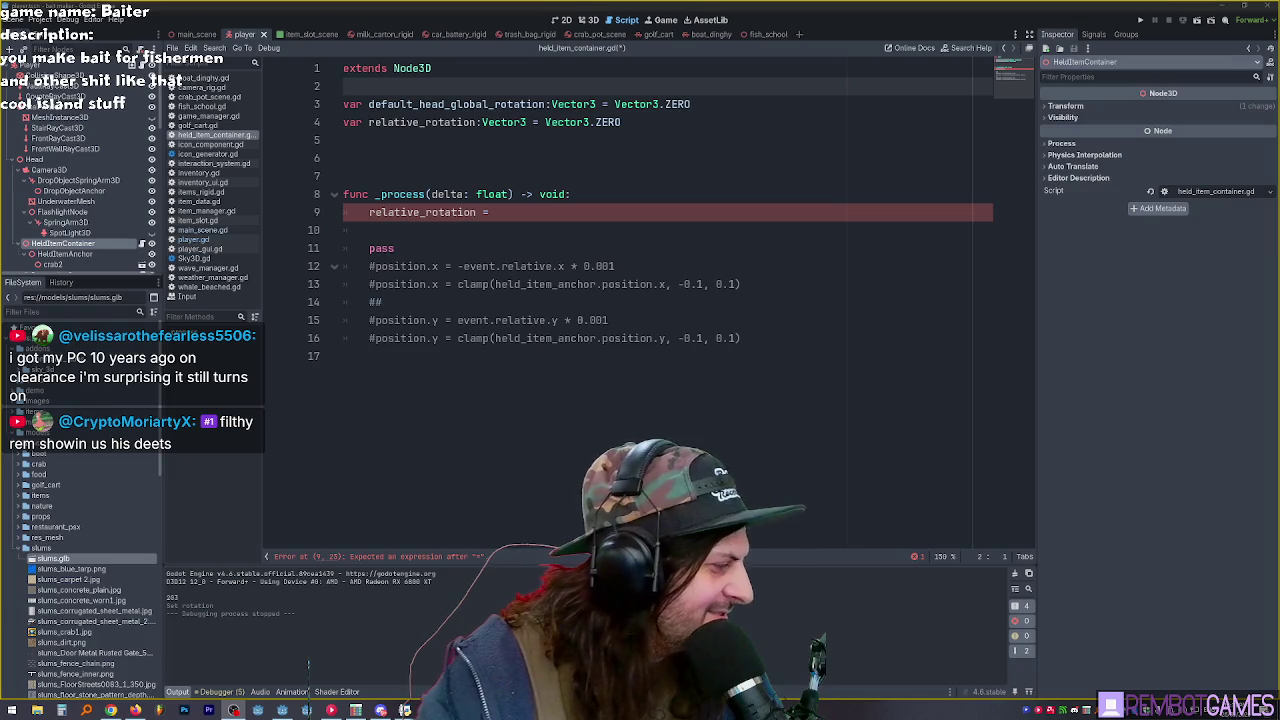
click(616, 338)
Step: Save held_item_container.gd
click(579, 218)
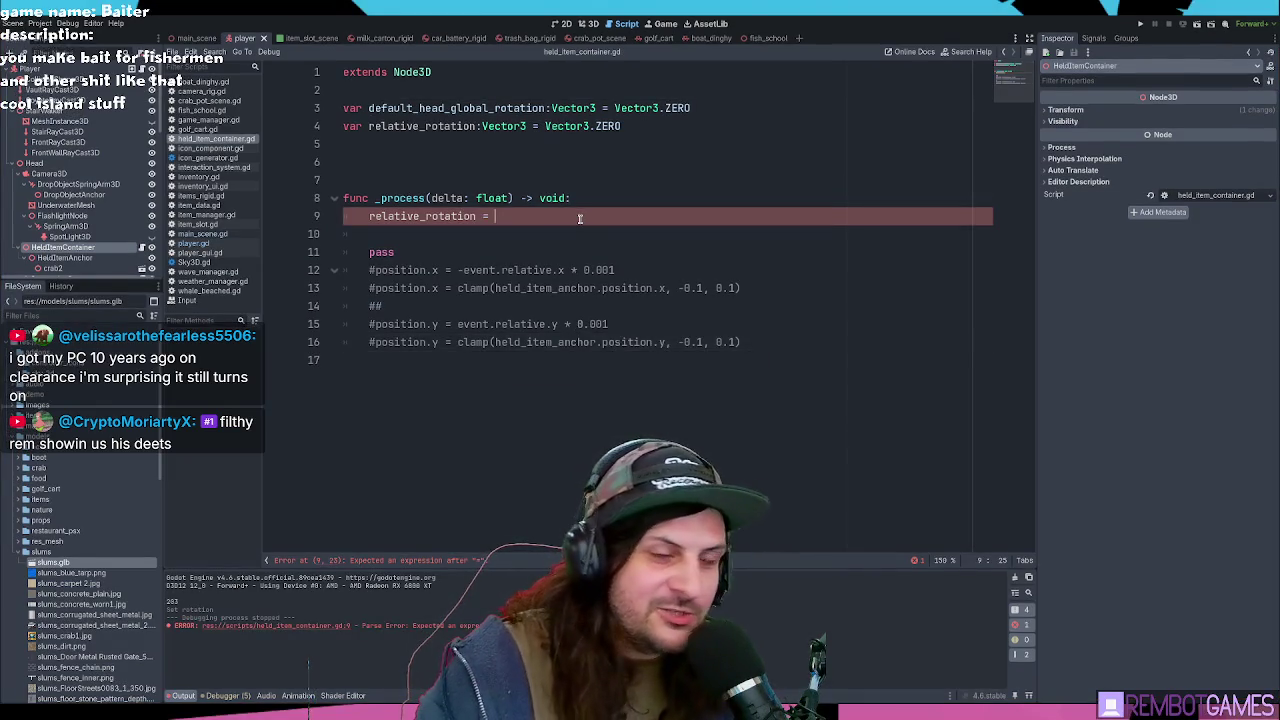
key(ctrl+s)
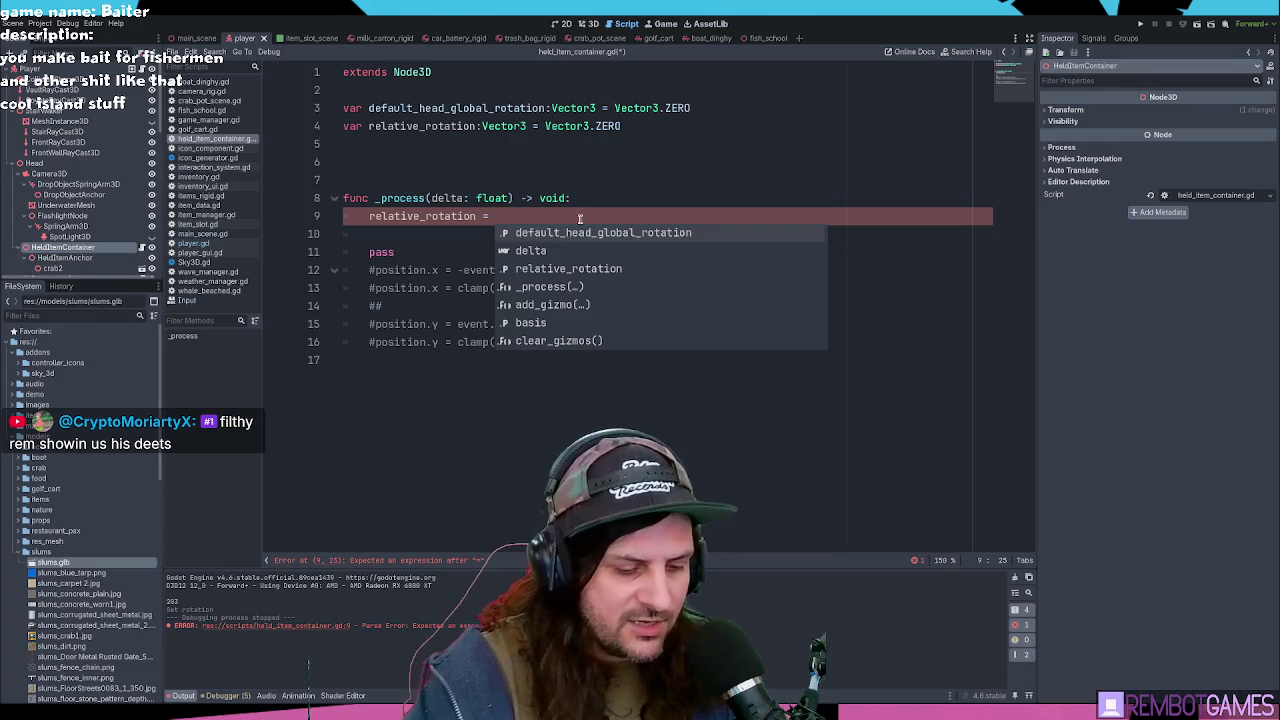
key(Escape)
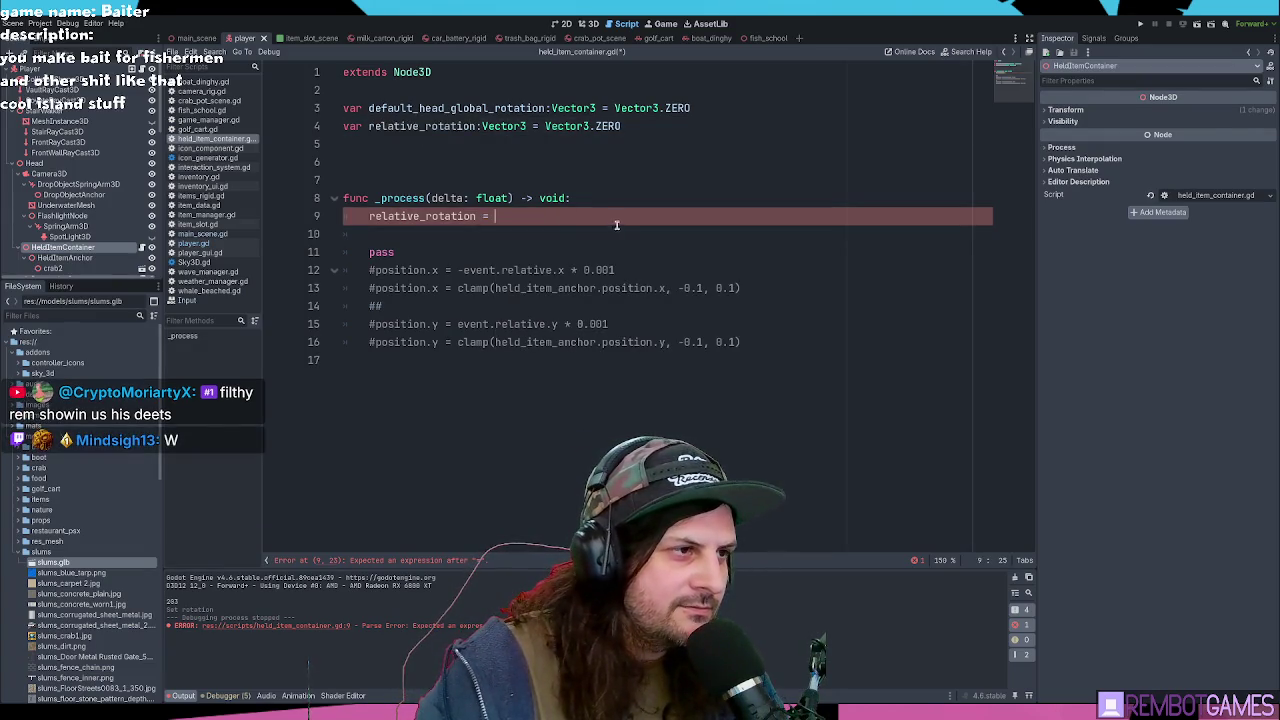
click(440, 144)
click(440, 161)
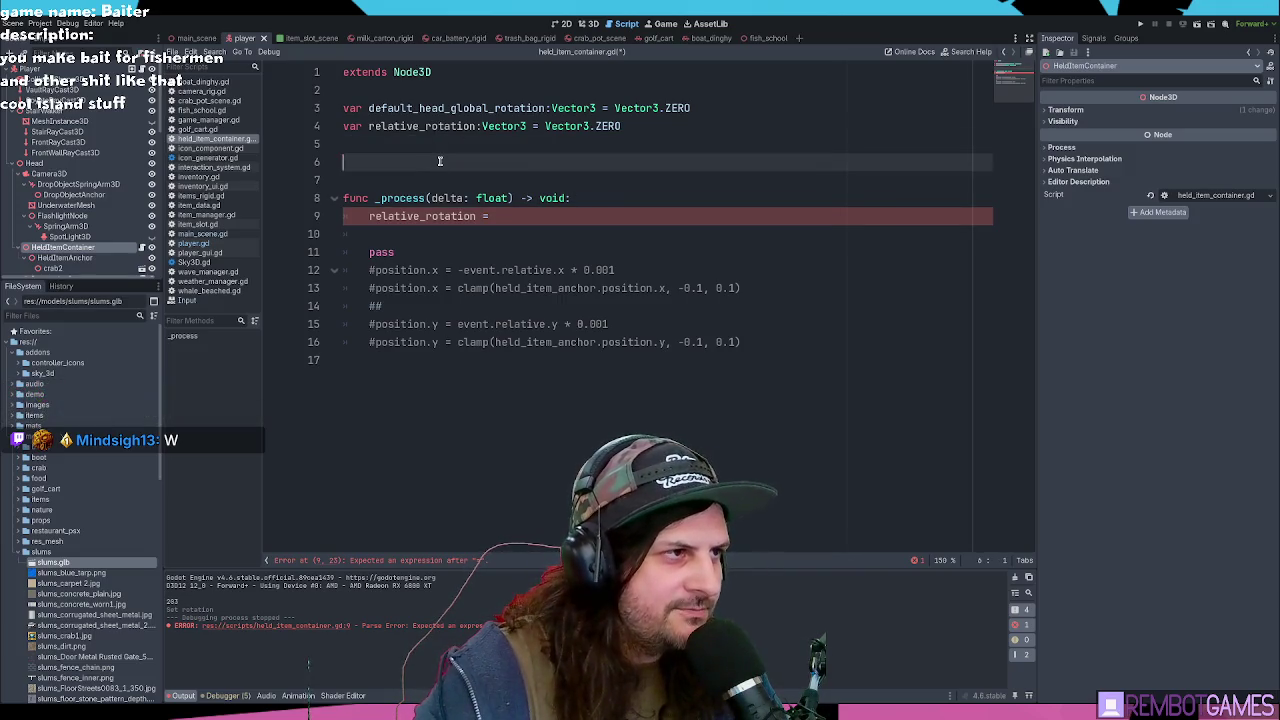
text(@)
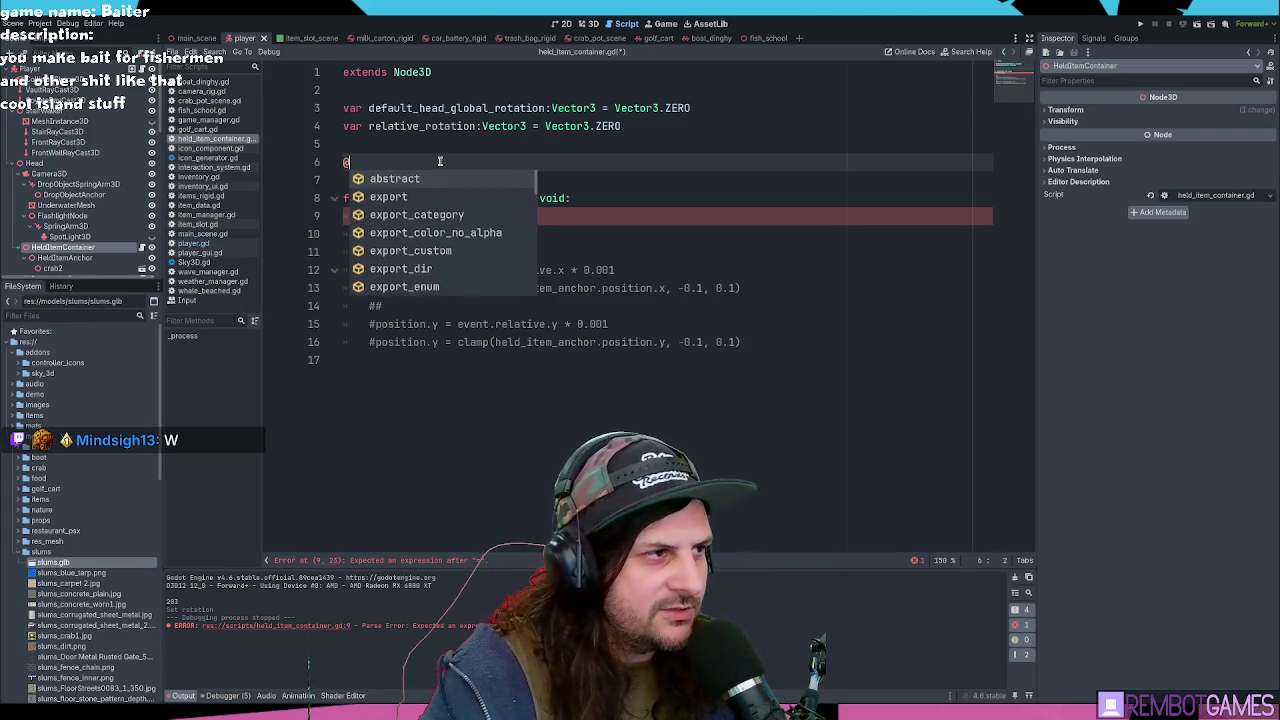
text(expport head:)
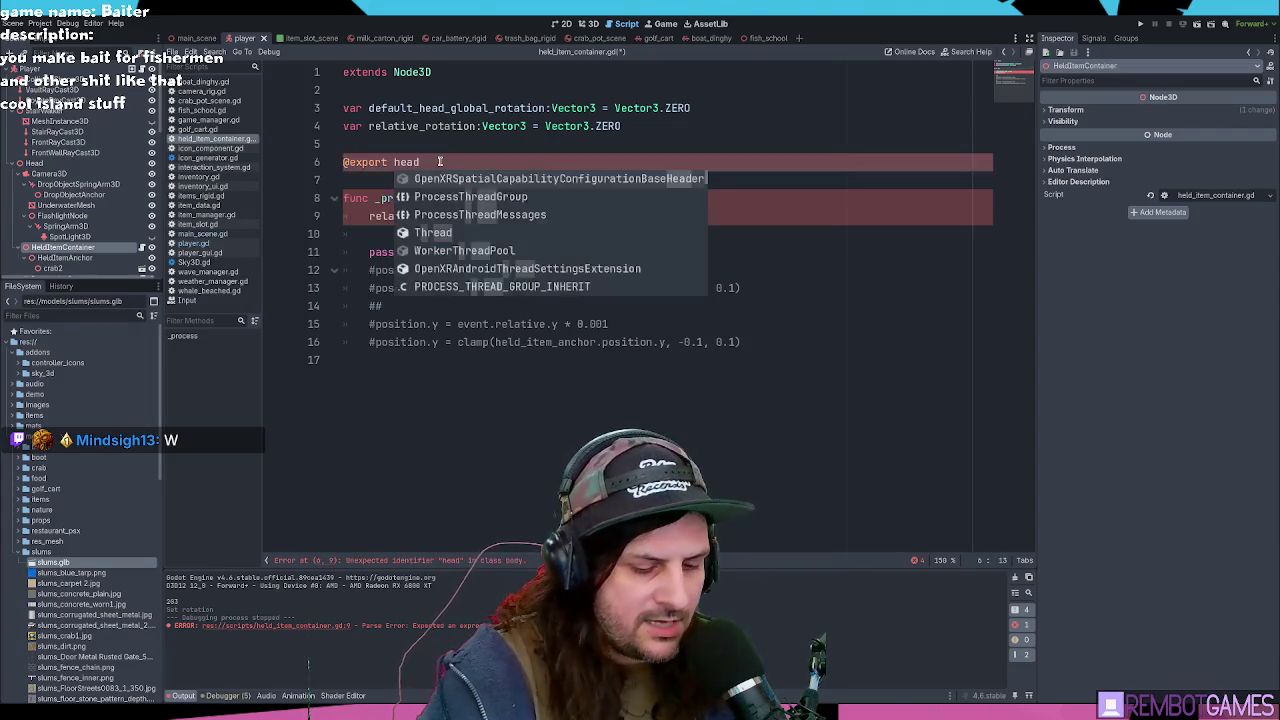
key(Escape)
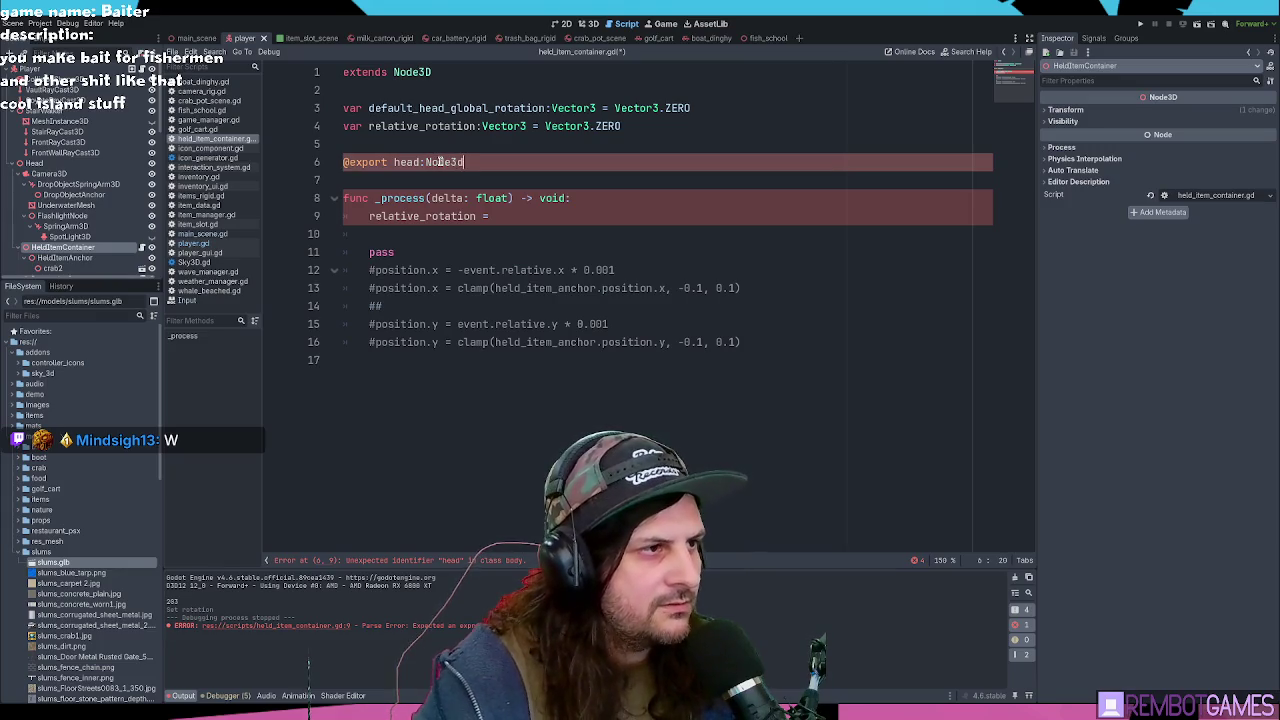
key(ctrl+Left)
key(ctrl+Left)
key(ctrl+Left)
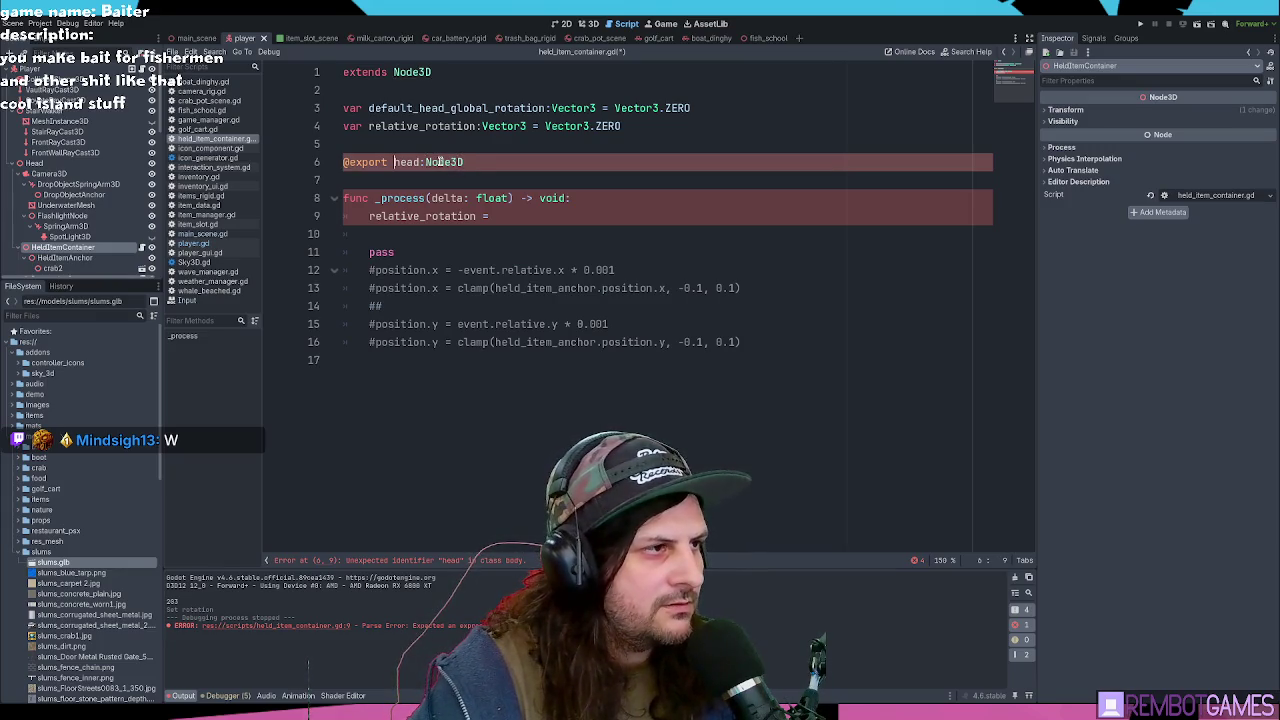
text(var)
key(End)
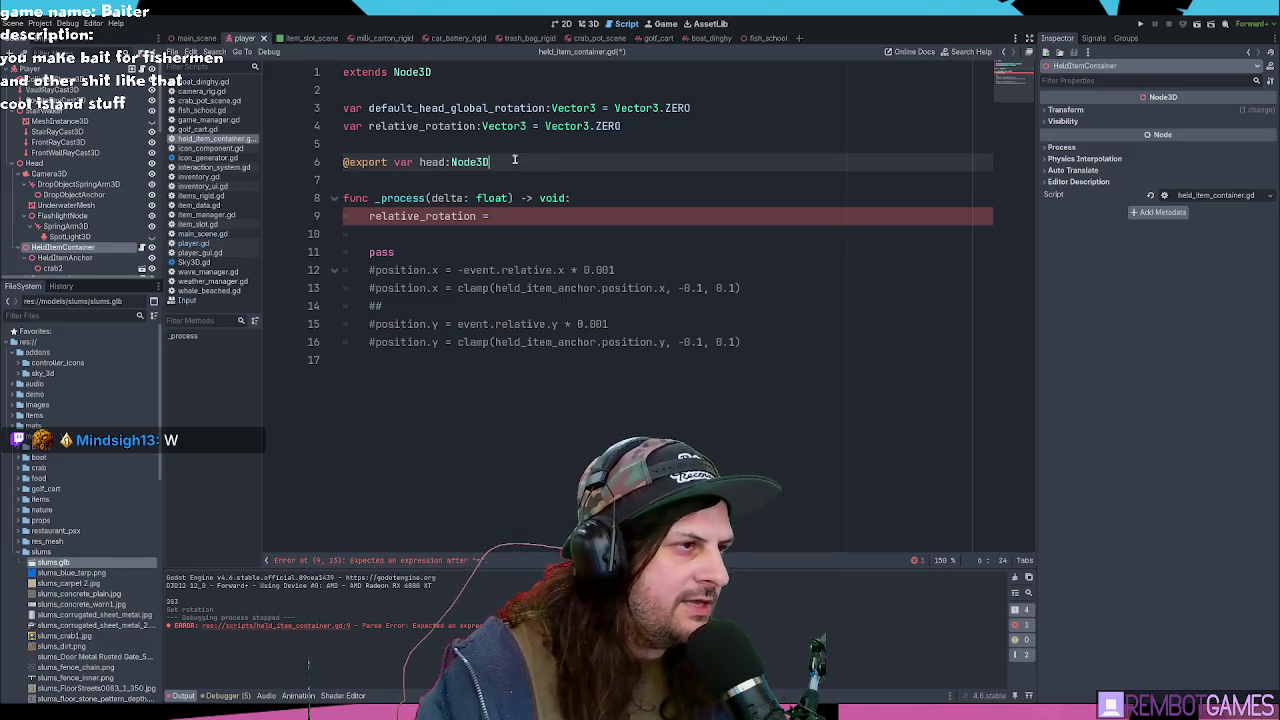
key(Down)
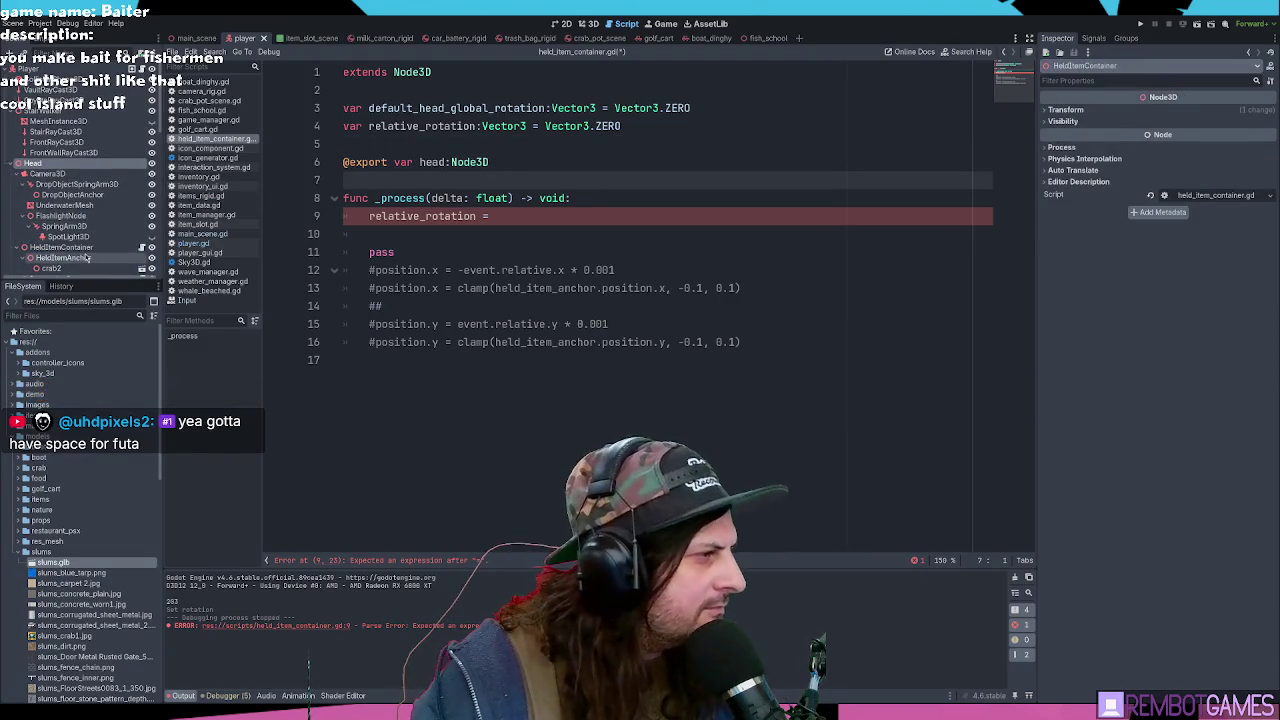
Step: Assign the Head node to the Inspector's Head property, commenting line 9 out during the assignment and back in afterward
click(576, 214)
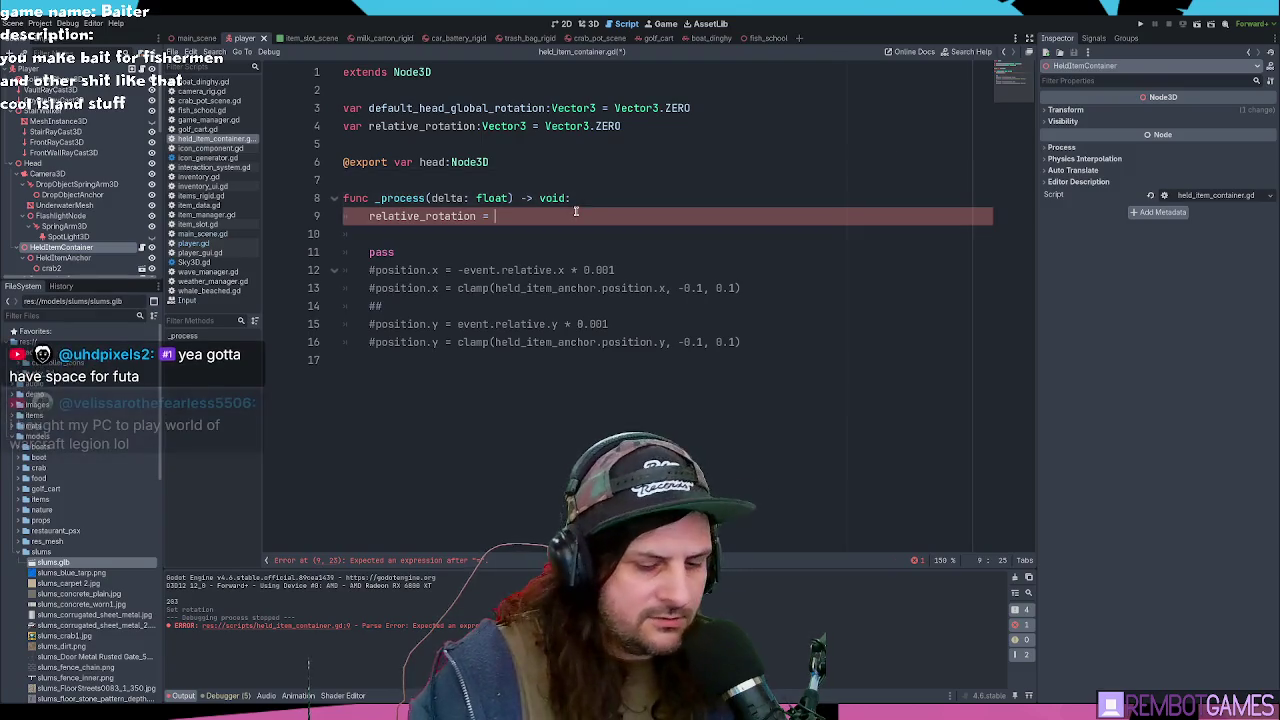
key(ctrl+k)
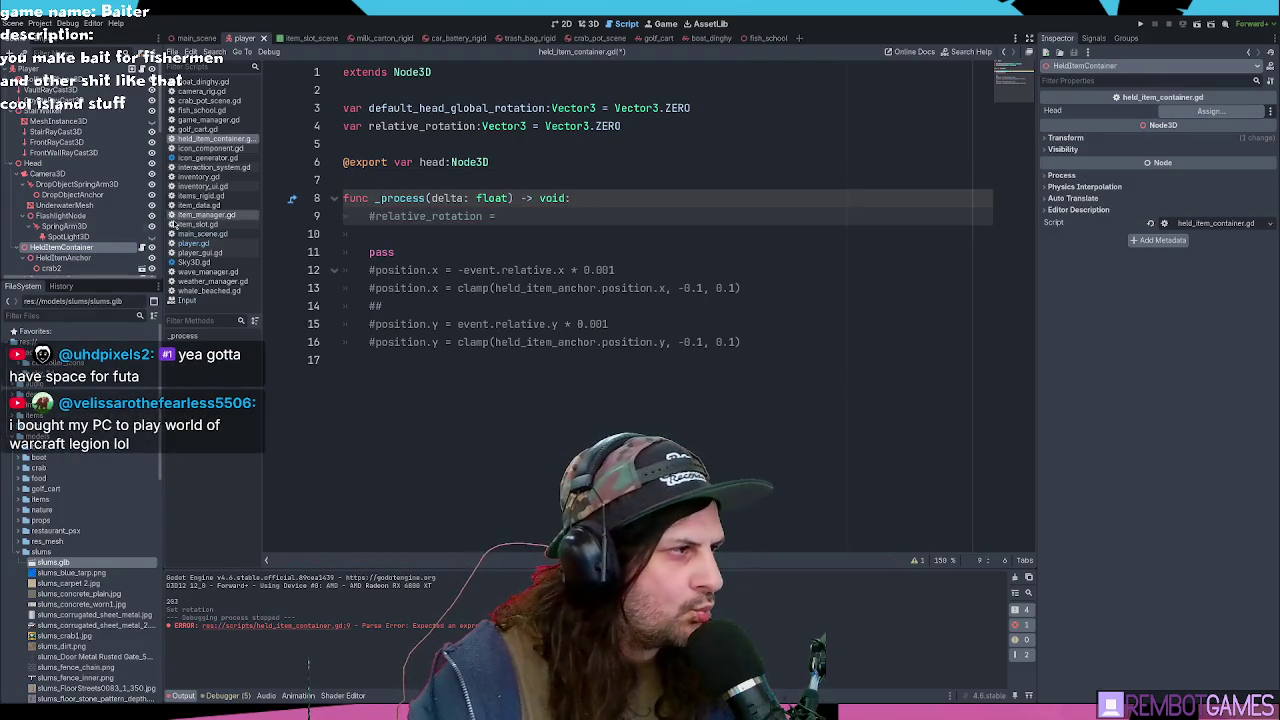
mouse_move(33, 162)
mouse_down()
mouse_move(300, 180)
mouse_move(1211, 113)
mouse_up()
click(597, 222)
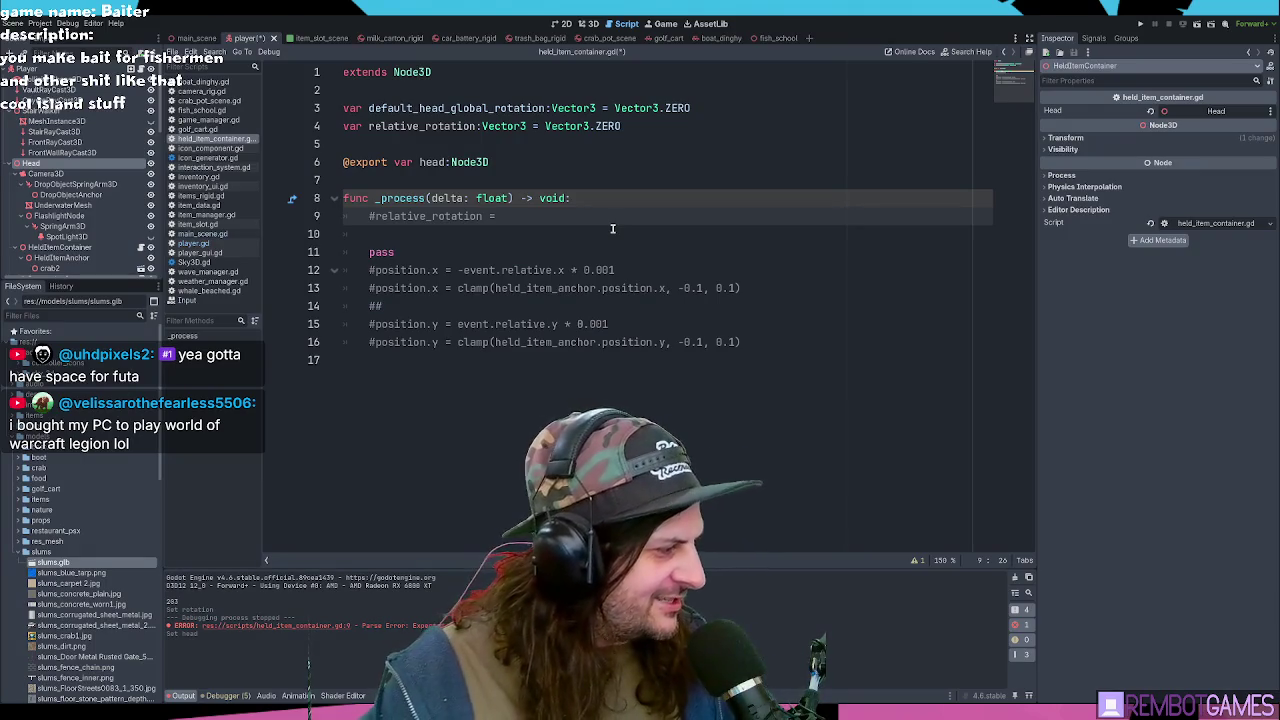
key(Down)
key(Up)
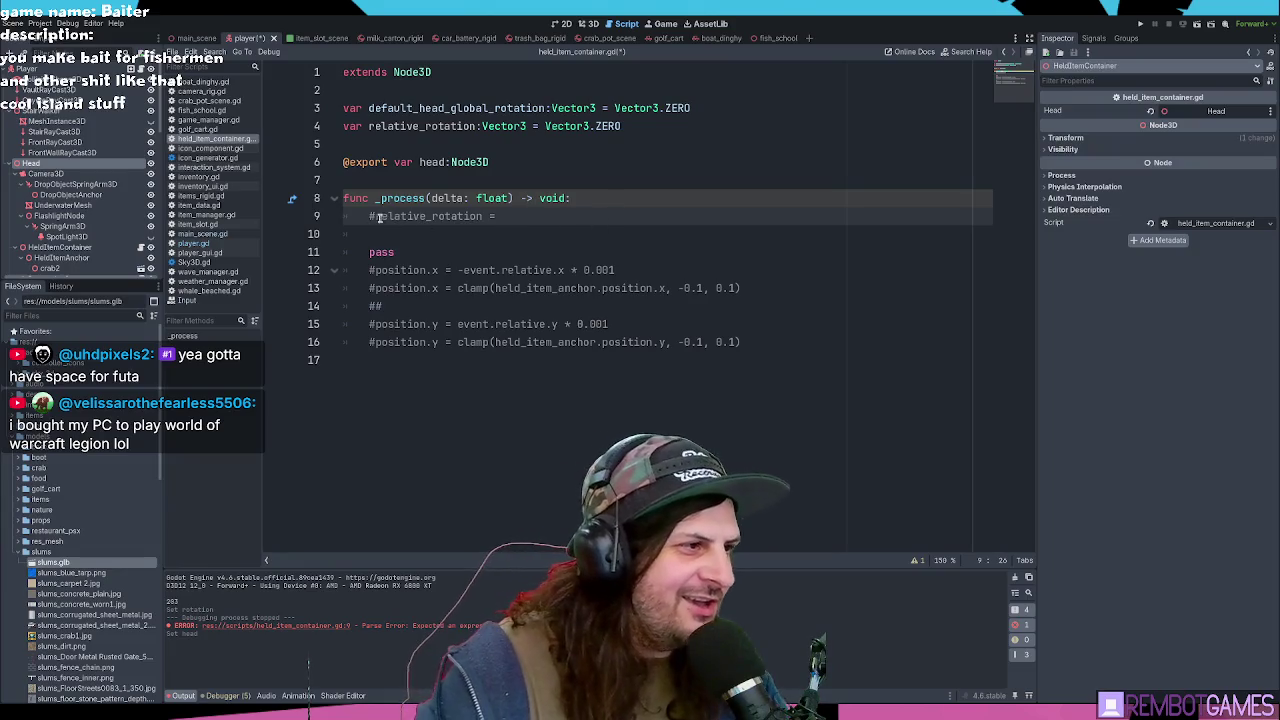
key(ctrl+k)
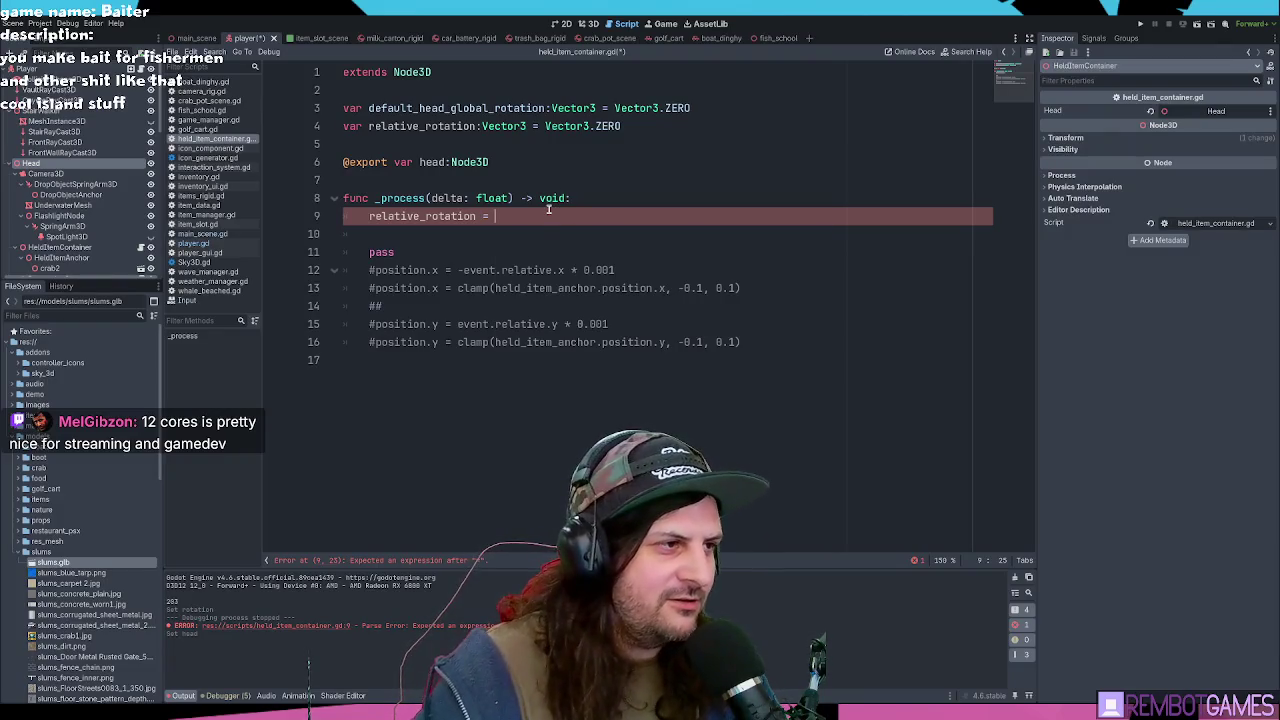
Step: Rename relative_rotation to relative_head_rotation in its declaration and on line 9
key(ctrl+space)
key(Escape)
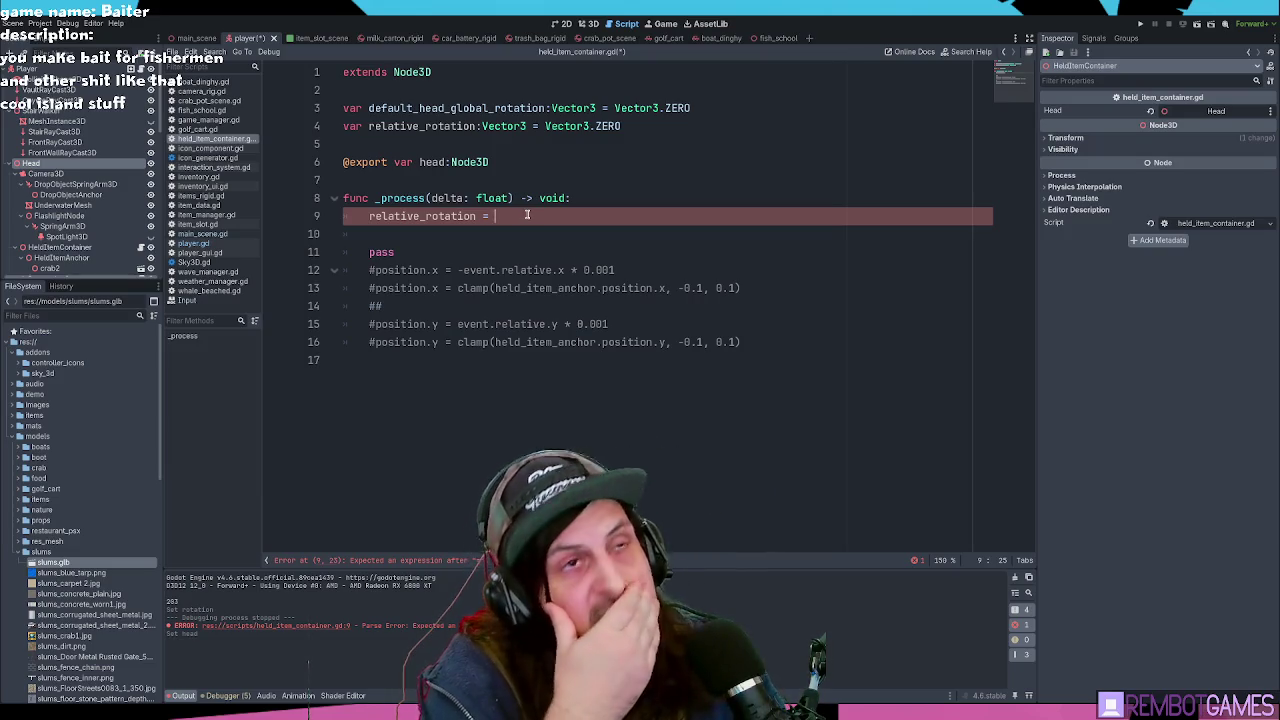
click(421, 125)
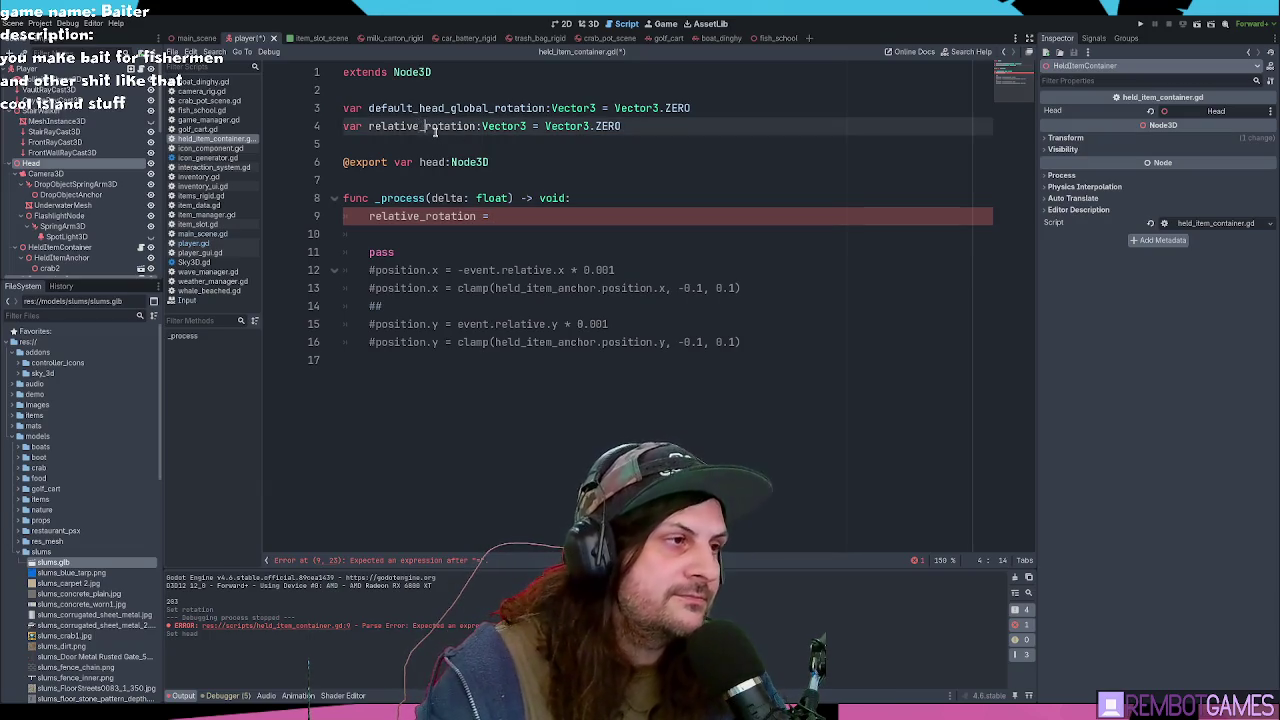
text(head_)
double_click(436, 126)
key(ctrl+c)
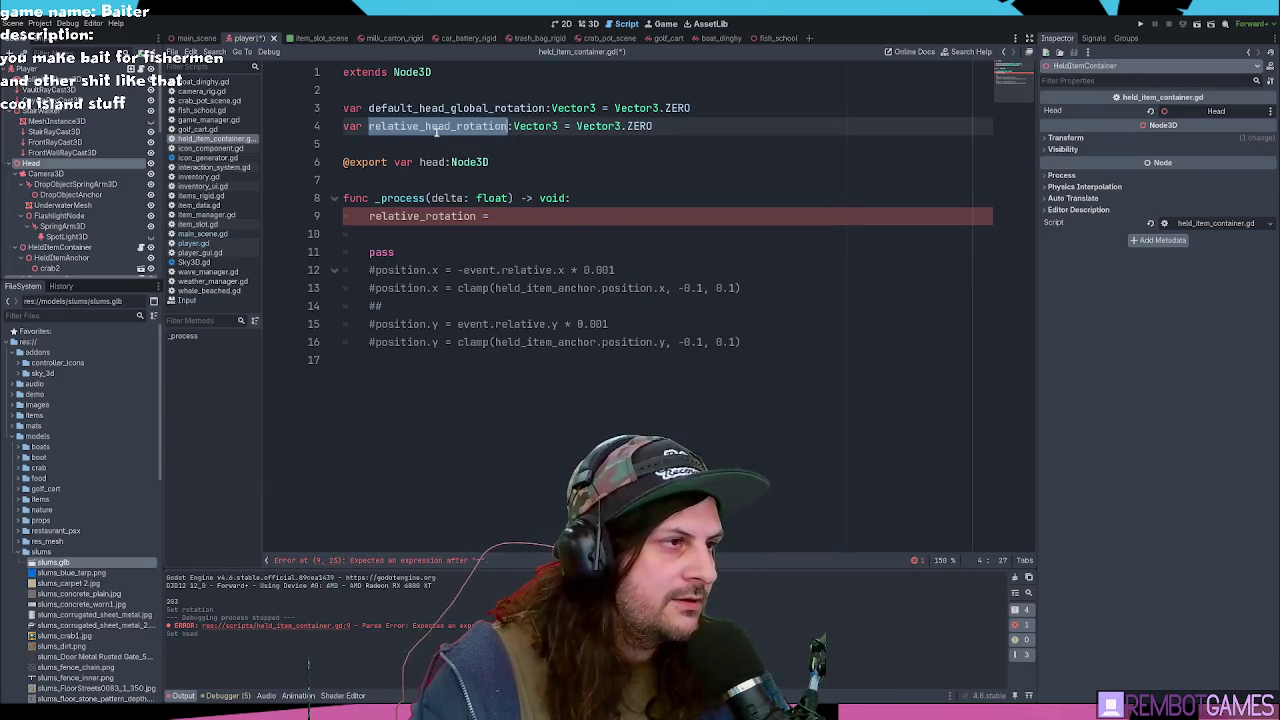
double_click(443, 216)
key(ctrl+v)
click(638, 214)
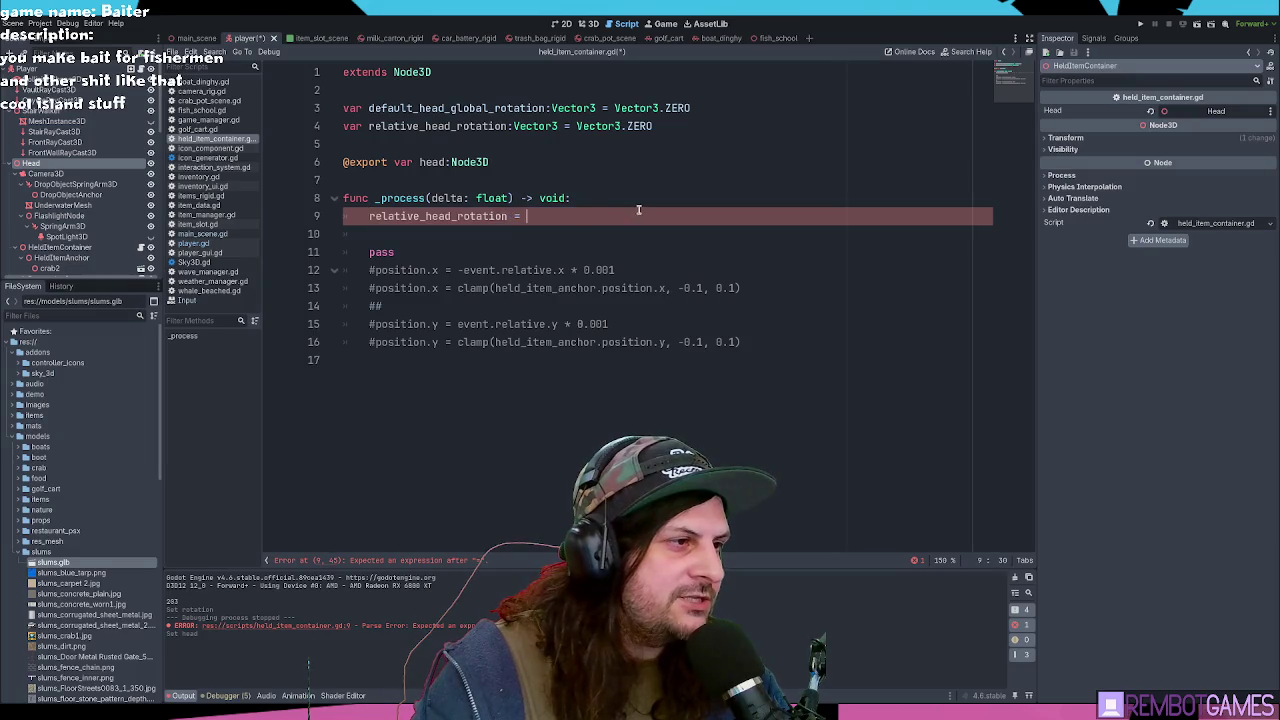
double_click(429, 162)
click(550, 214)
text(head.)
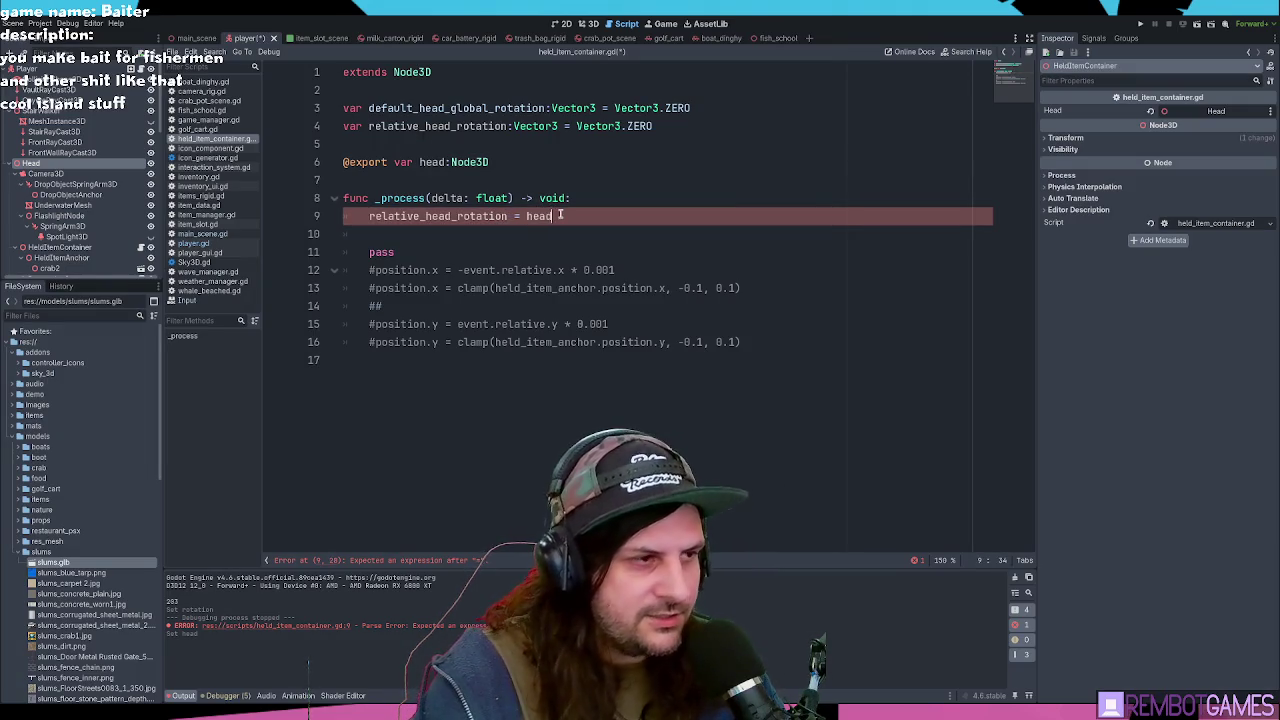
key(BackSpace)
key(BackSpace)
key(BackSpace)
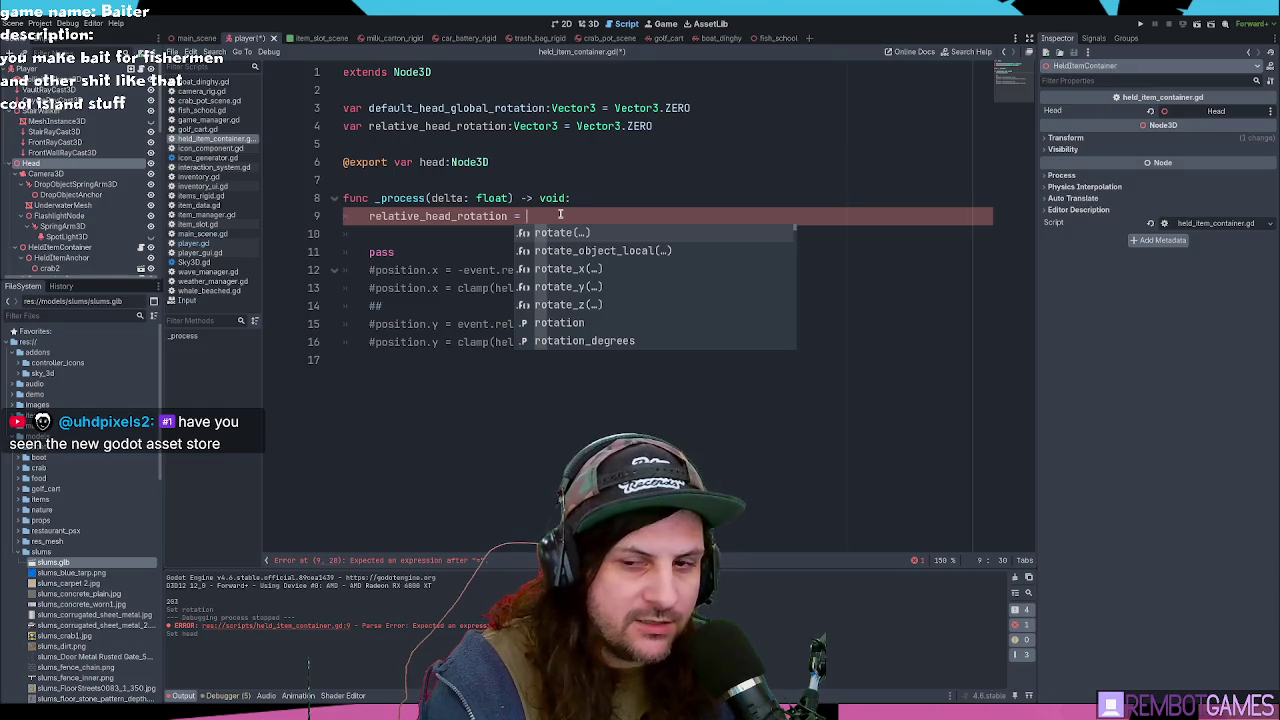
Step: Rename the line 3 variable to last_head_global_rotation
key(Escape)
key(Up)
key(Up)
key(Up)
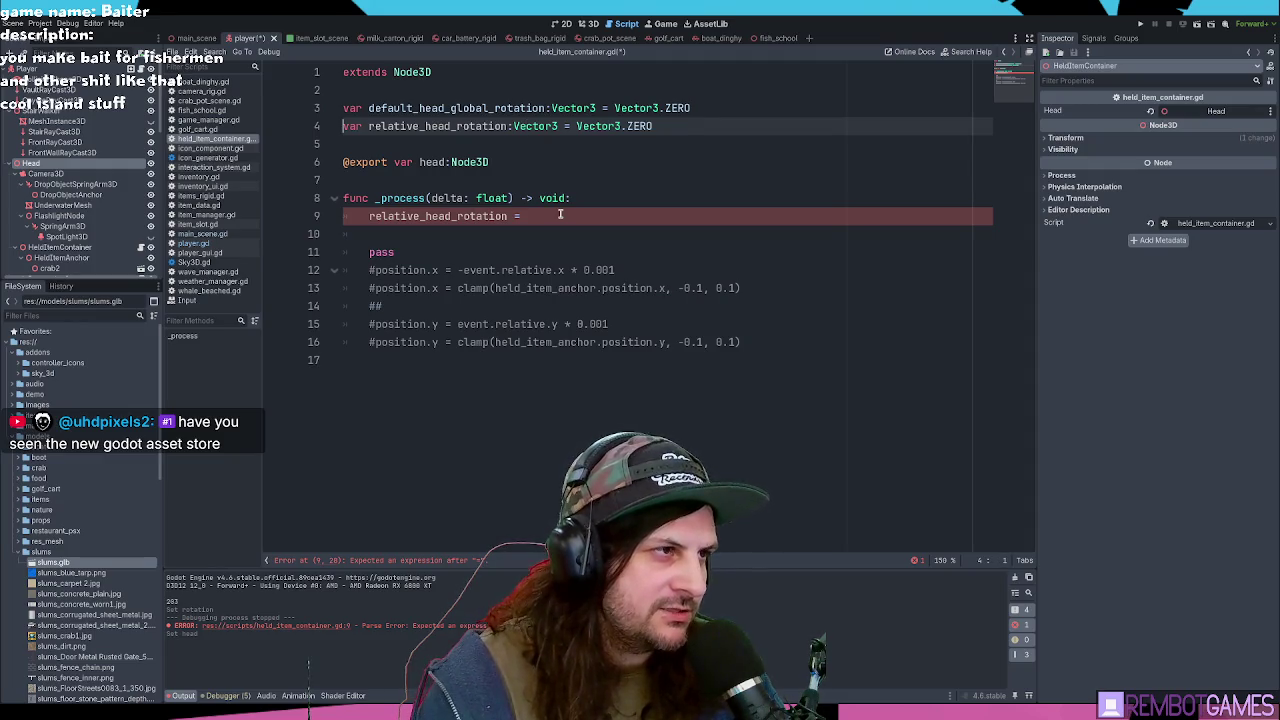
key(Up)
key(Home)
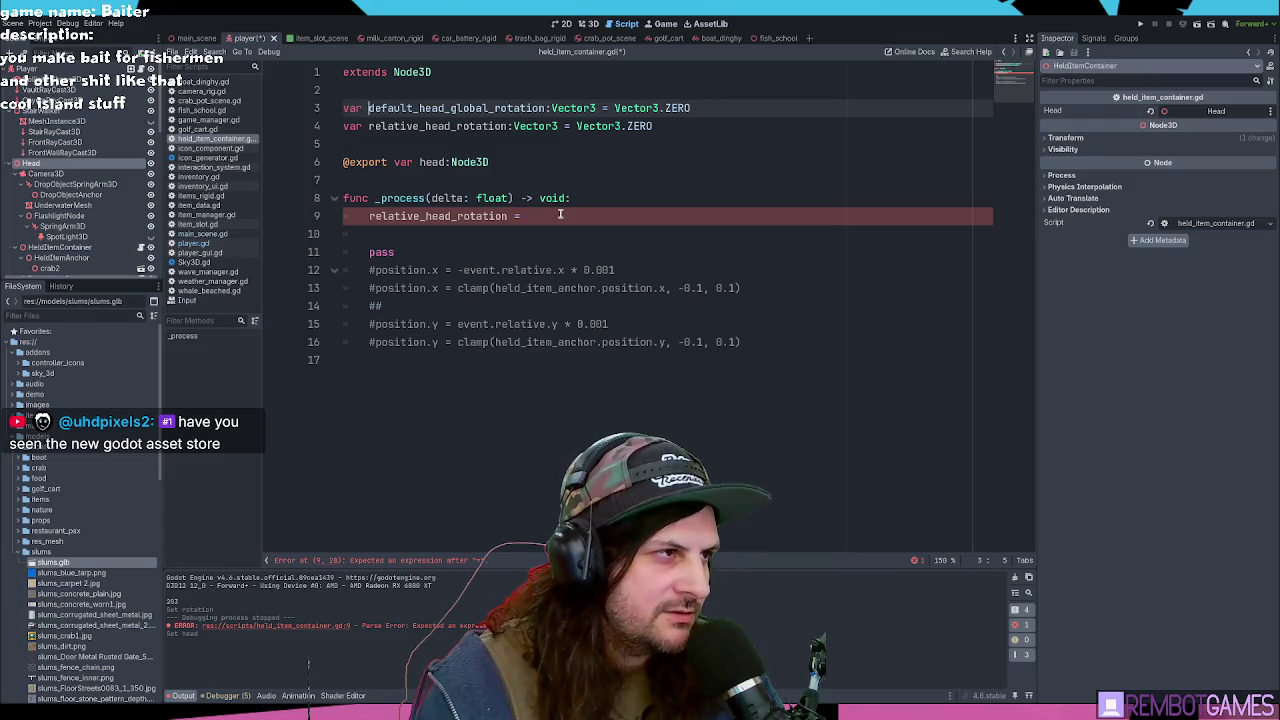
key(shift+Home)
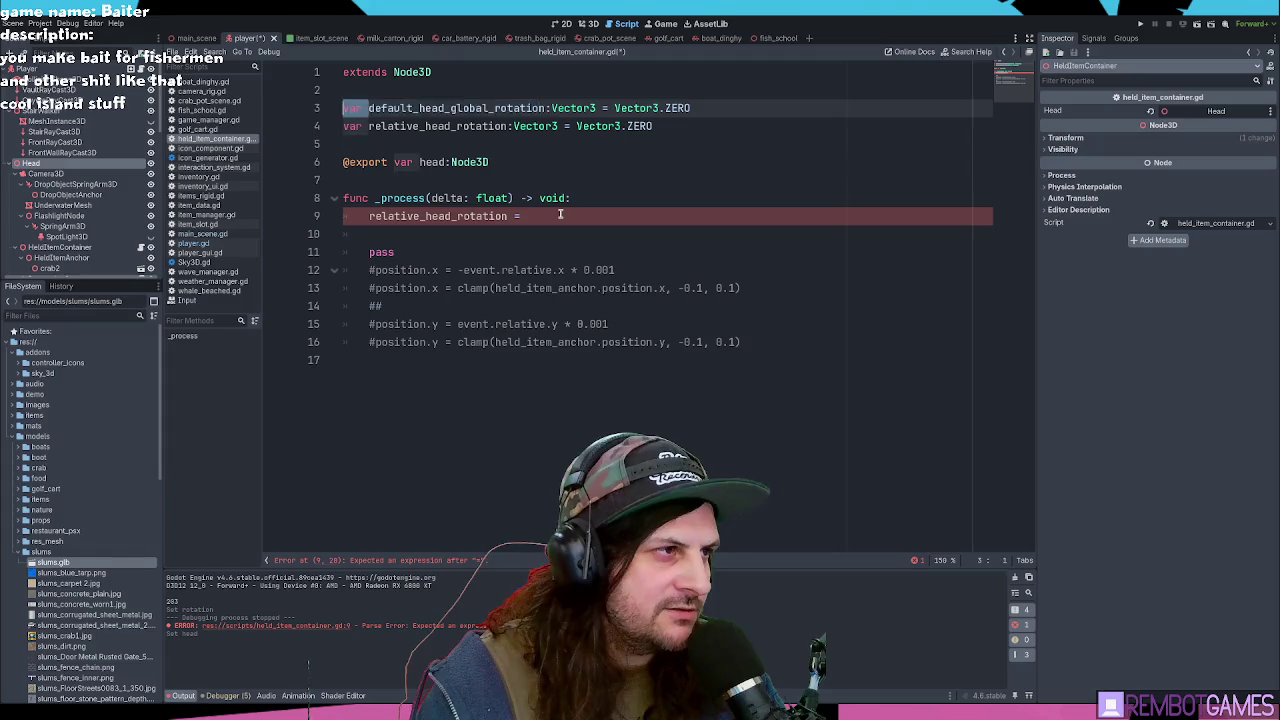
key(shift+Right)
key(shift+Right)
key(shift+Right)
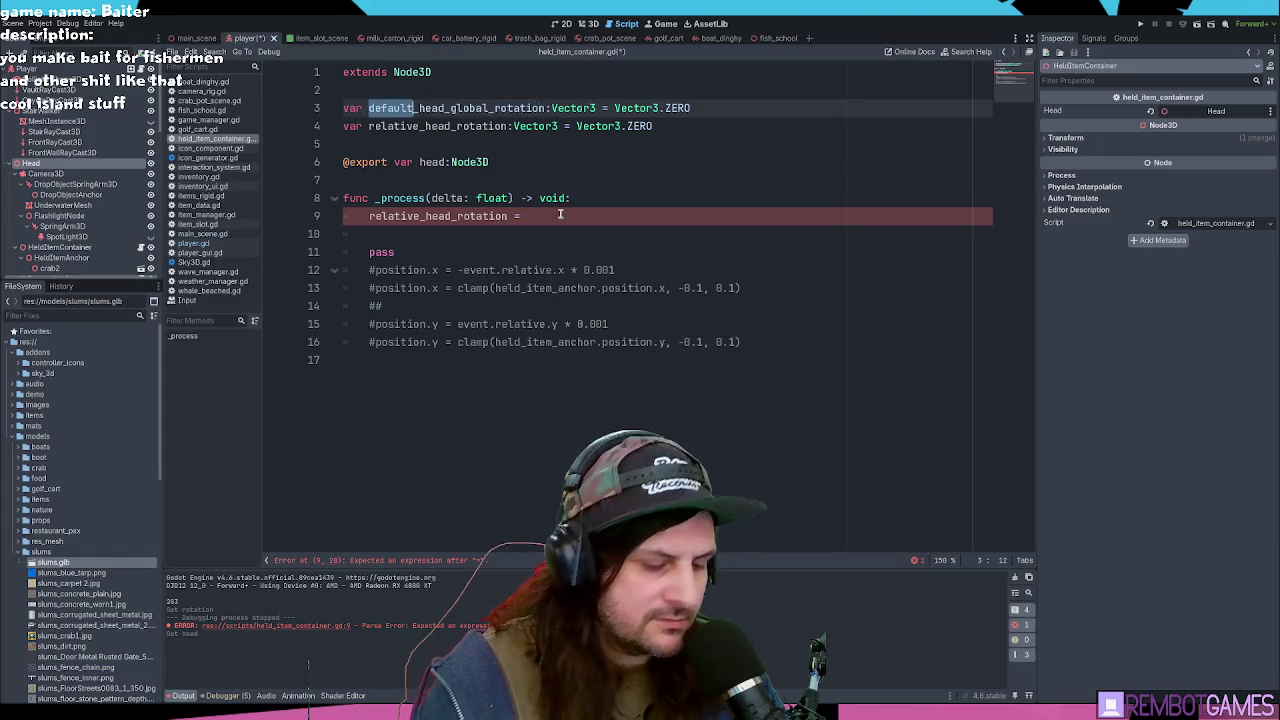
text(last)
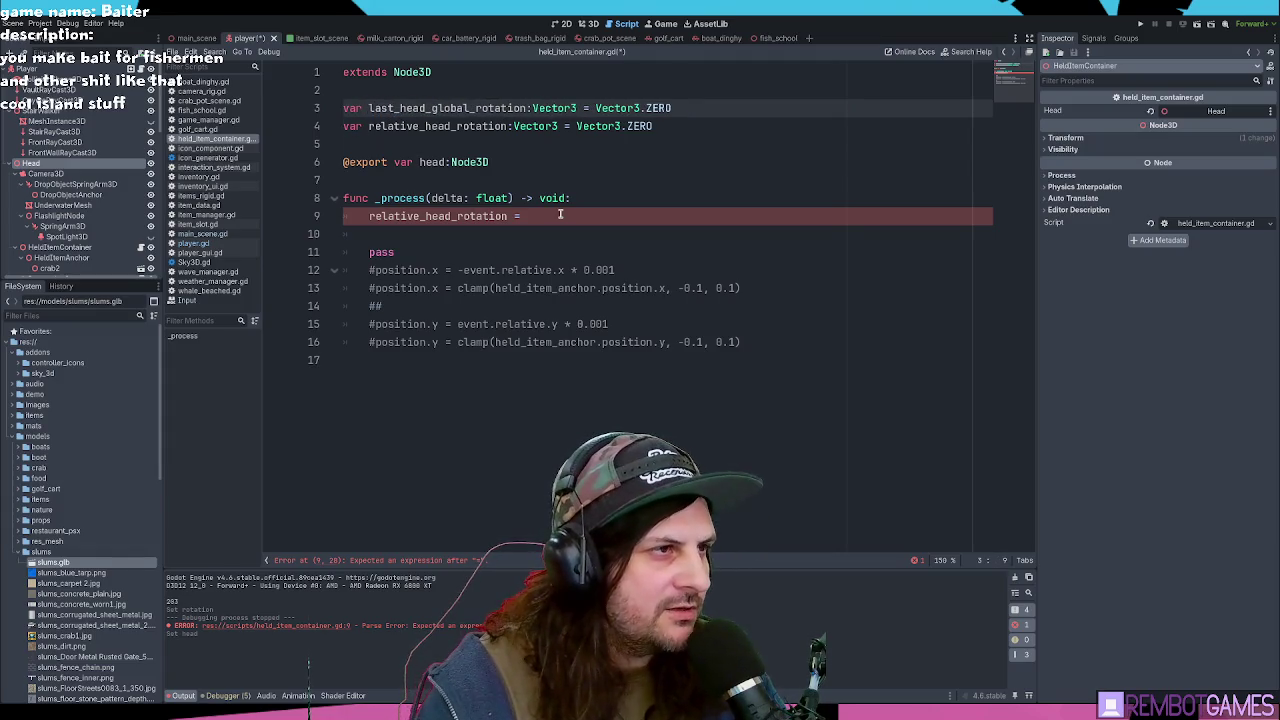
click(535, 212)
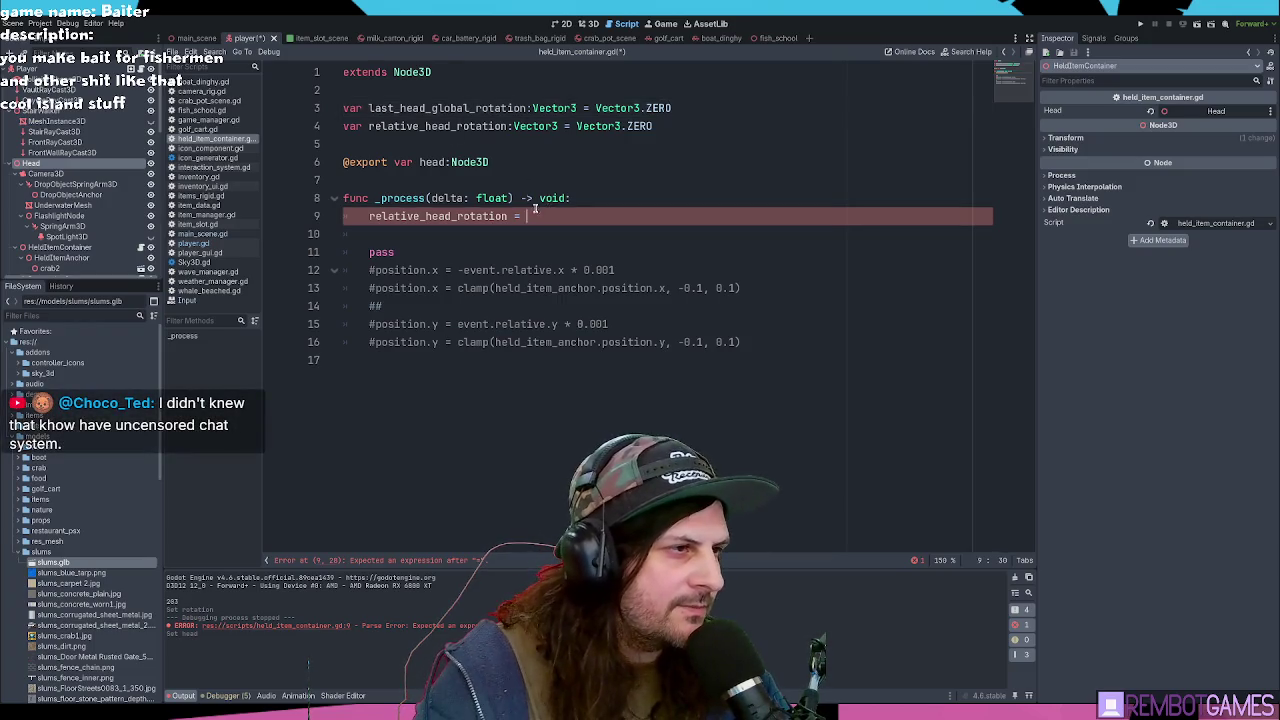
double_click(403, 108)
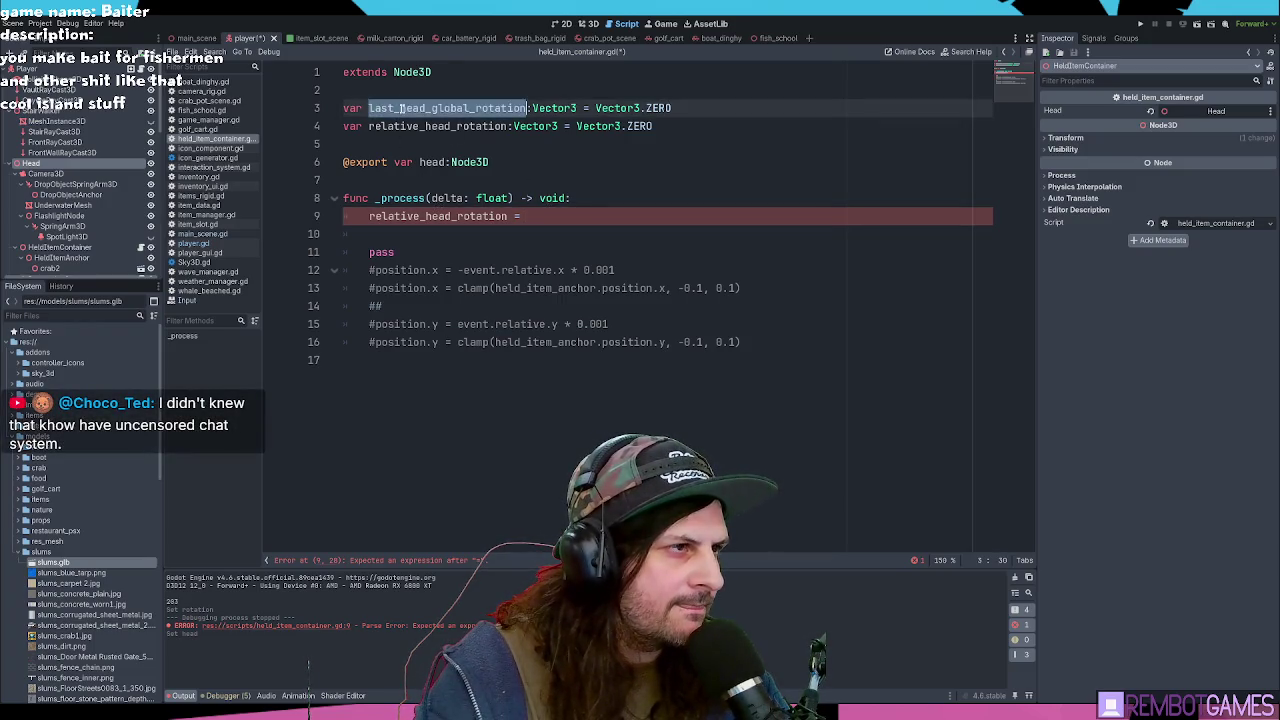
click(563, 216)
Step: Add a line 10 starting with last_head_global_rotation, copying in relative_head_rotation
key(Return)
text(head)
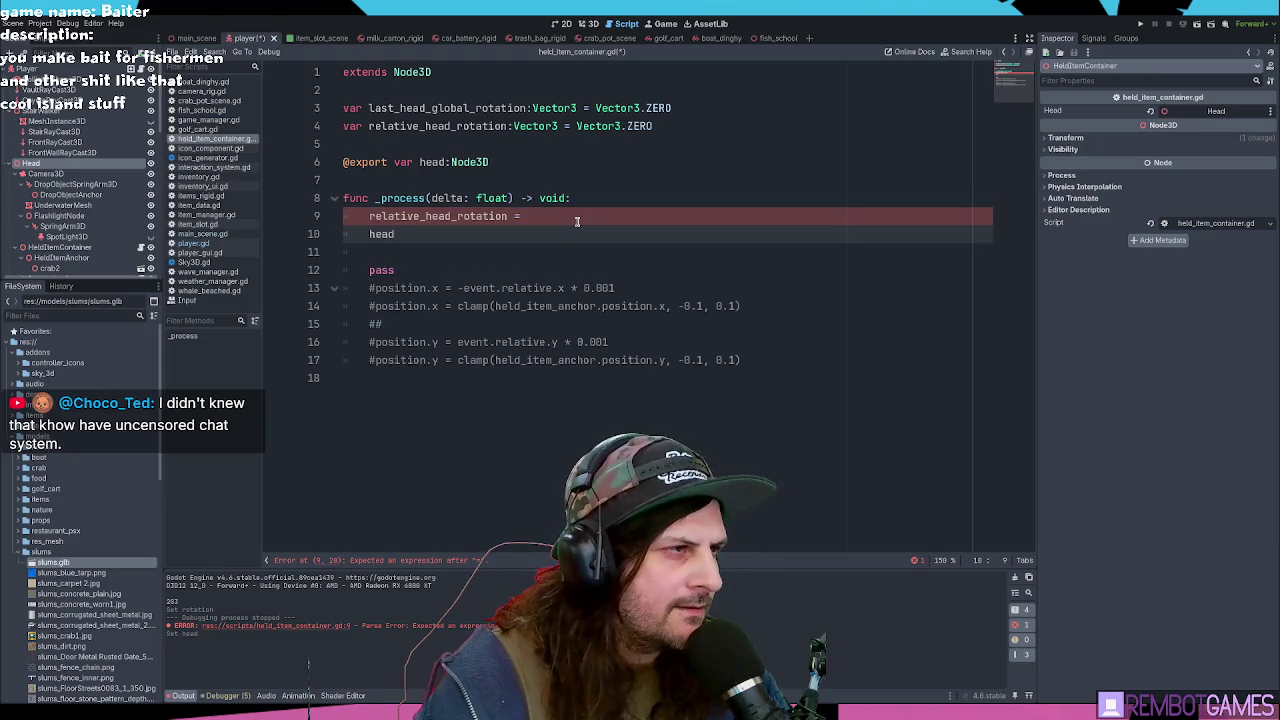
key(ctrl+BackSpace)
double_click(445, 108)
key(ctrl+c)
click(451, 234)
key(ctrl+v)
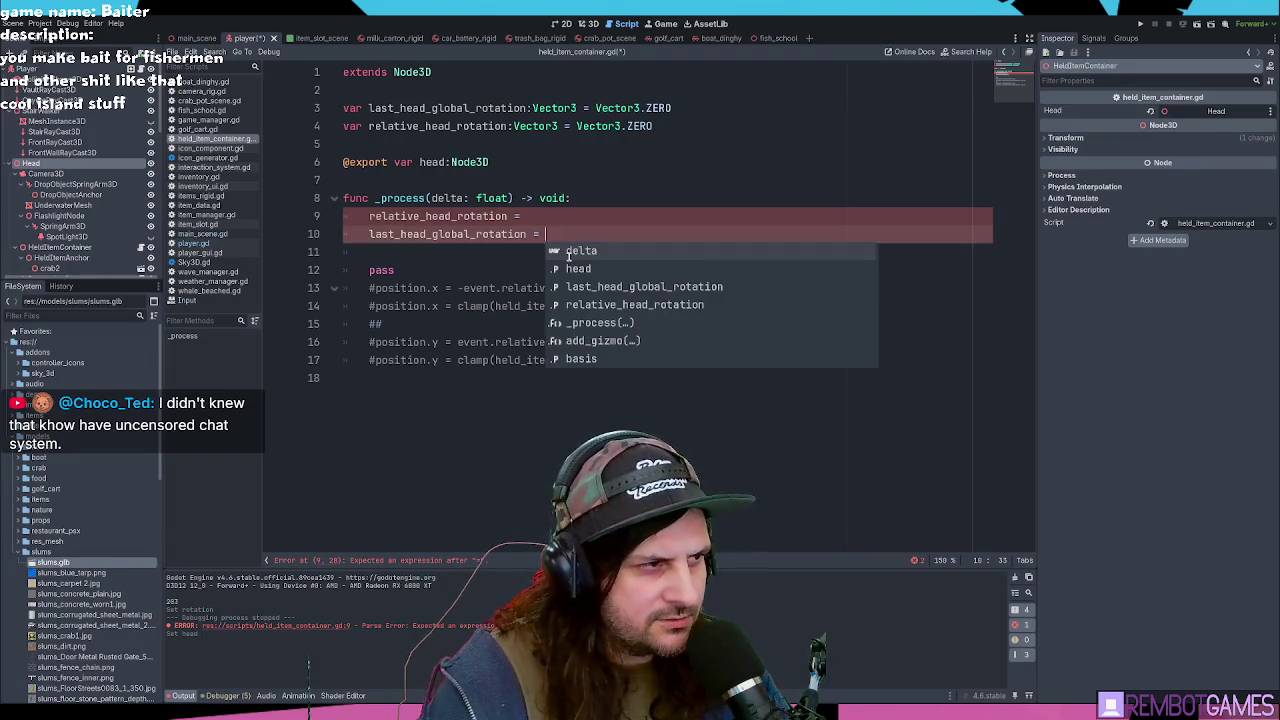
key(Escape)
key(Up)
key(ctrl+d)
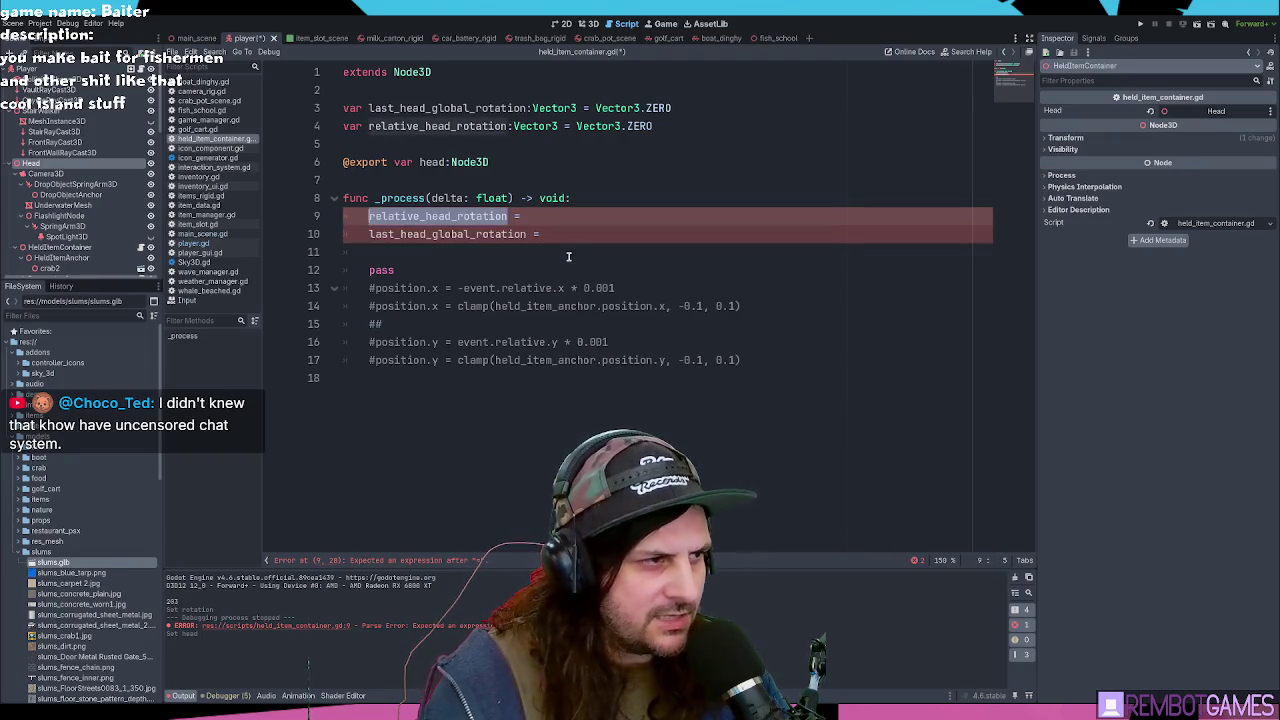
key(ctrl+c)
key(Down)
key(End)
key(ctrl+v)
key(Up)
key(Up)
key(Down)
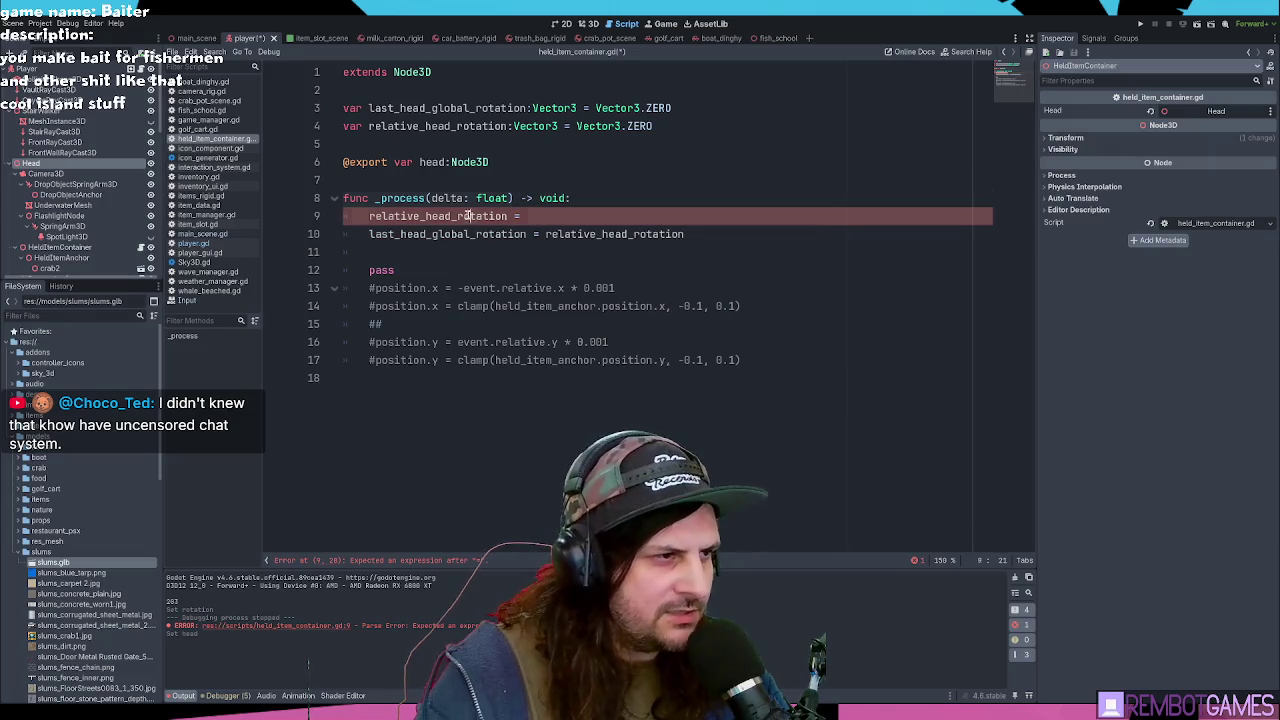
key(ctrl+v)
key(ctrl+z)
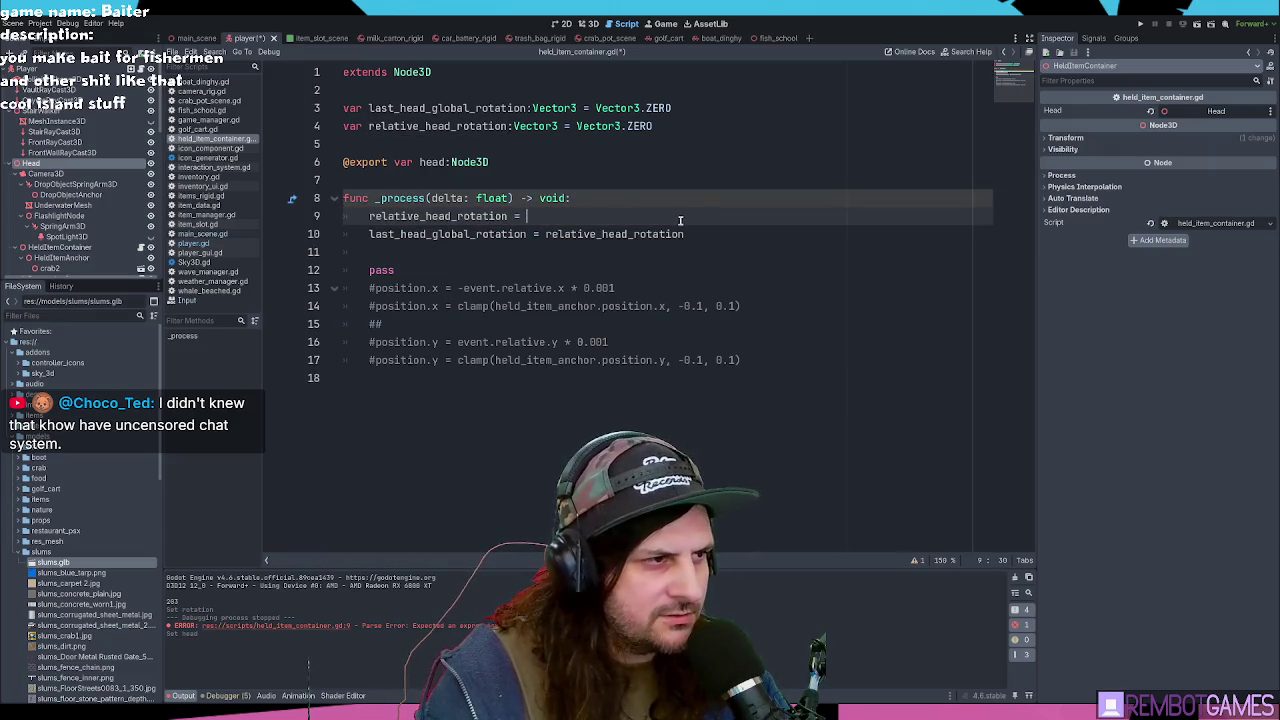
Step: Complete line 9 as head.global_rotation - relative_head_rotation
text(head.glo)
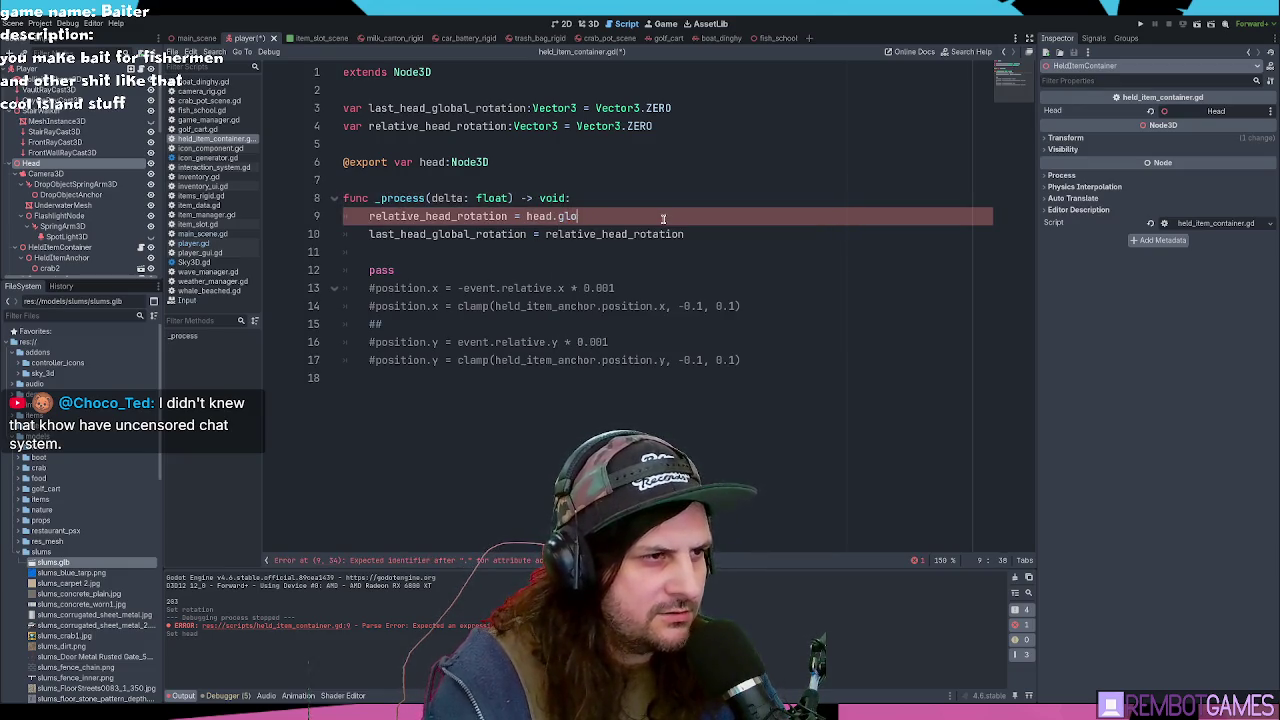
text(vbal)
key(Down)
key(Down)
key(Return)
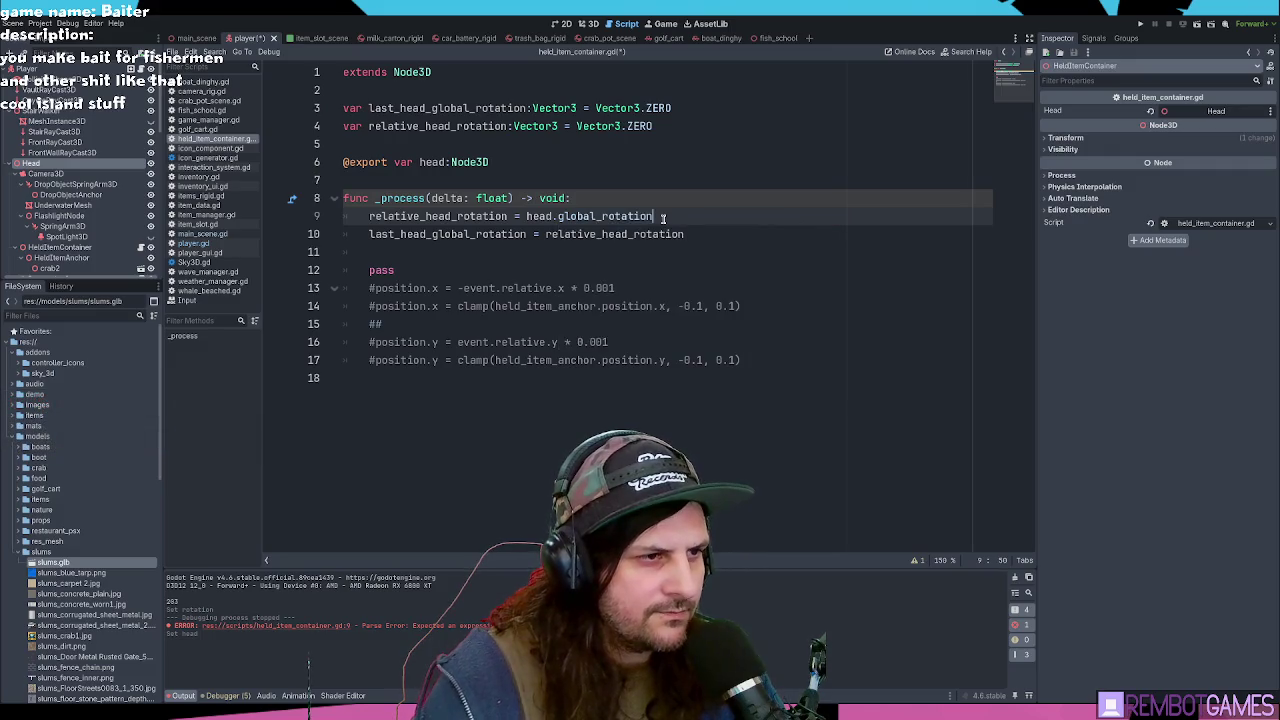
text( - relative_head_rotation)
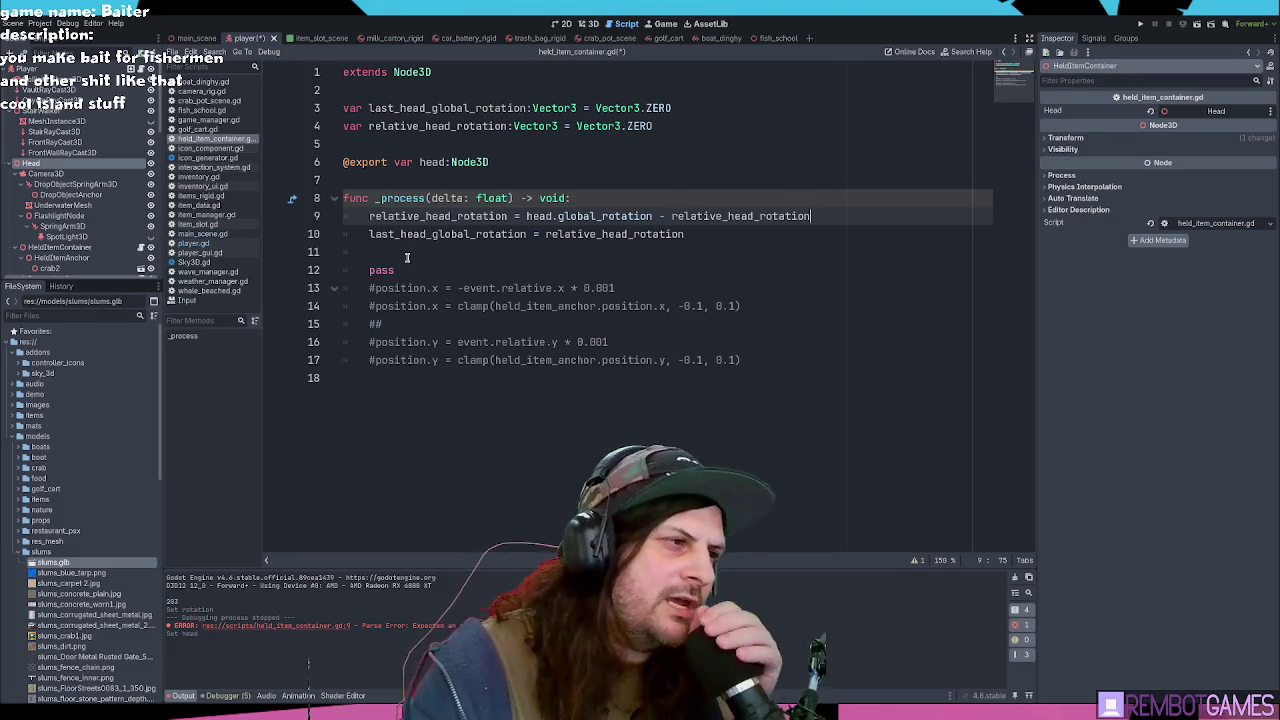
click(460, 252)
double_click(463, 235)
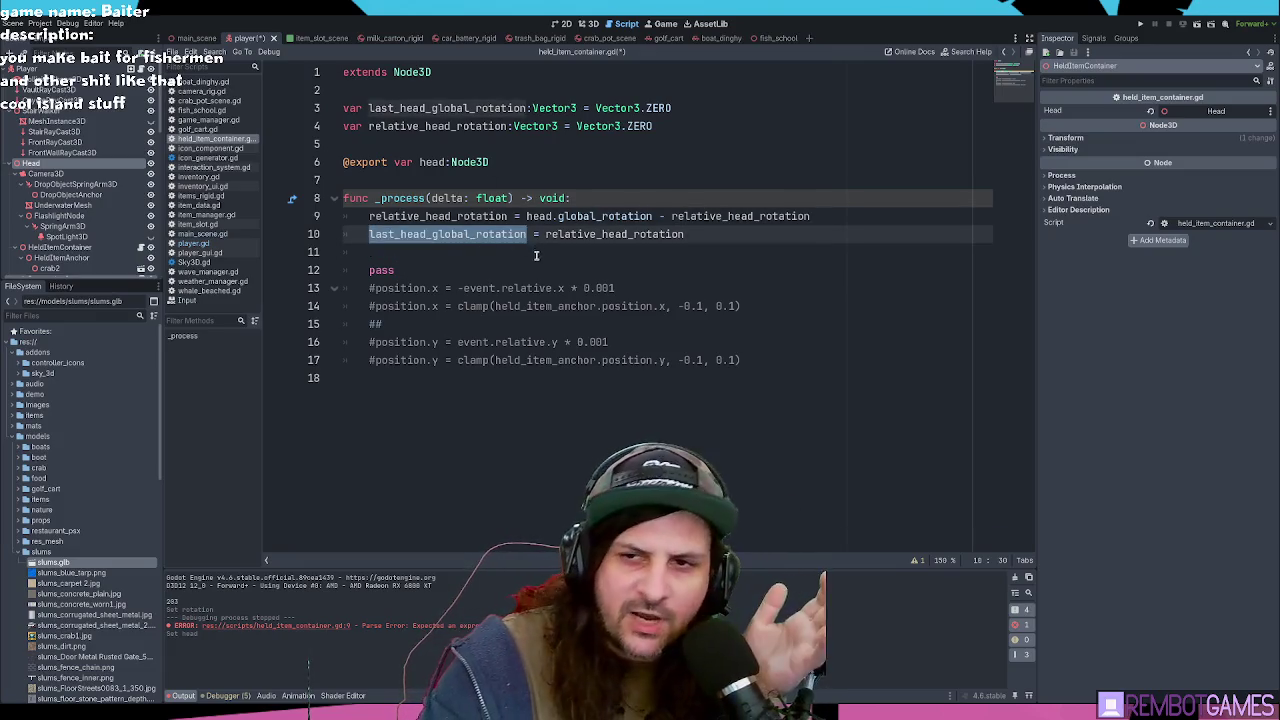
click(437, 216)
double_click(437, 216)
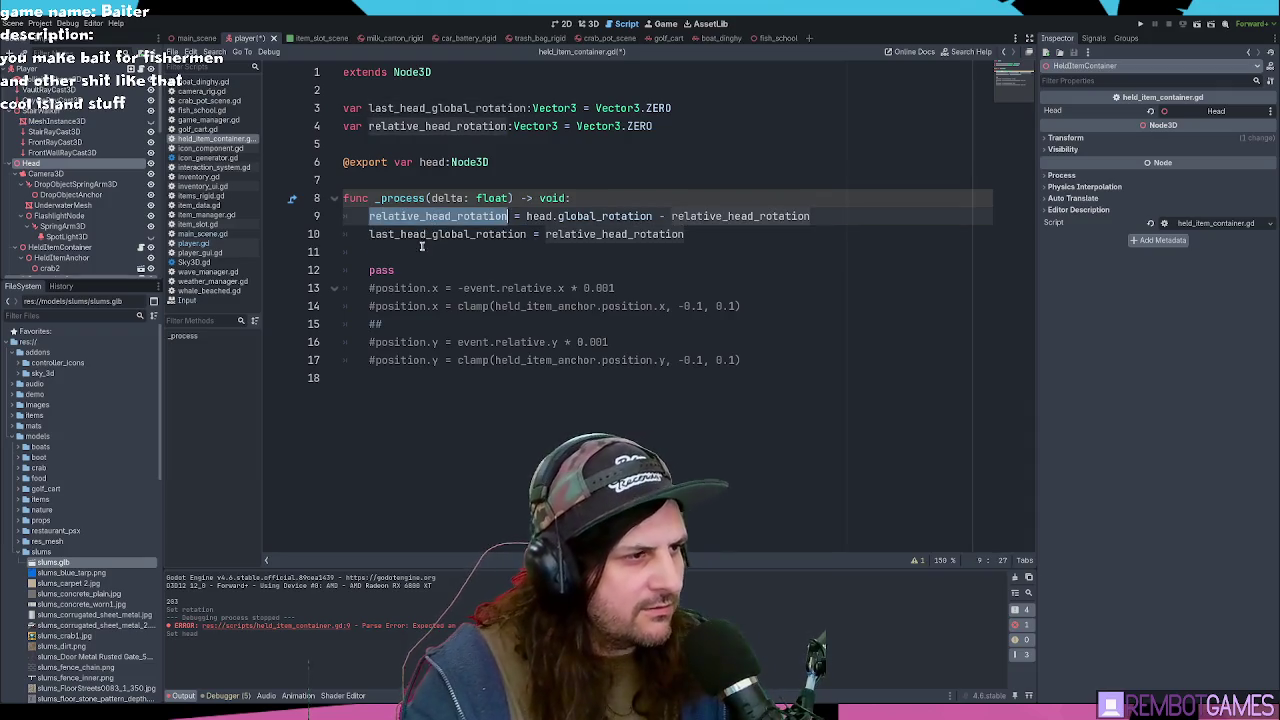
click(428, 255)
Step: Add print(relative_head_rotation) below and run the game with F5
key(Return)
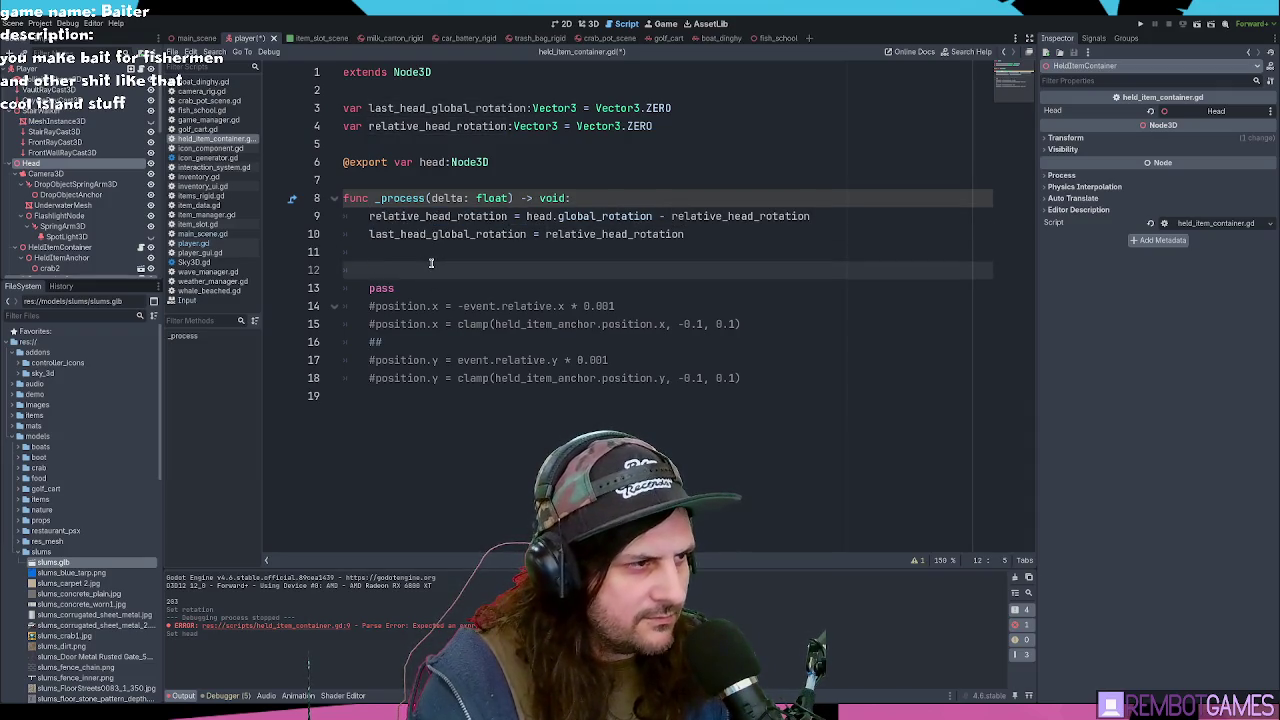
text(print)
key(BackSpace)
text((relative_head_rotation))
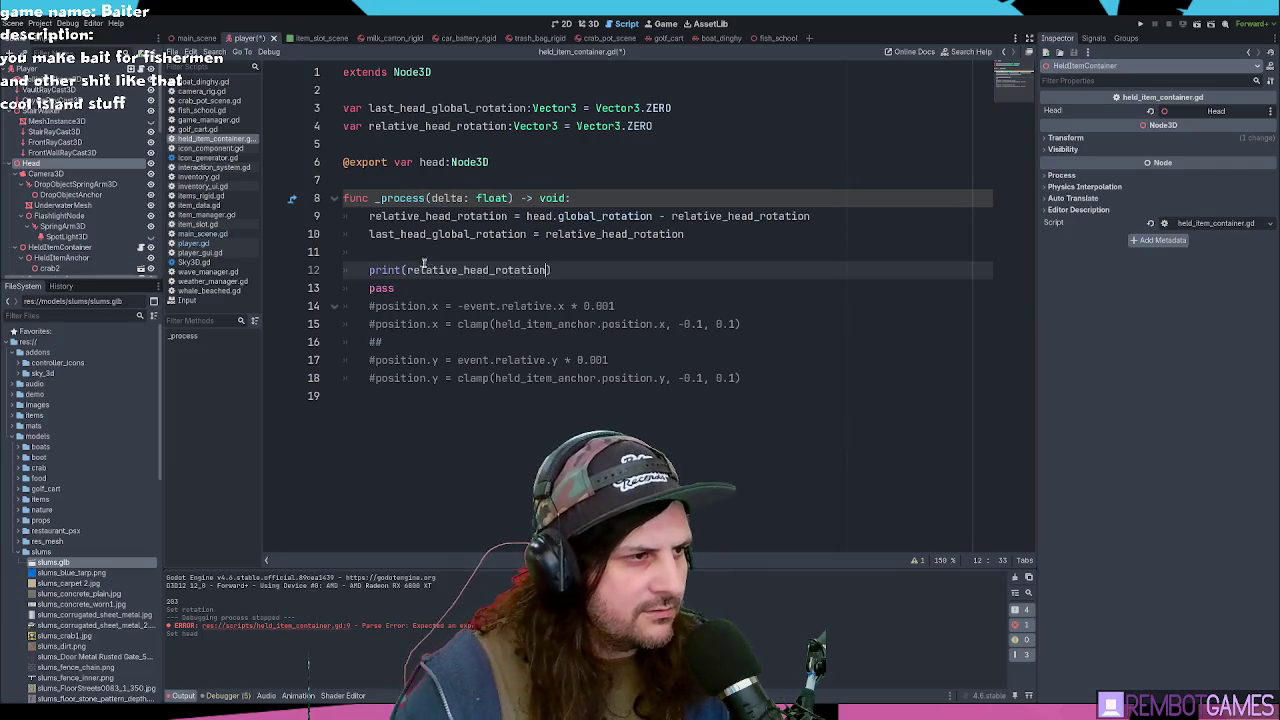
key(Return)
key(F5)
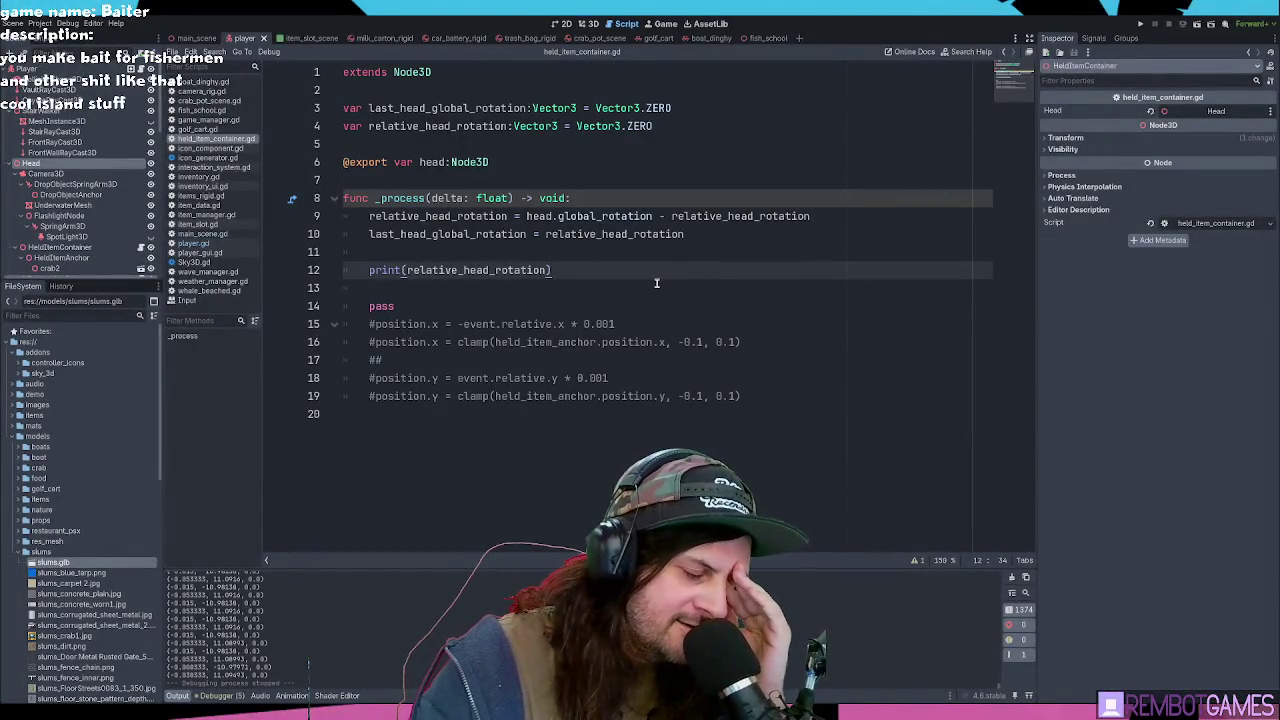
Step: Make line 9 compute relative_head_rotation as head.global_rotation minus last_head_global_rotation
click(544, 202)
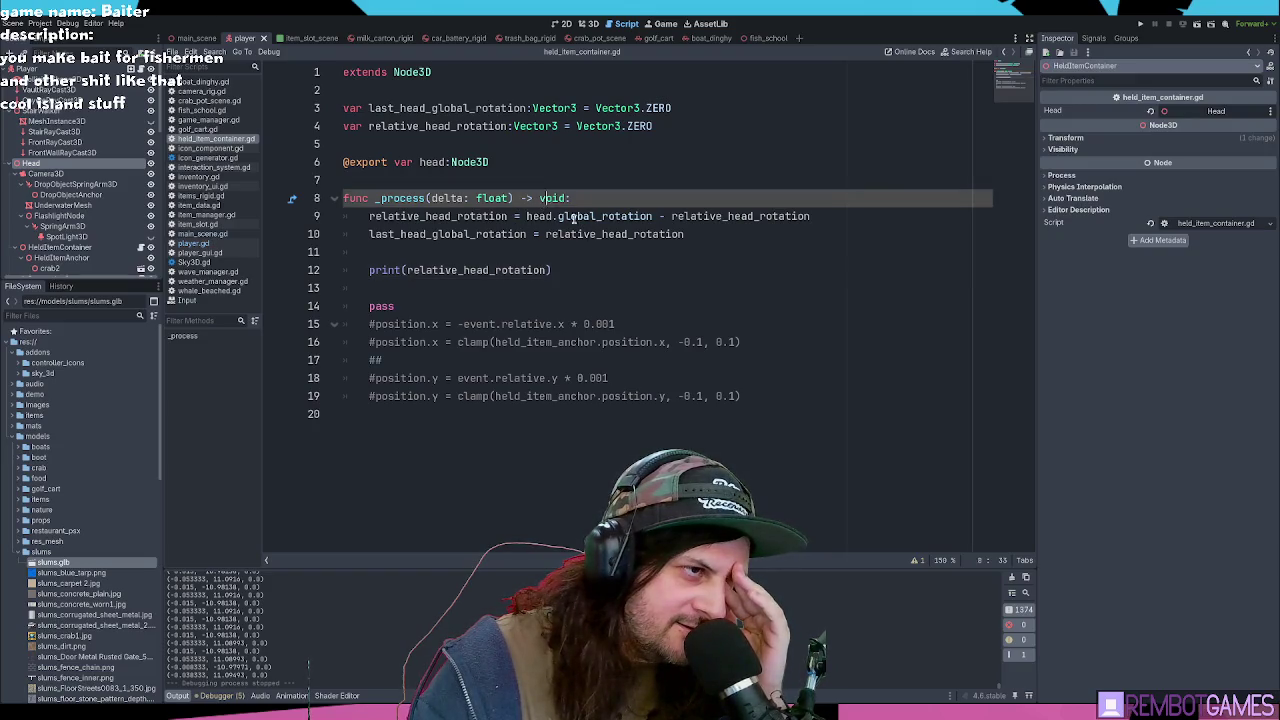
click(601, 216)
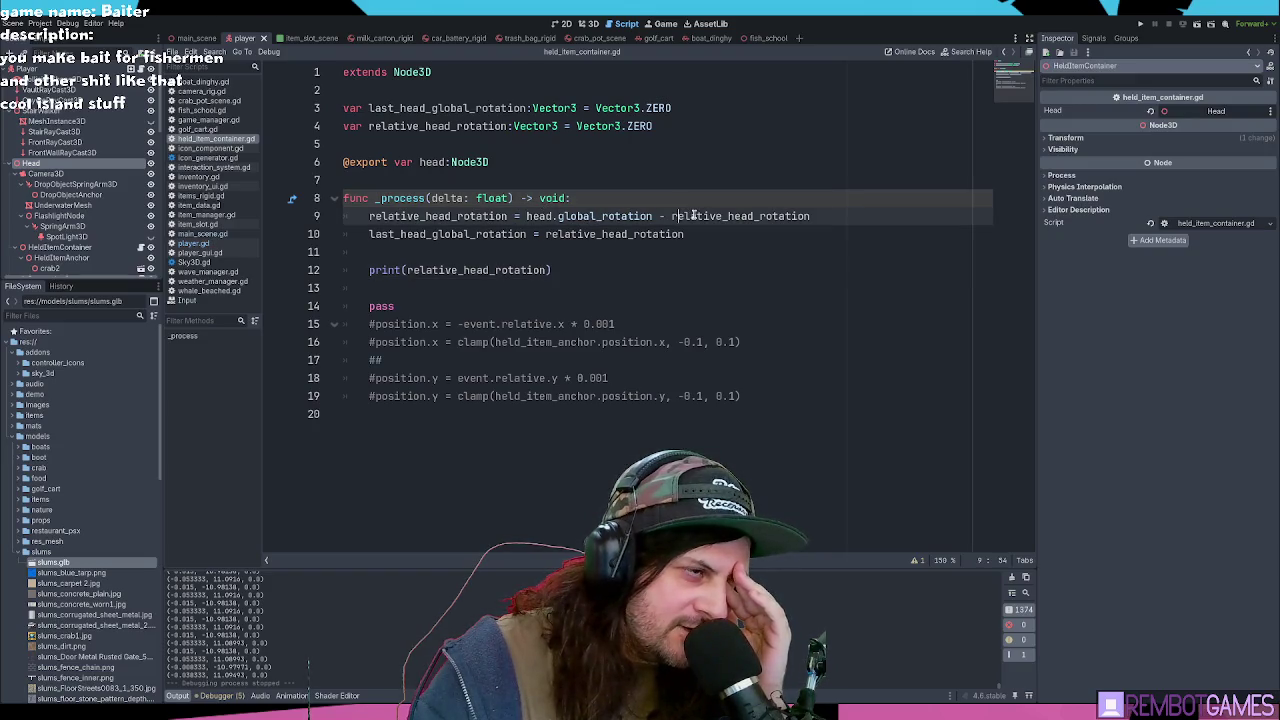
double_click(545, 217)
drag(545, 217, 630, 216)
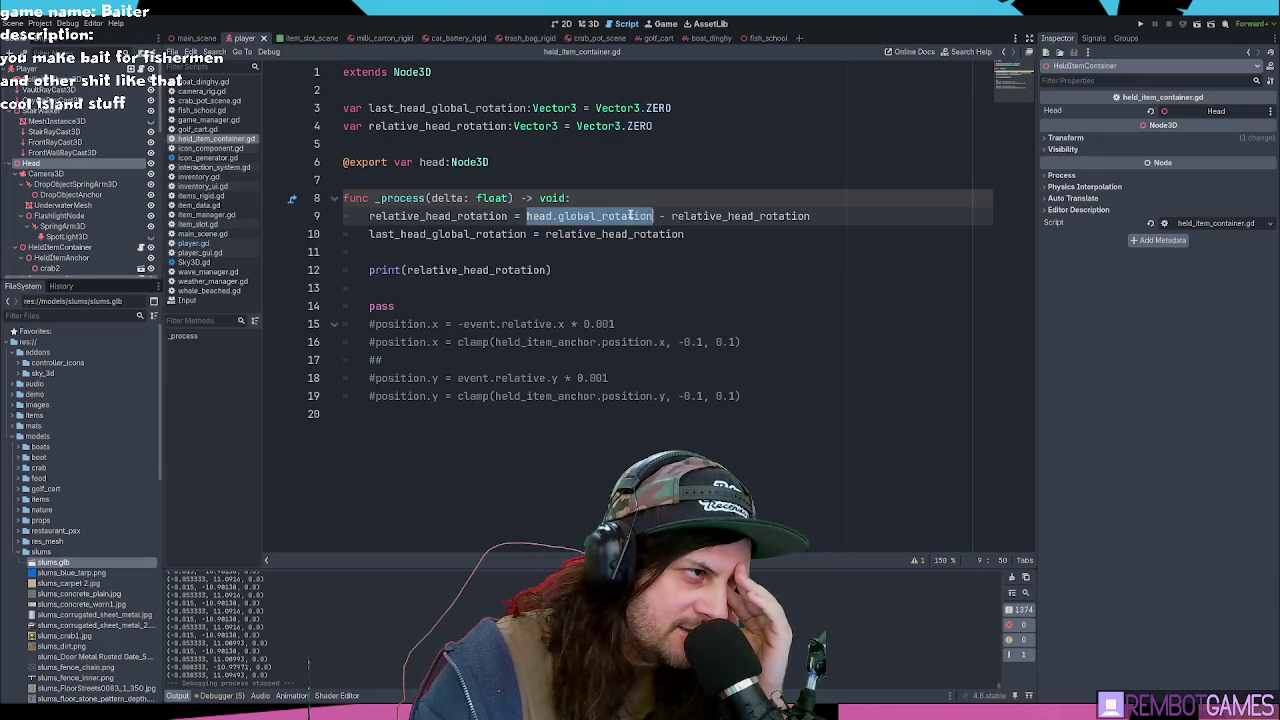
double_click(490, 236)
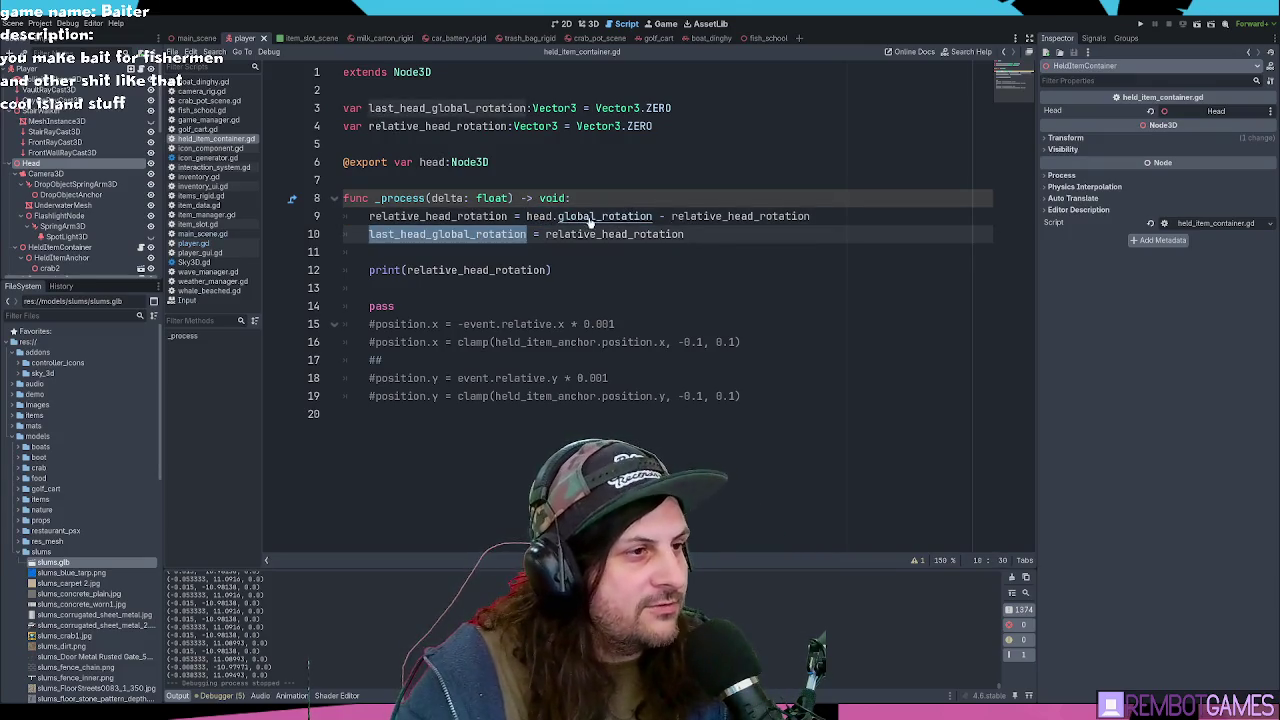
key(ctrl+c)
double_click(740, 216)
key(ctrl+v)
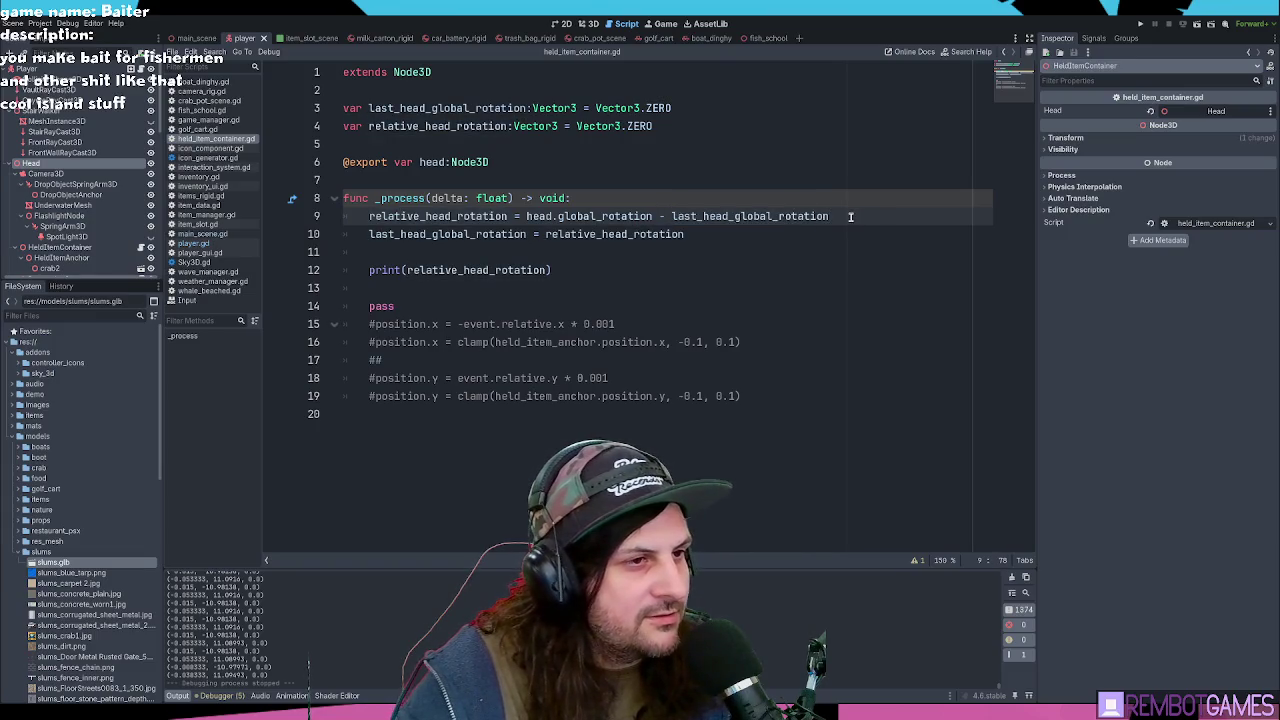
Step: Run the game to check the printed rotation vectors, then stop it
key(F5)
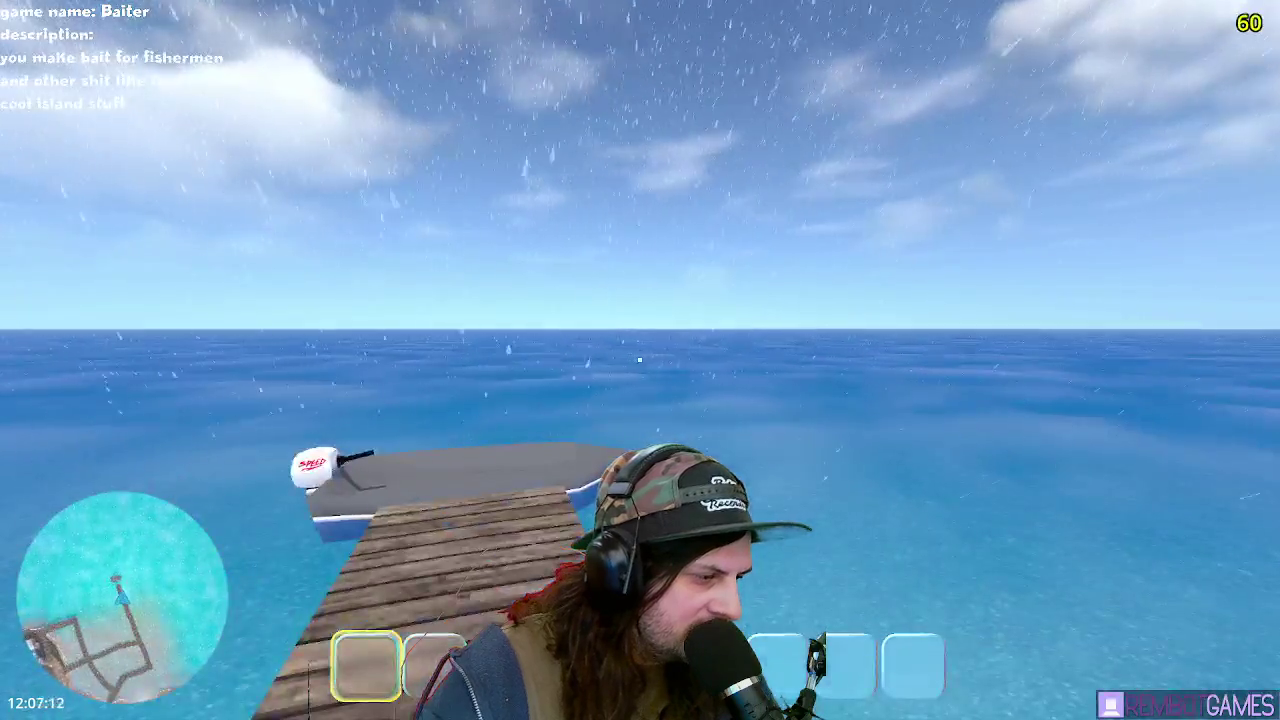
mouse_move(640, 359)
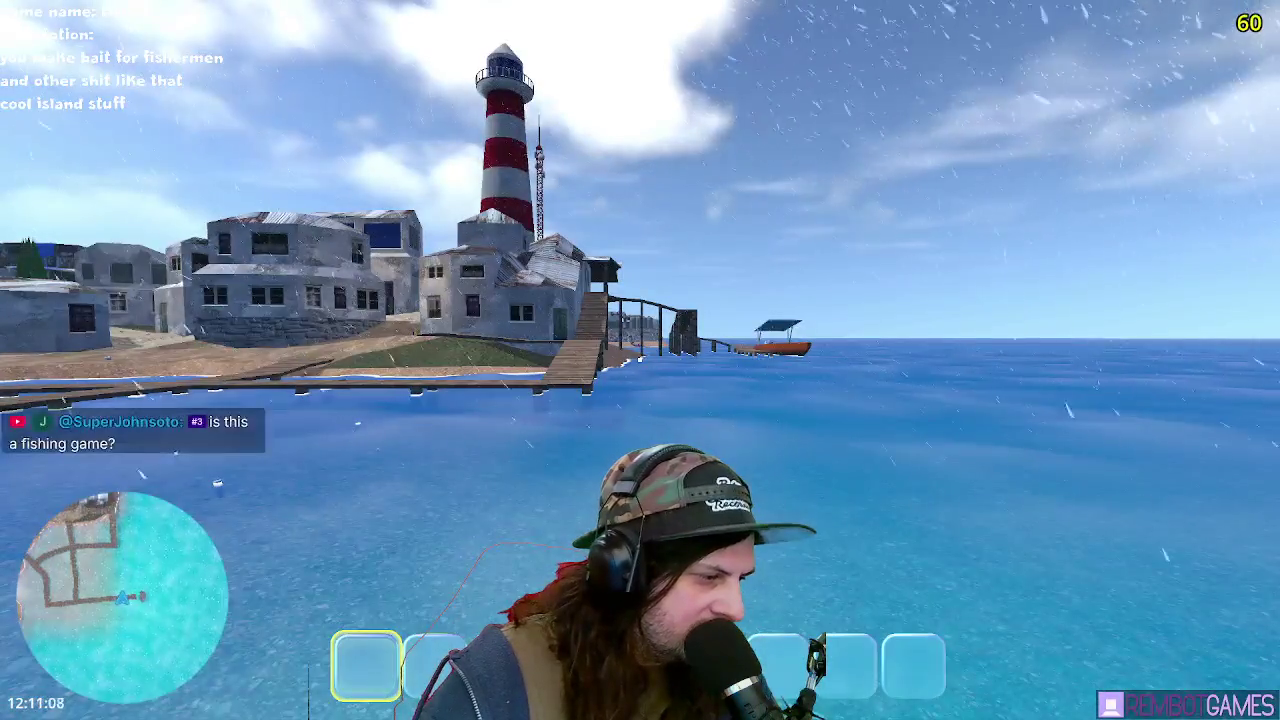
key(F8)
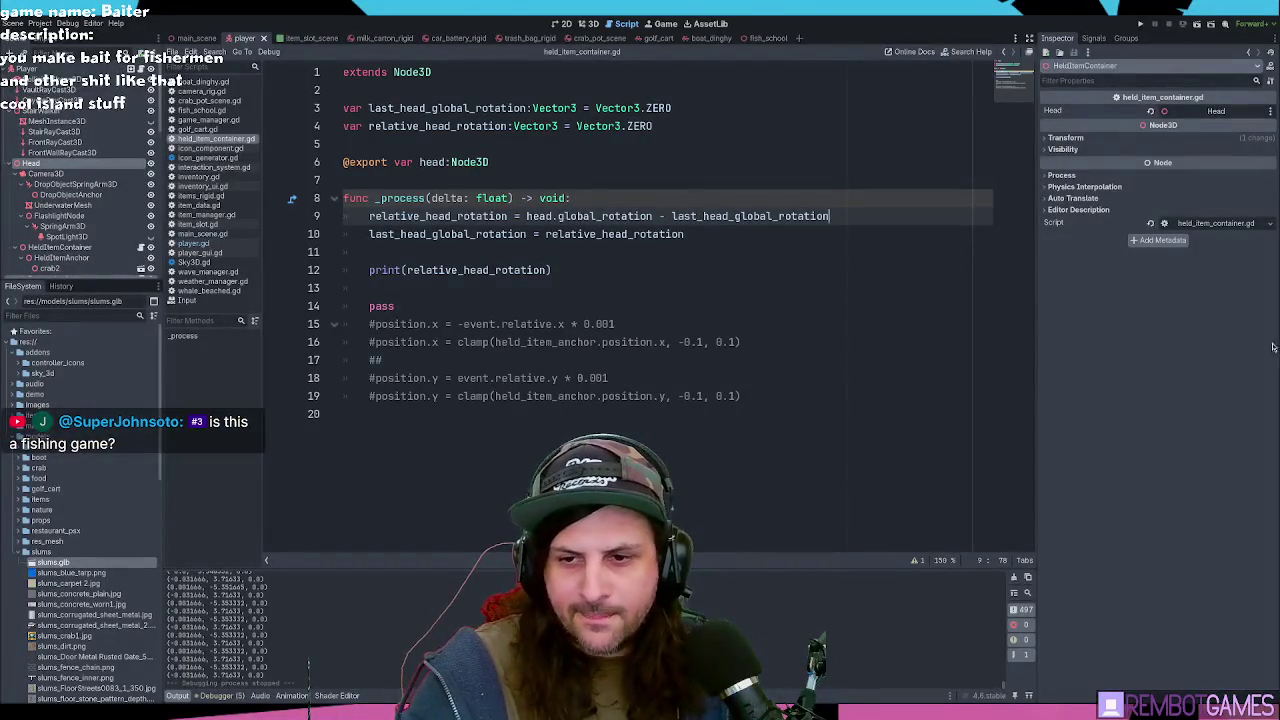
Step: Assign head.global_rotation to last_head_global_rotation on line 10, then save and test-run the game
click(551, 272)
mouse_move(551, 272)
mouse_down()
mouse_move(400, 205)
mouse_move(259, 80)
mouse_up()
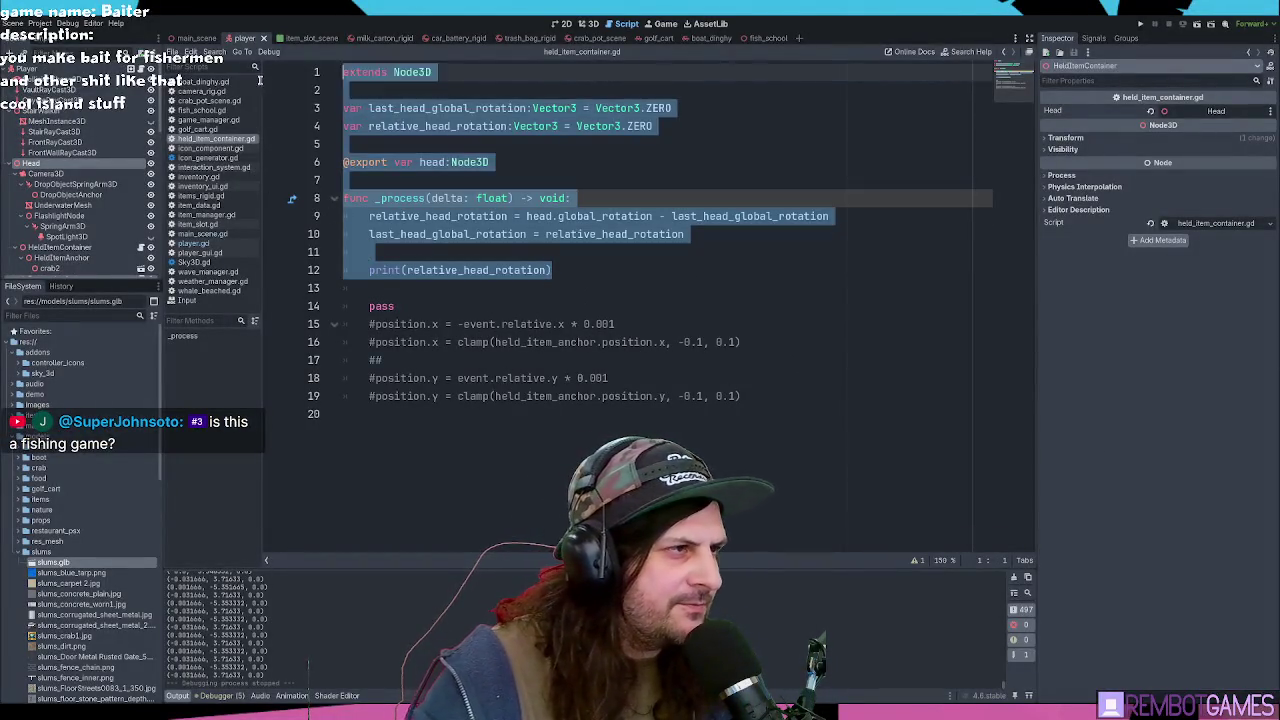
click(536, 306)
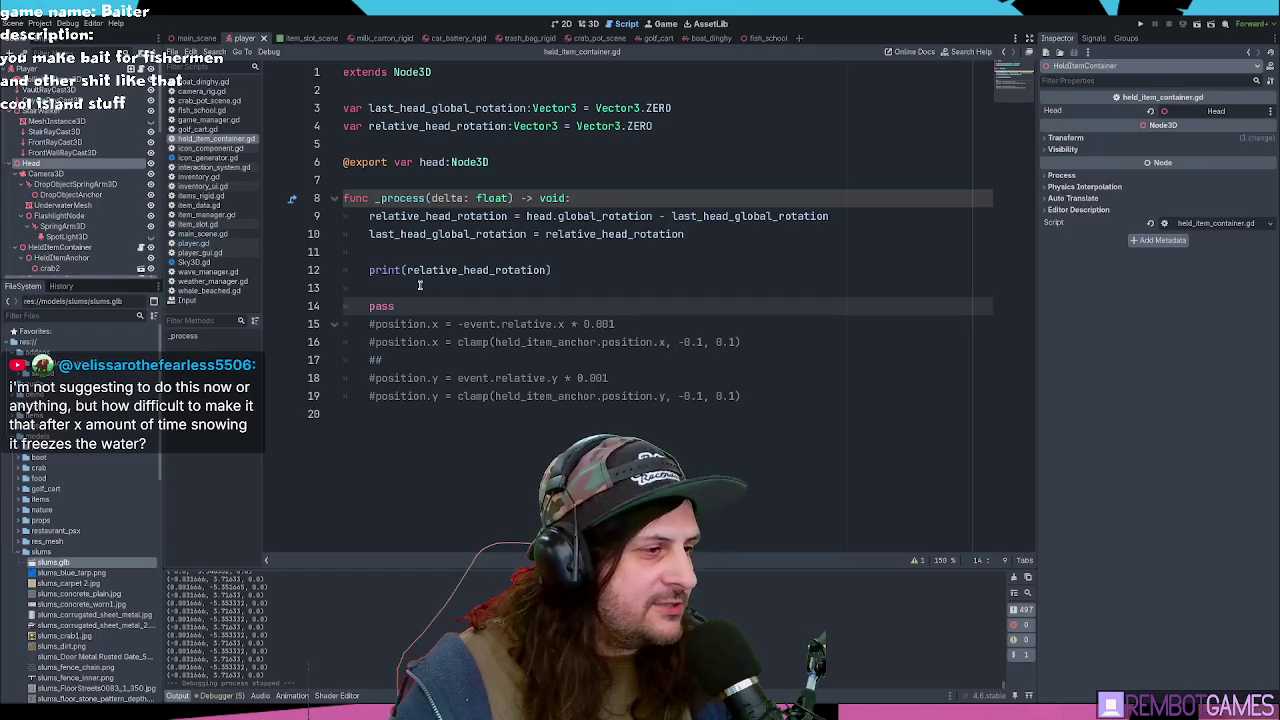
double_click(410, 218)
click(843, 218)
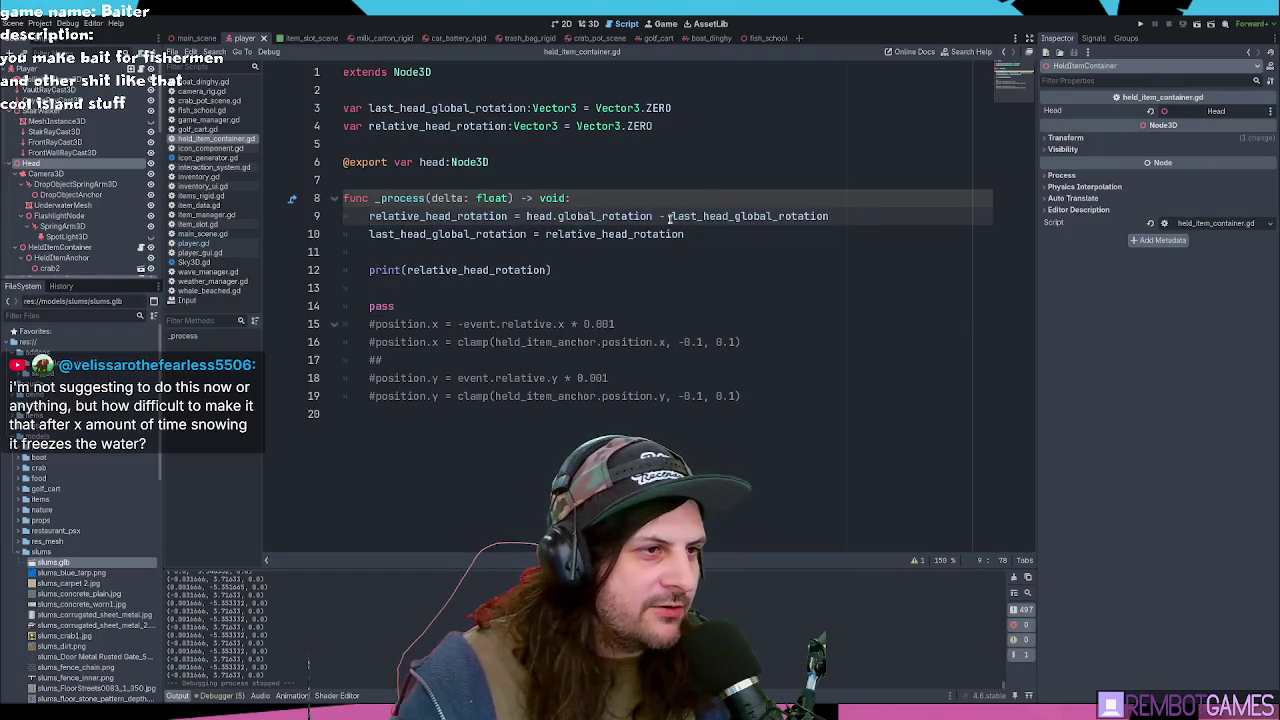
drag(369, 217, 816, 218)
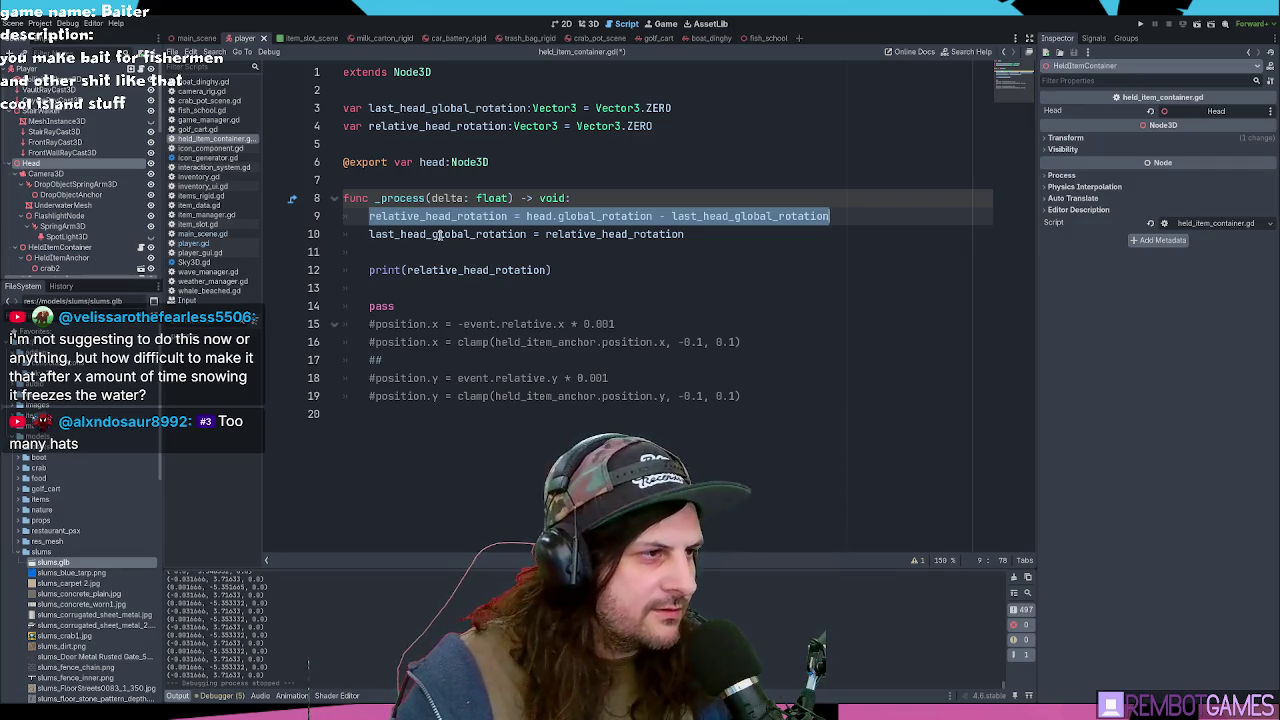
double_click(614, 234)
text(head.global_rotation)
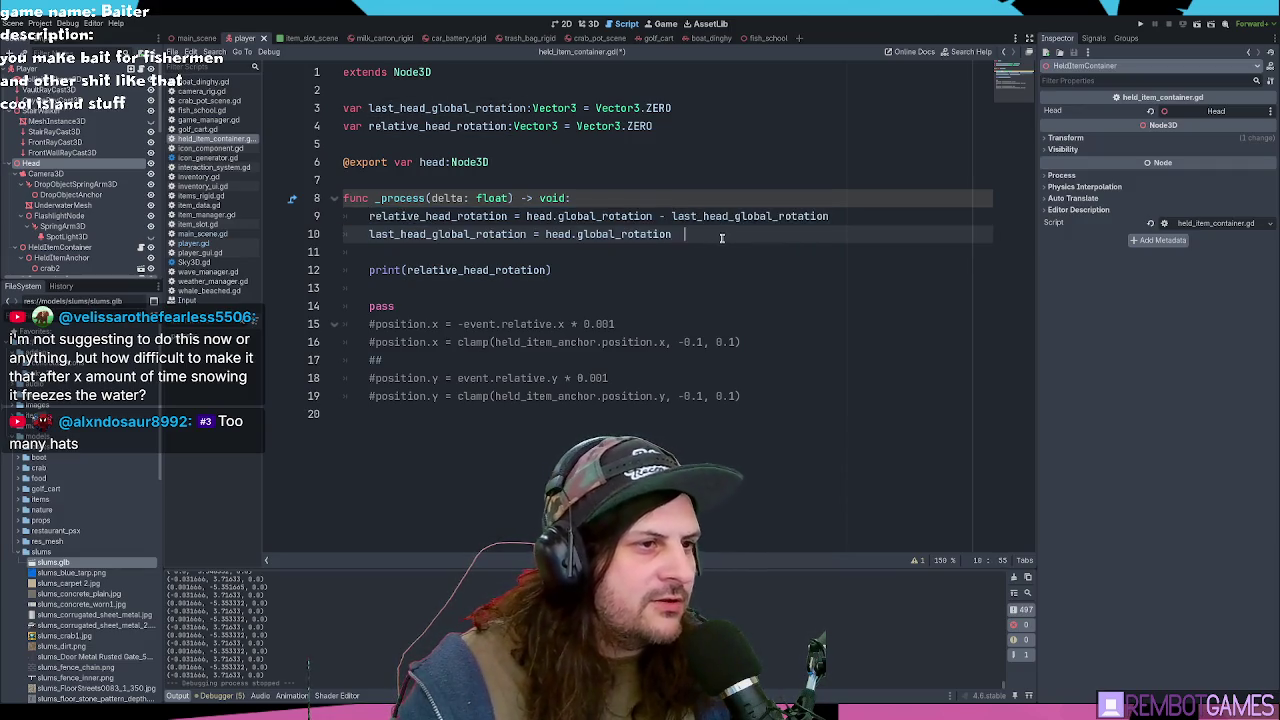
key(F5)
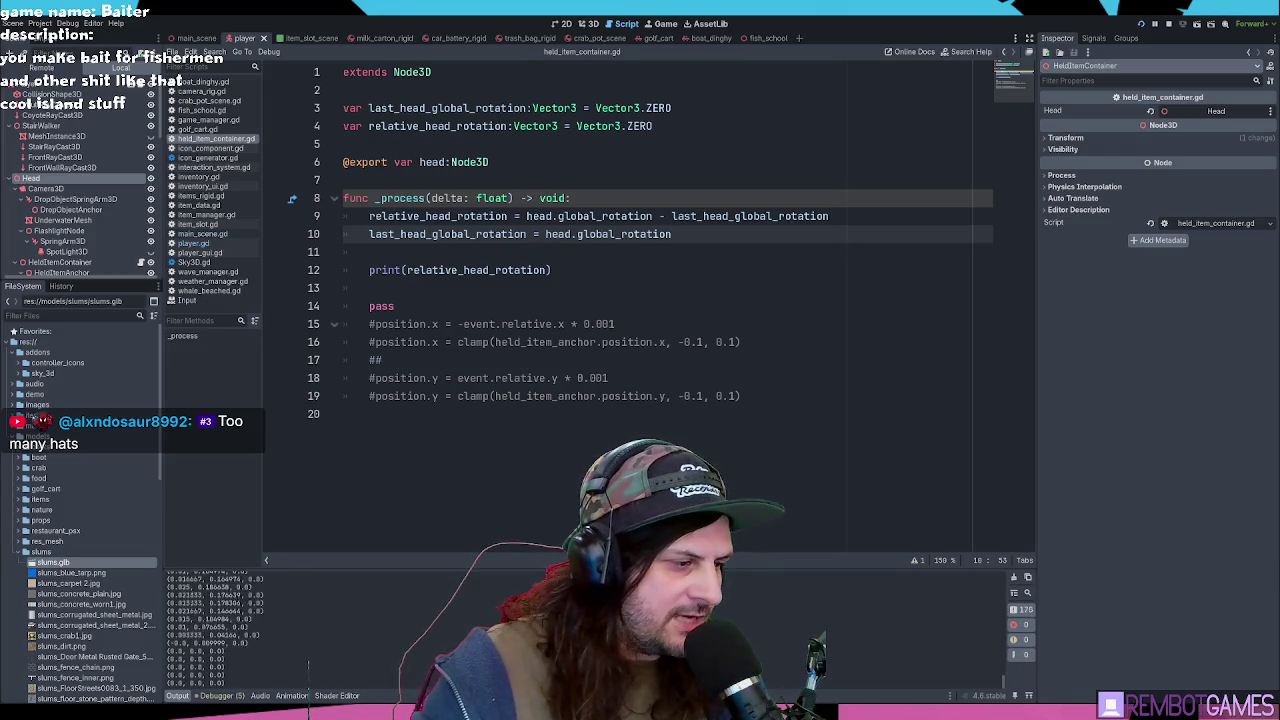
key(Escape)
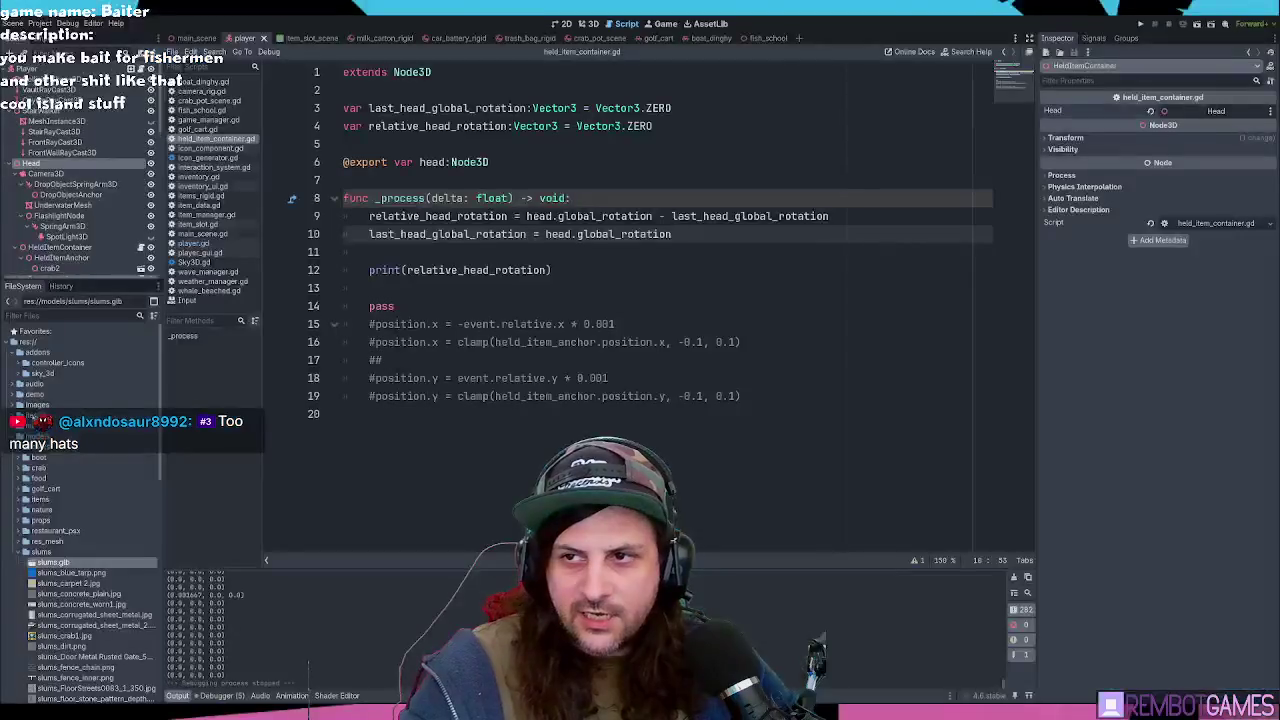
click(506, 248)
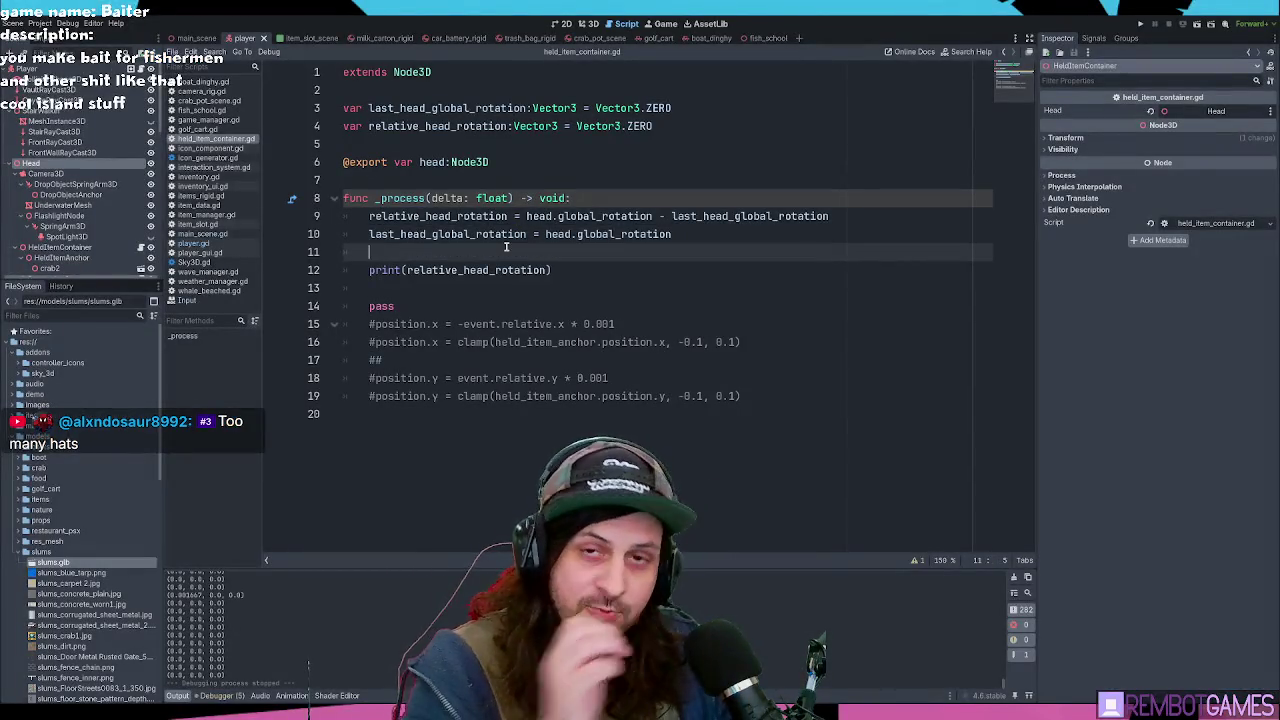
click(456, 238)
click(468, 248)
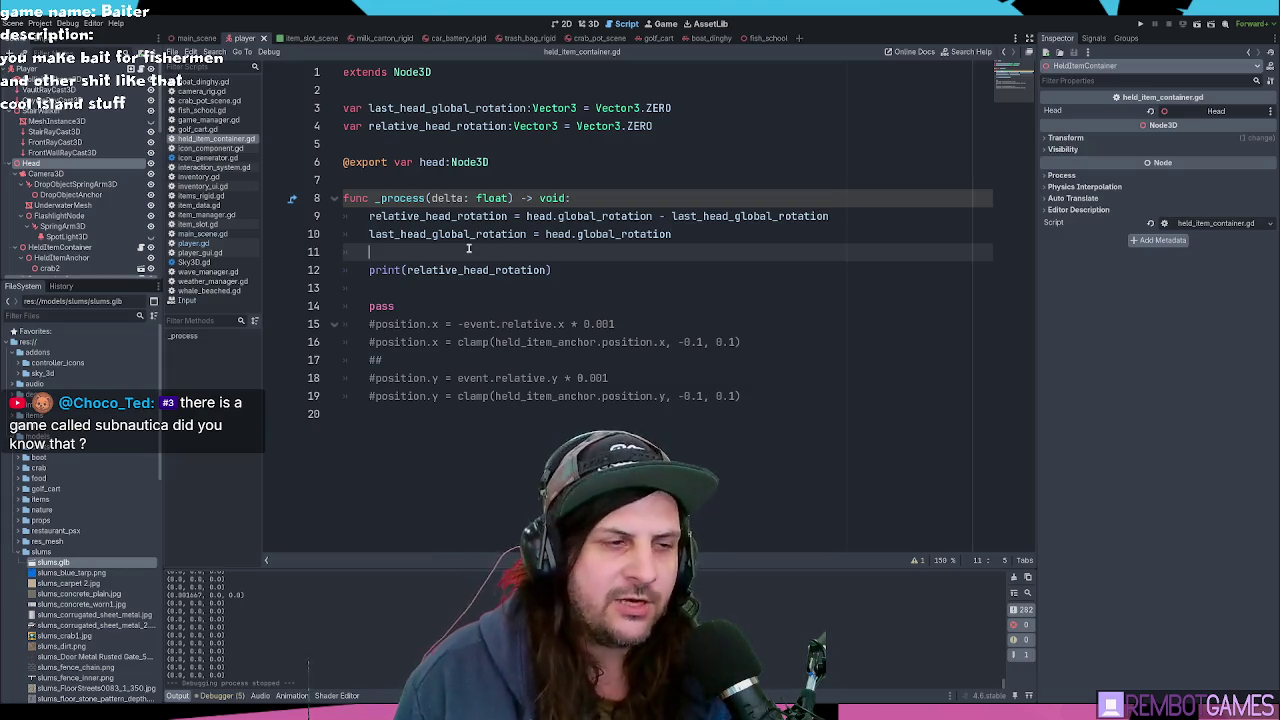
click(586, 189)
click(558, 238)
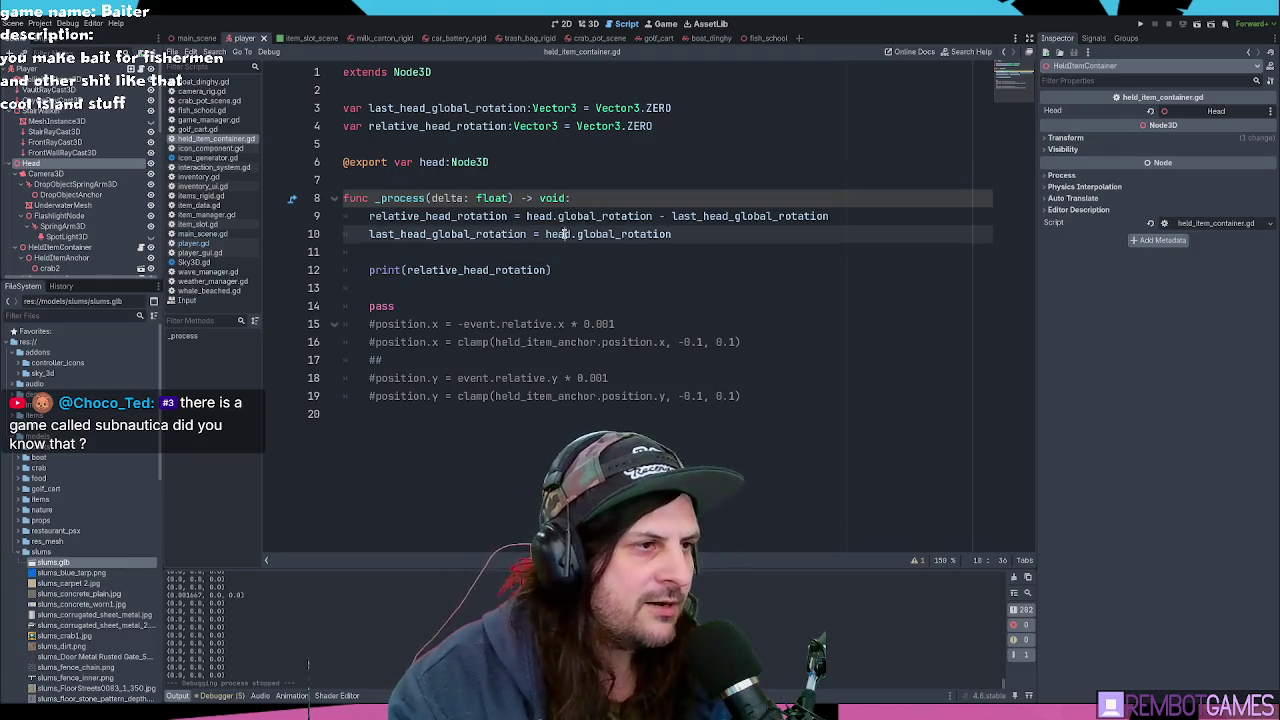
click(684, 235)
double_click(684, 235)
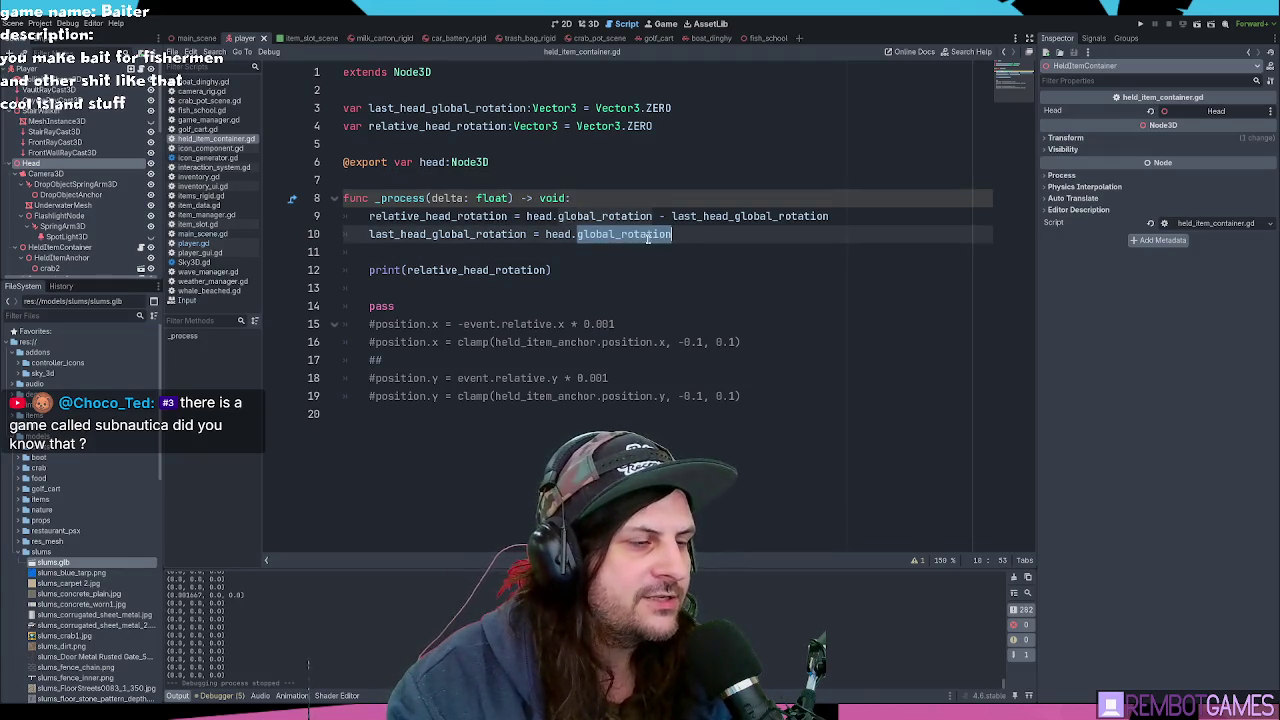
click(684, 235)
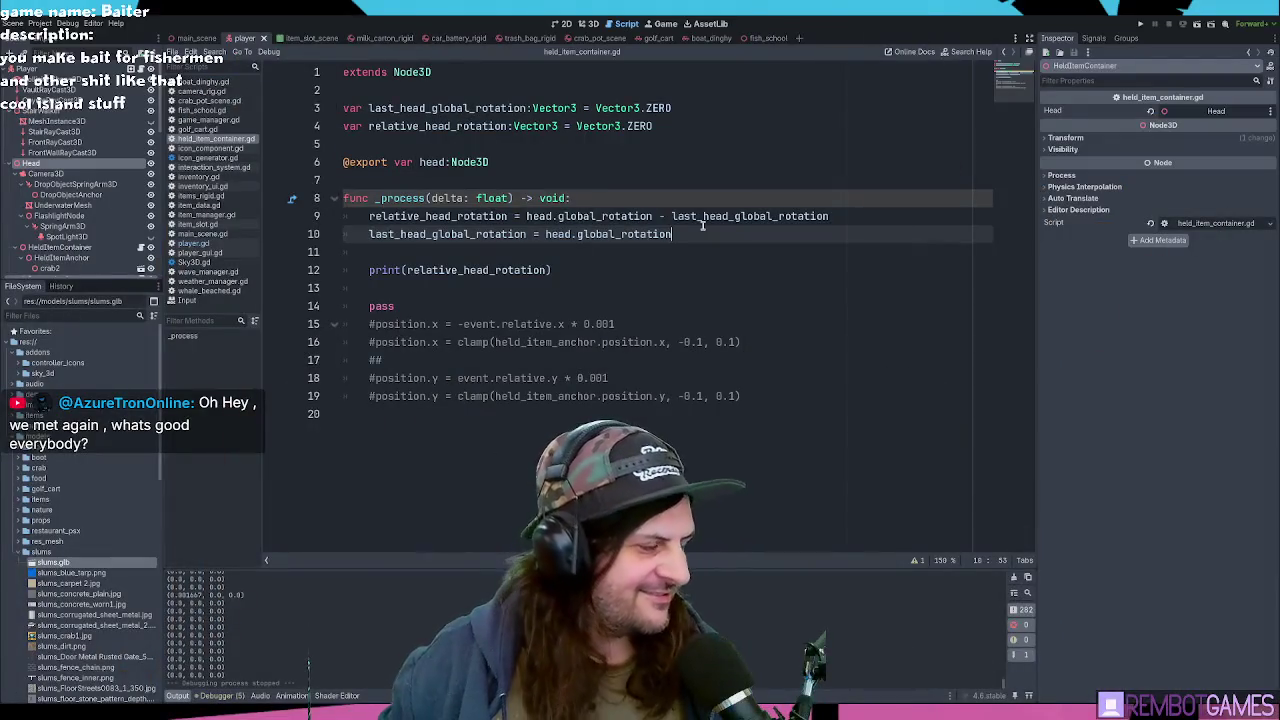
click(771, 254)
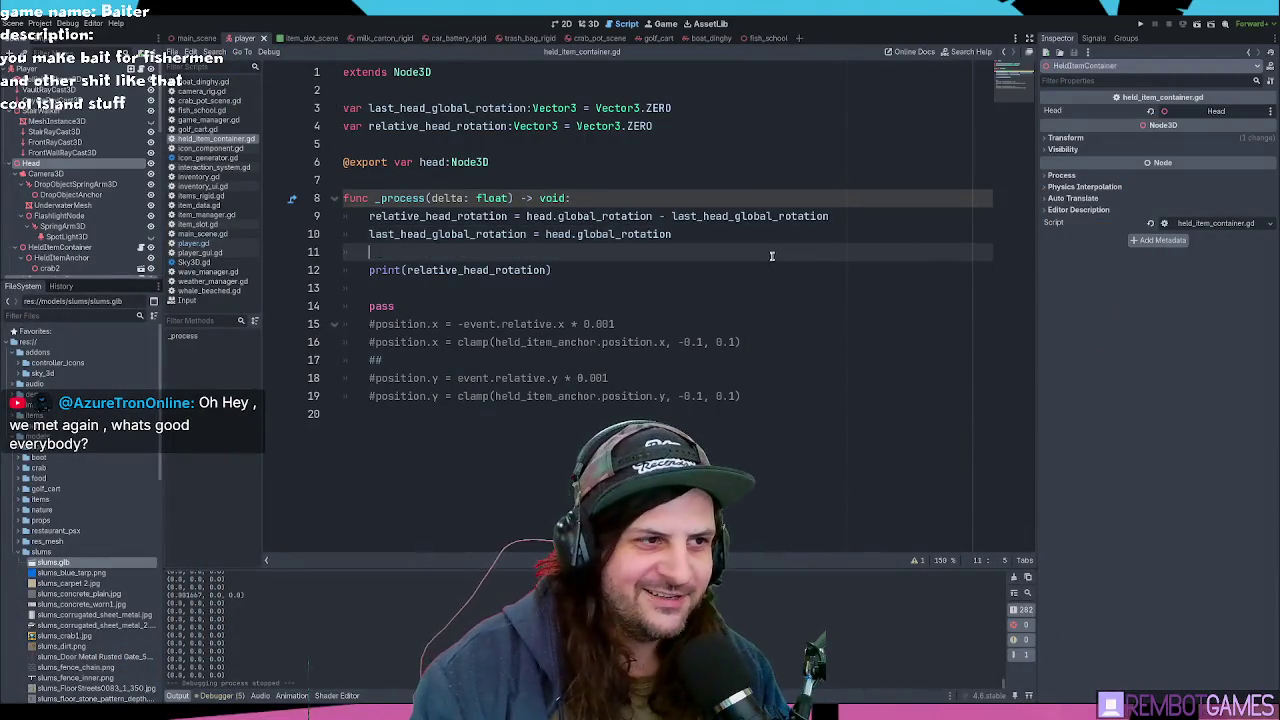
Step: Delete the print(relative_head_rotation) statement and the pass line from _process
click(697, 238)
click(558, 284)
double_click(443, 270)
key(End)
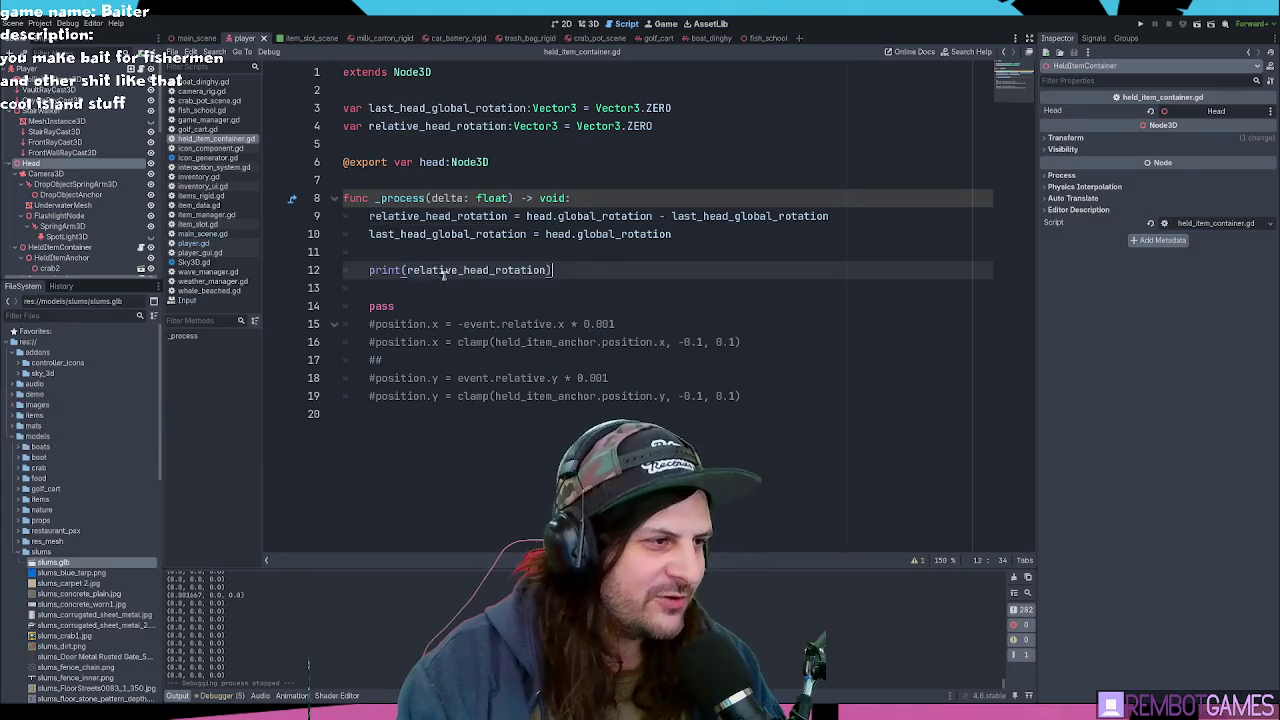
drag(577, 270, 292, 272)
key(BackSpace)
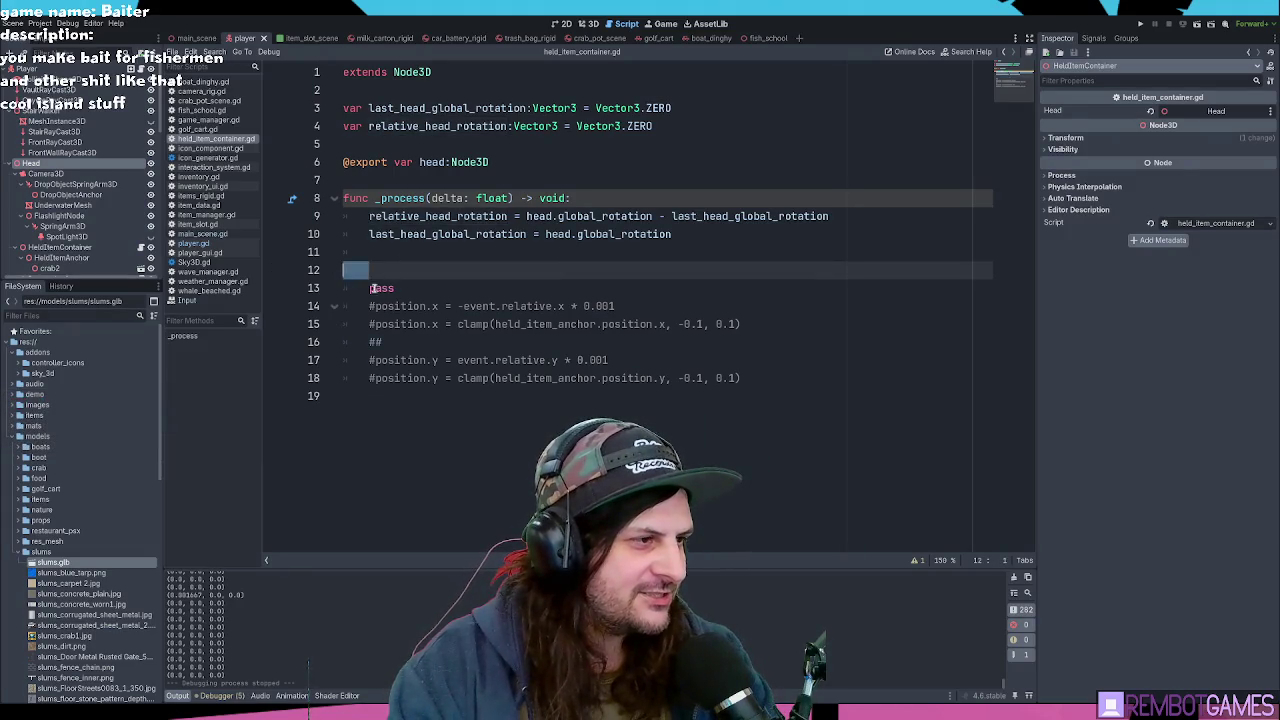
key(Delete)
key(ctrl+shift+k)
key(Up)
Step: Uncomment the position.x and position.y assignment and clamp lines
key(ctrl+shift+k)
key(ctrl+k)
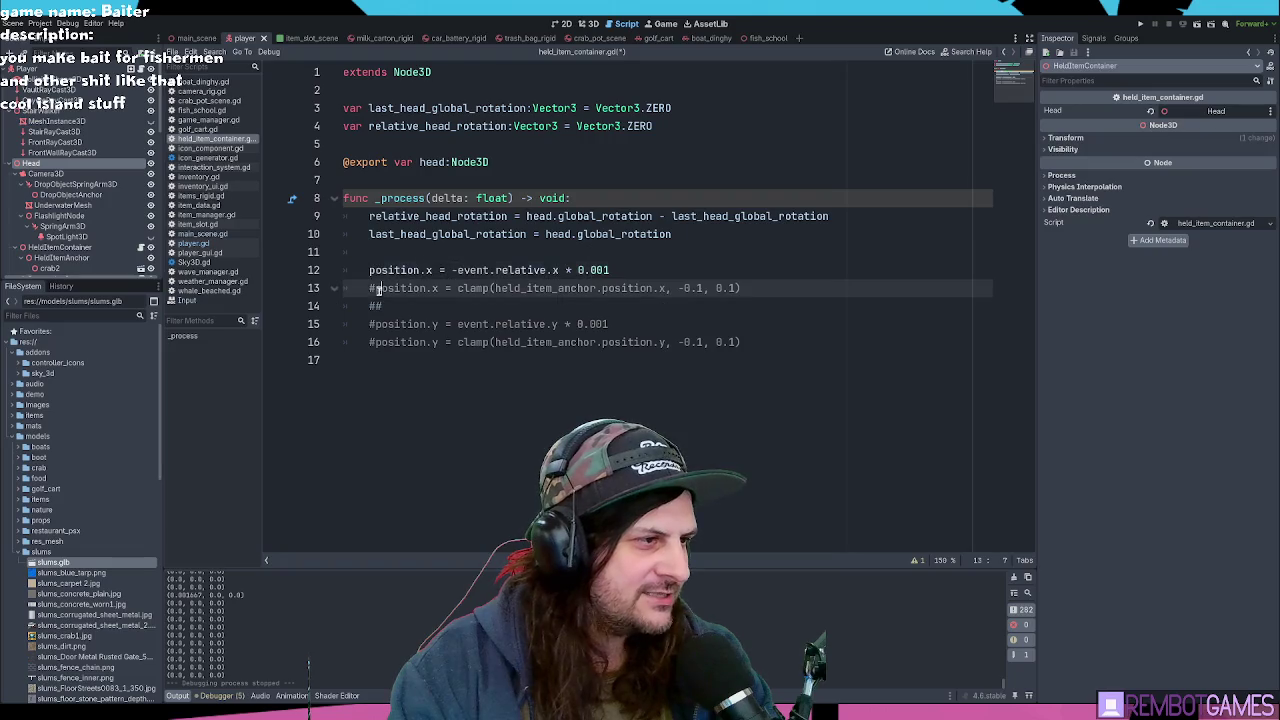
key(ctrl+k)
key(Down)
key(Down)
key(ctrl+k)
key(Down)
key(ctrl+k)
Step: Replace event.relative with relative_head_rotation in the position.x line
click(489, 270)
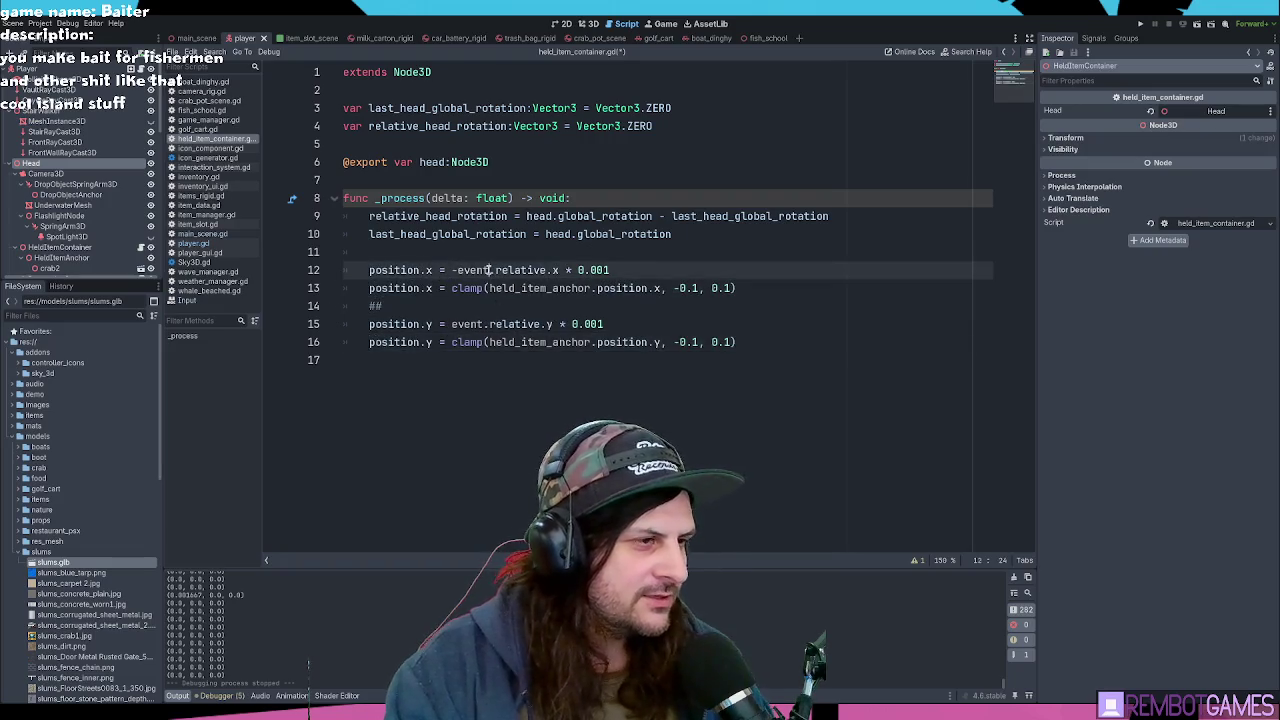
key(ctrl+Left)
key(ctrl+shift+Right)
key(ctrl+shift+Right)
key(ctrl+shift+Right)
text(relative_head_rotation)
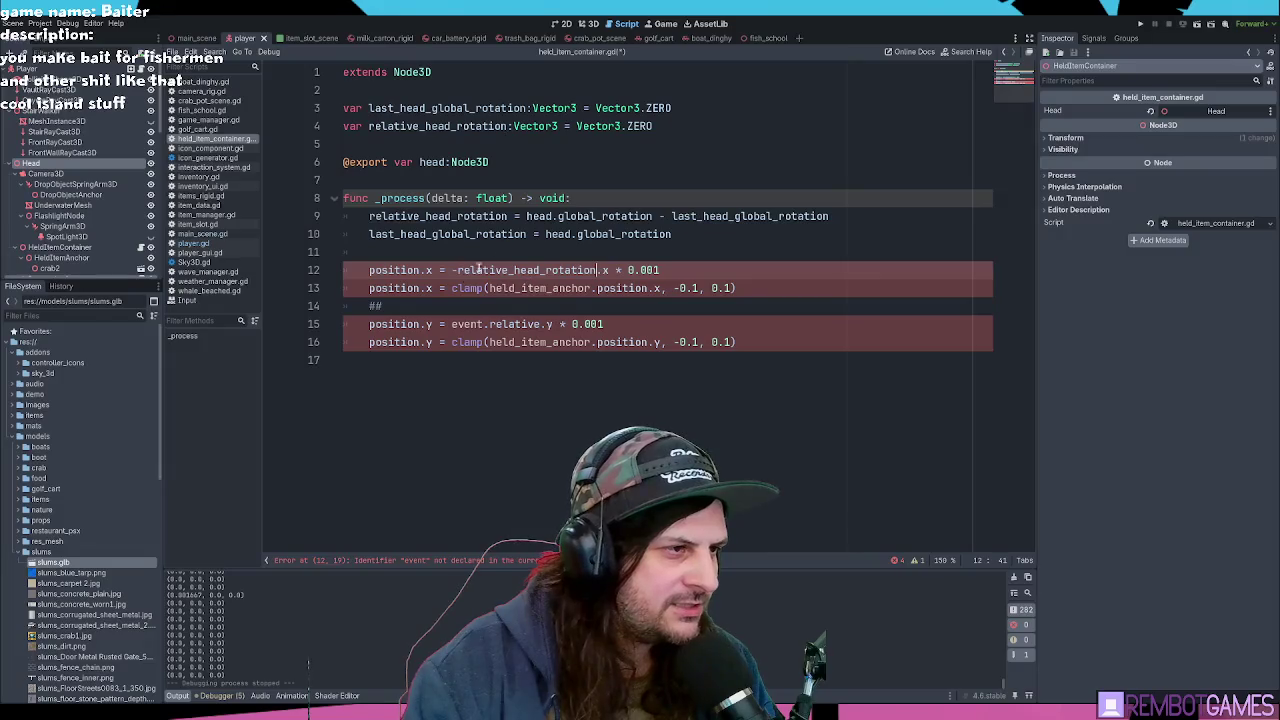